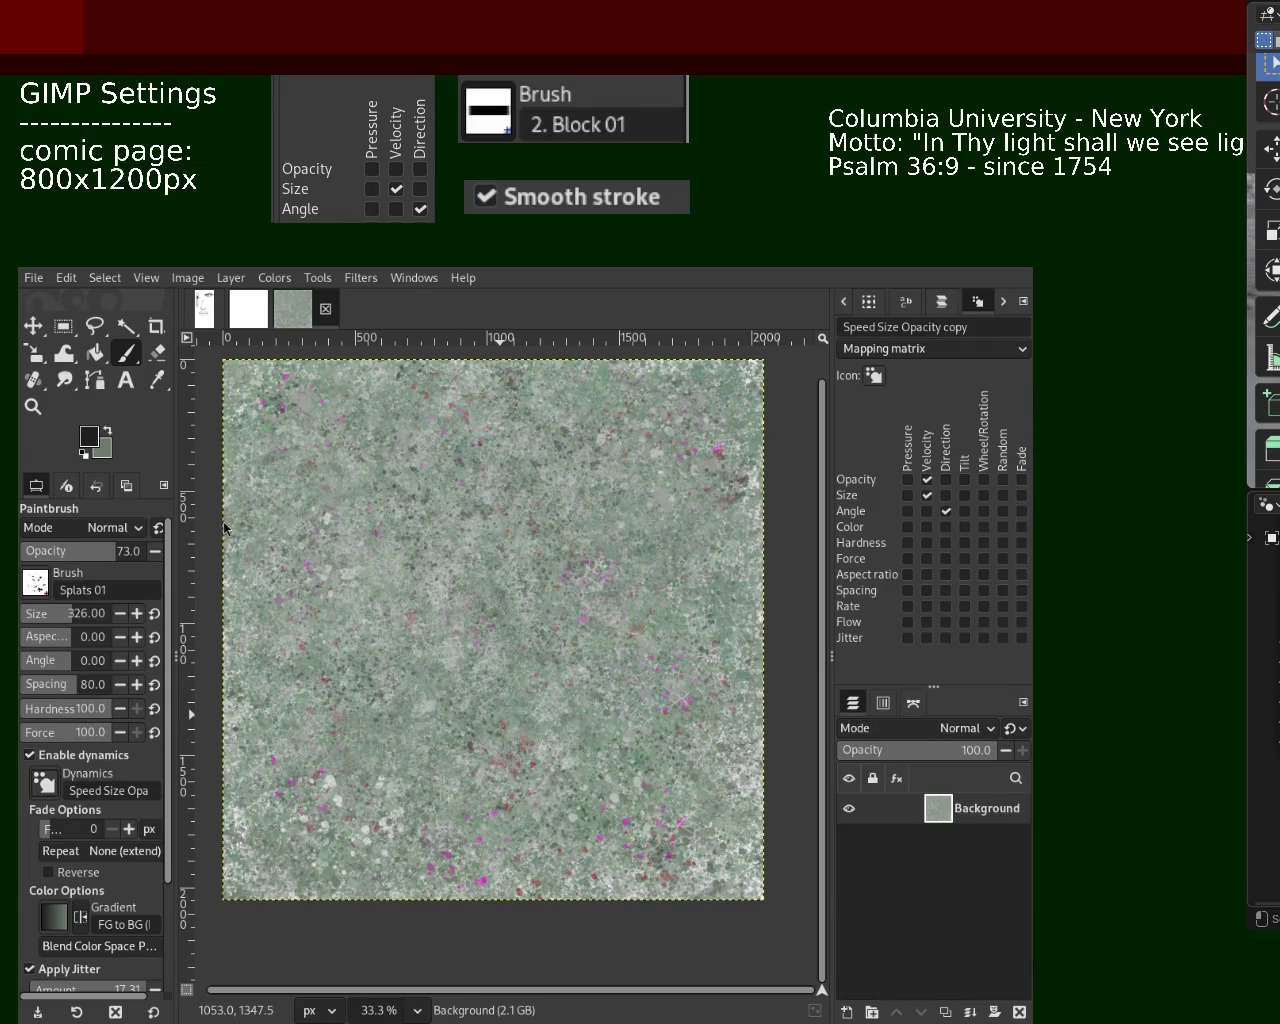
# Stamp a Splats 01 dab, then sample grey-green, lighter grey and green tones from the texture
pyautogui.click(440, 650)
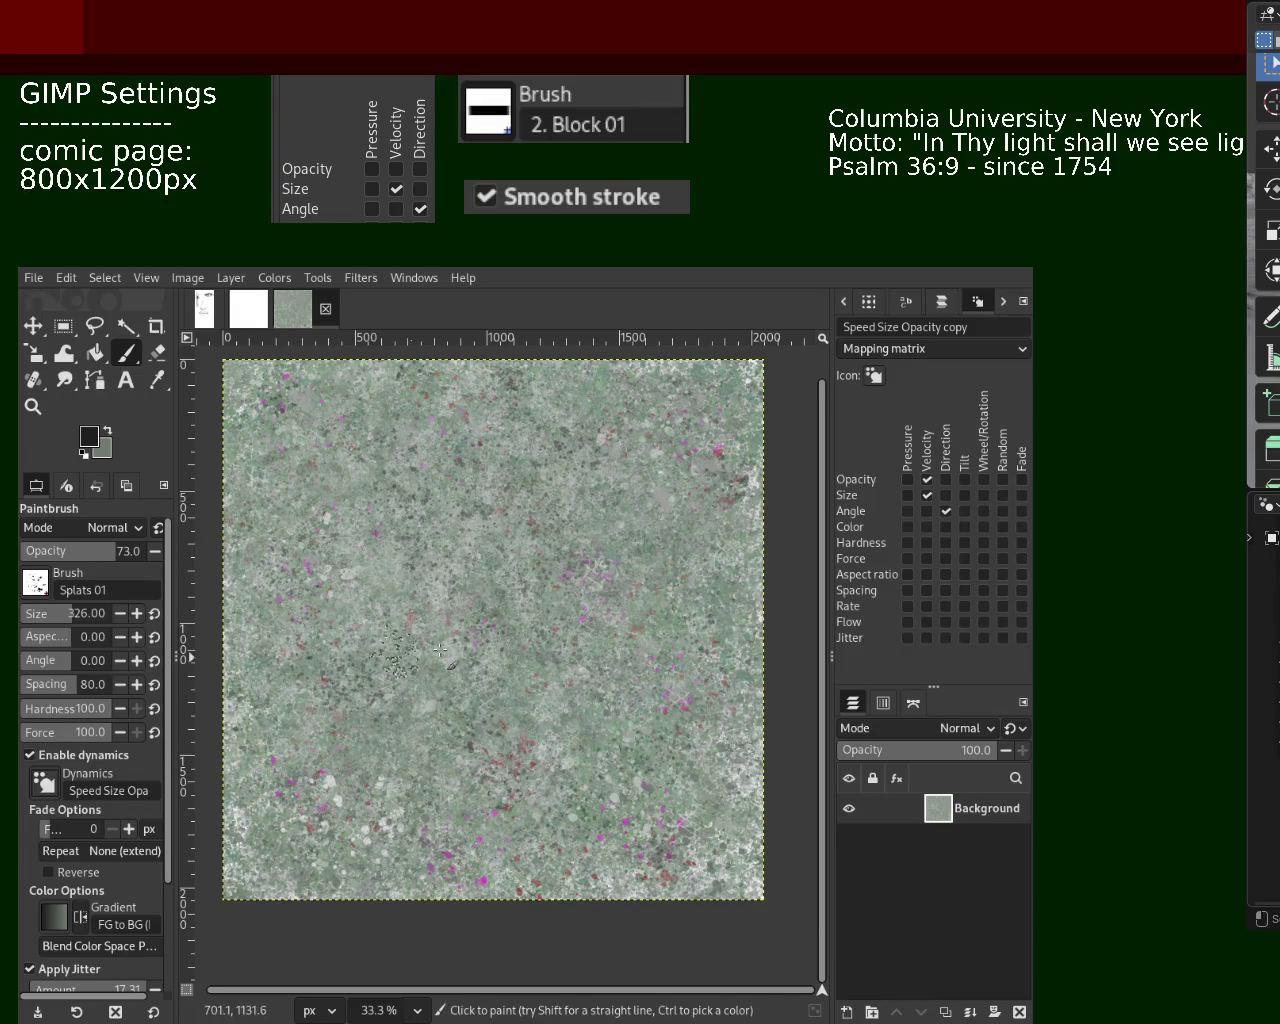
pyautogui.keyDown('ctrl'); pyautogui.click(588, 575); pyautogui.keyUp('ctrl')
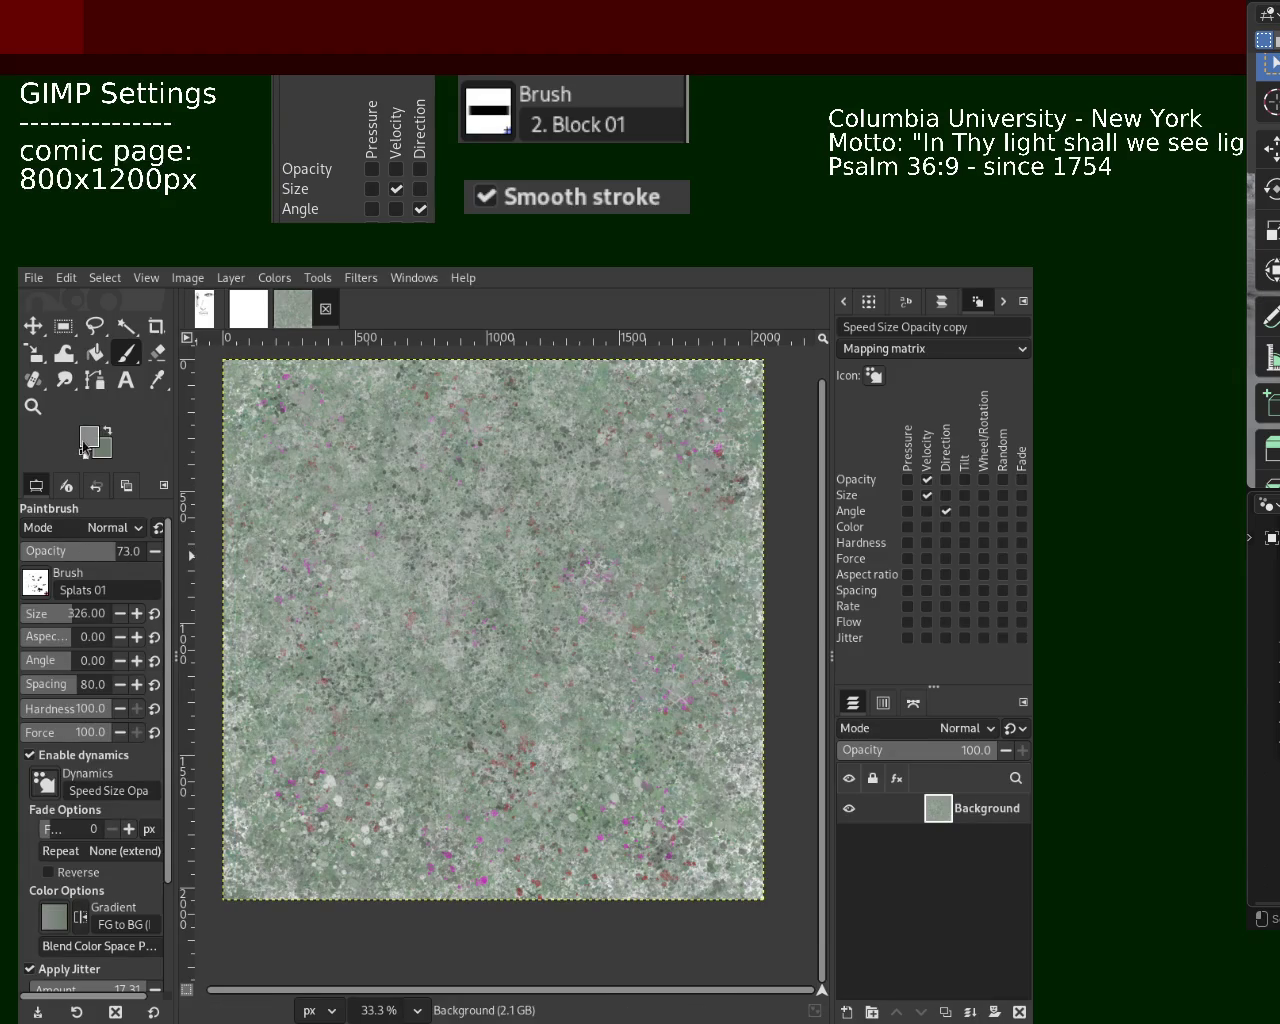
pyautogui.keyDown('ctrl'); pyautogui.click(300, 602); pyautogui.keyUp('ctrl')
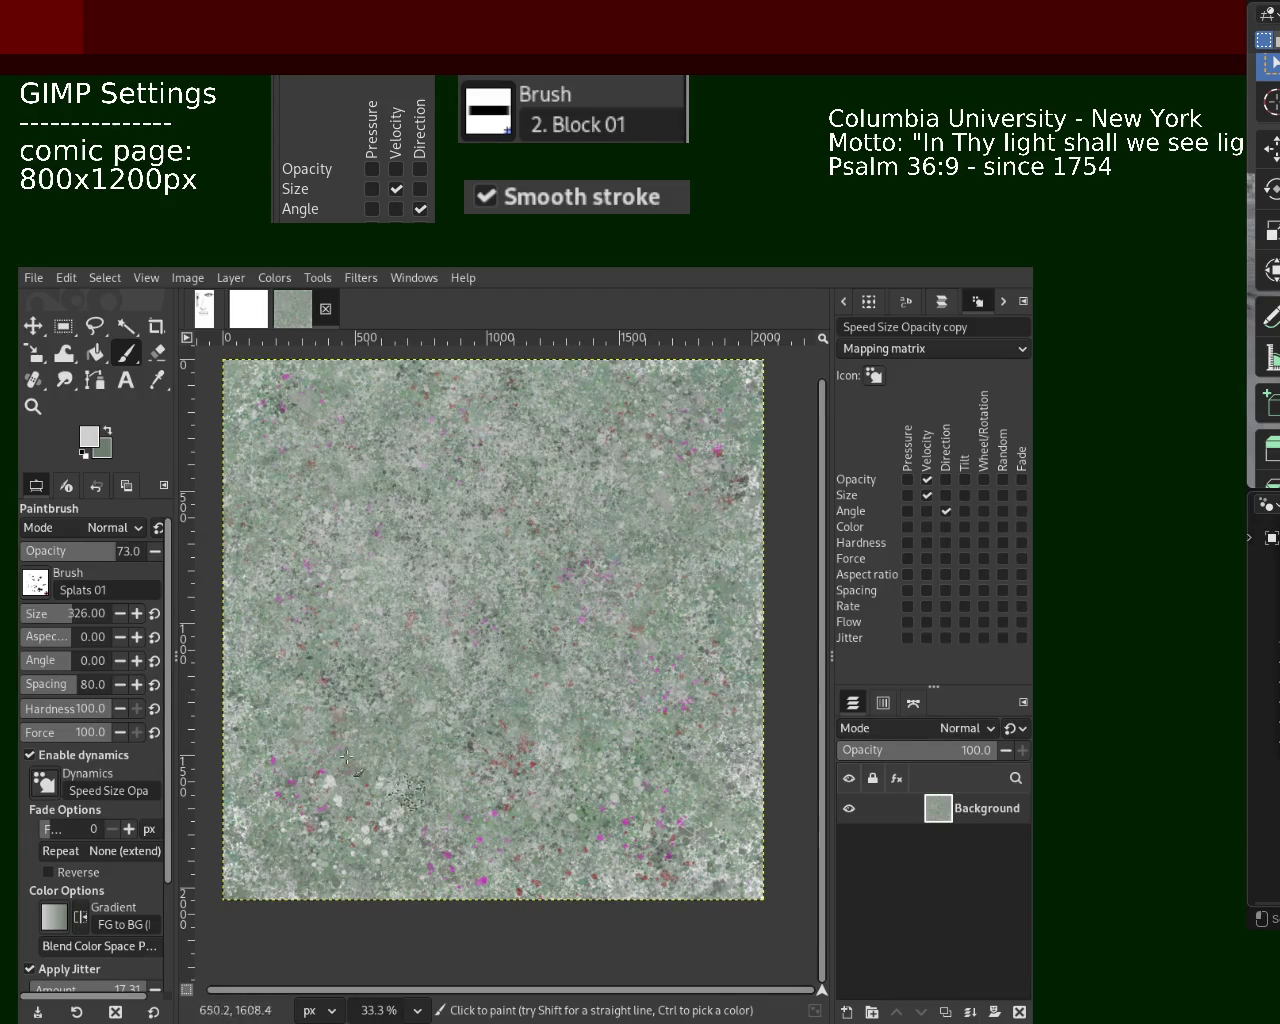
pyautogui.press('ctrl')
pyautogui.keyDown('ctrl'); pyautogui.click(735, 640); pyautogui.keyUp('ctrl')
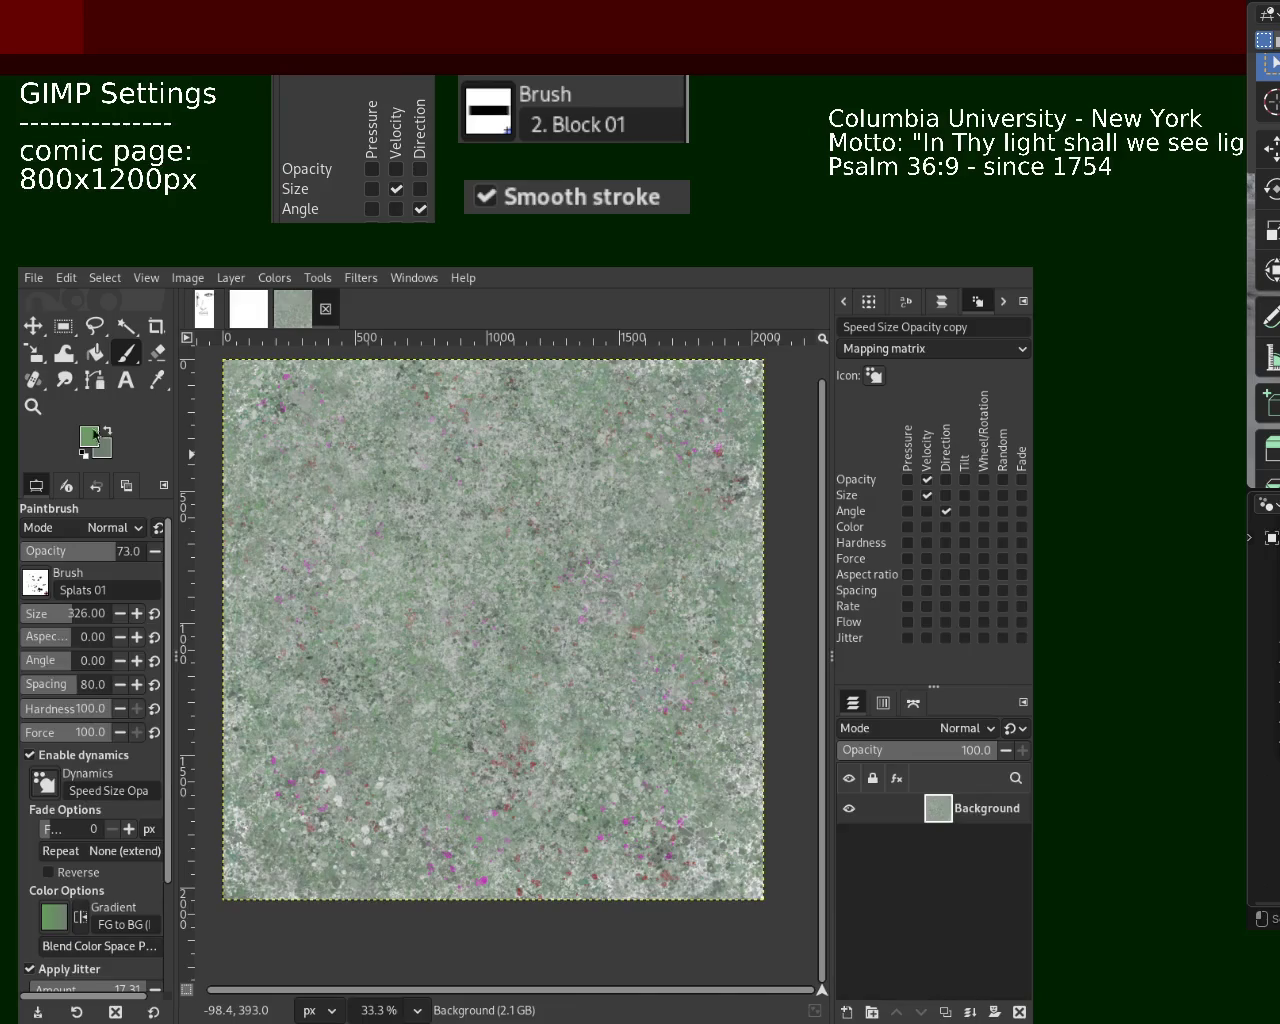
# Zoom in and out on the texture to check the mottled surface
pyautogui.press('z')
pyautogui.keyDown('ctrl'); pyautogui.click(456, 563); pyautogui.keyUp('ctrl')
pyautogui.click(449, 555)
pyautogui.click(449, 555)
pyautogui.click(452, 555)
pyautogui.keyDown('ctrl'); pyautogui.click(460, 554); pyautogui.keyUp('ctrl')
pyautogui.keyDown('ctrl'); pyautogui.click(463, 553); pyautogui.keyUp('ctrl')
pyautogui.keyDown('ctrl'); pyautogui.click(462, 553); pyautogui.keyUp('ctrl')
pyautogui.keyDown('ctrl'); pyautogui.click(462, 553); pyautogui.keyUp('ctrl')
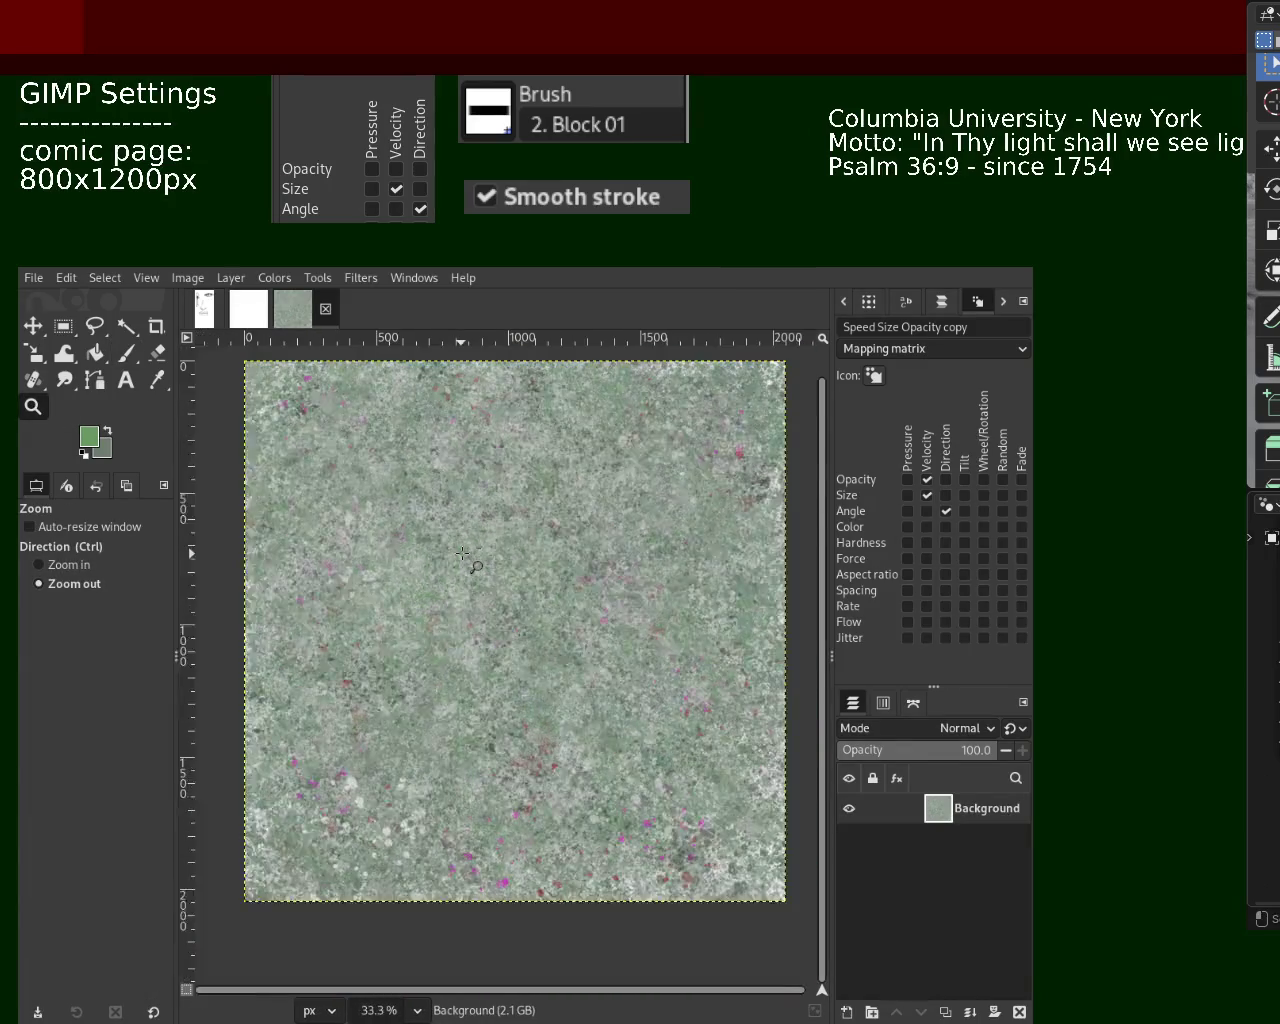
pyautogui.keyDown('ctrl'); pyautogui.click(462, 553); pyautogui.keyUp('ctrl')
pyautogui.click(411, 655)
# Return to the Paintbrush and sample a light grey from the texture for more dabs
pyautogui.press('p')
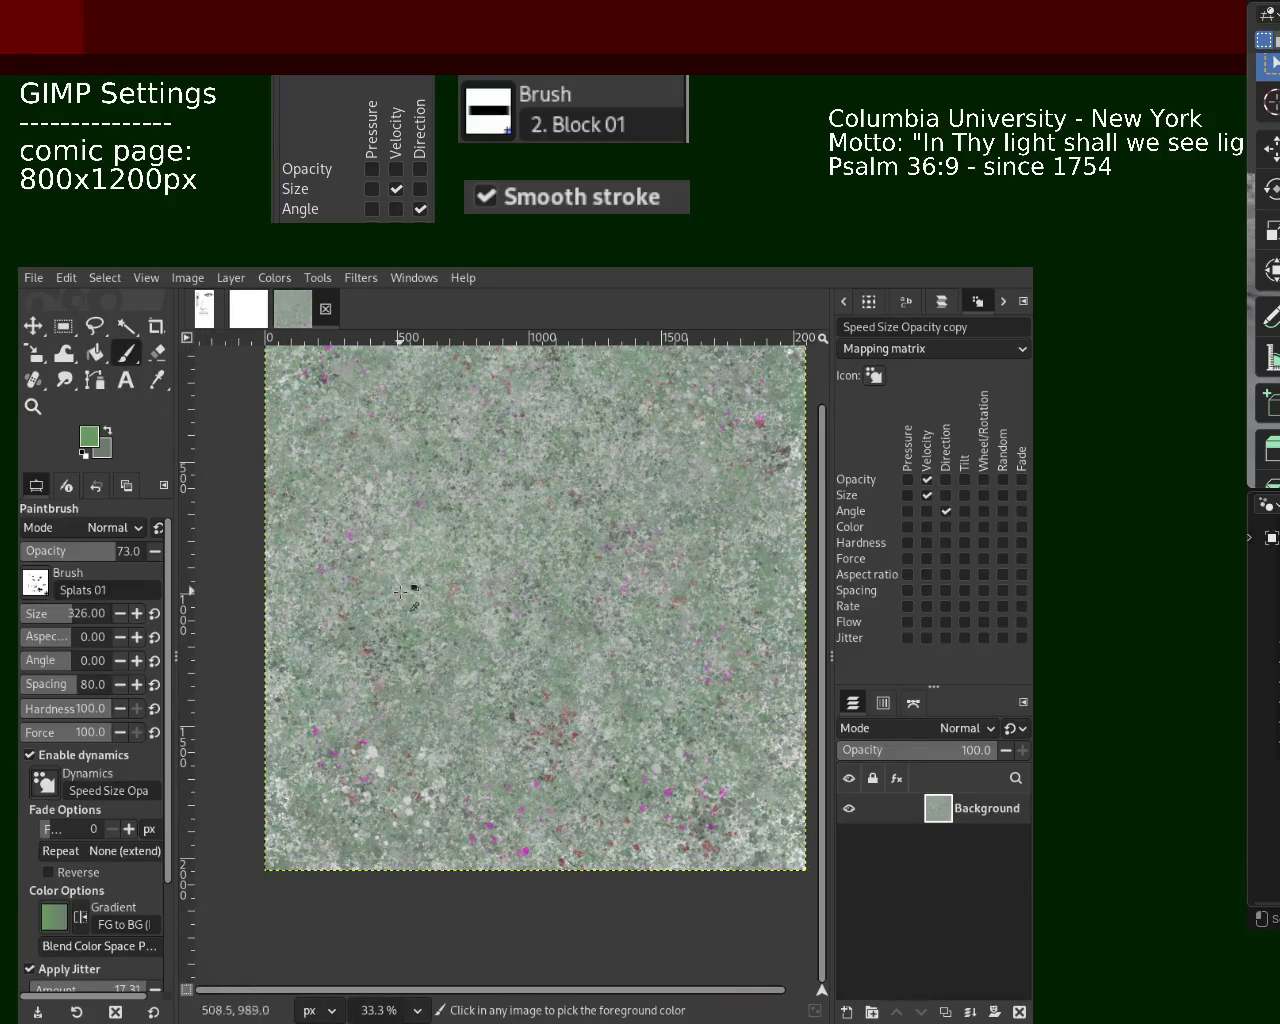
pyautogui.keyDown('ctrl'); pyautogui.click(422, 582); pyautogui.keyUp('ctrl')
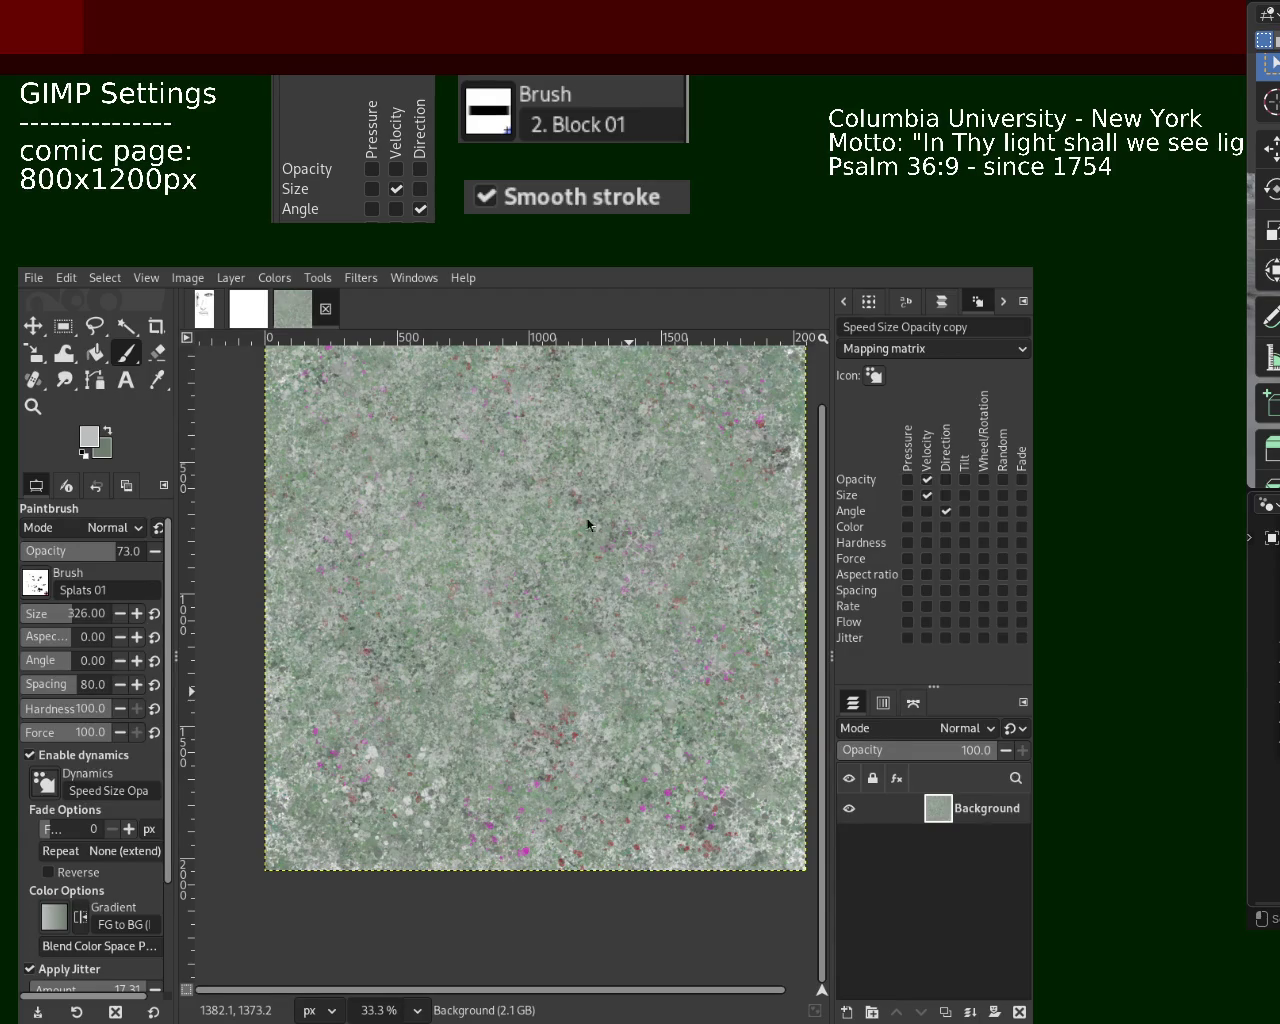
pyautogui.press('ctrl')
# Sample a darker grey-green from the canvas and zoom out to review the whole texture
pyautogui.keyDown('ctrl'); pyautogui.click(430, 665); pyautogui.keyUp('ctrl')
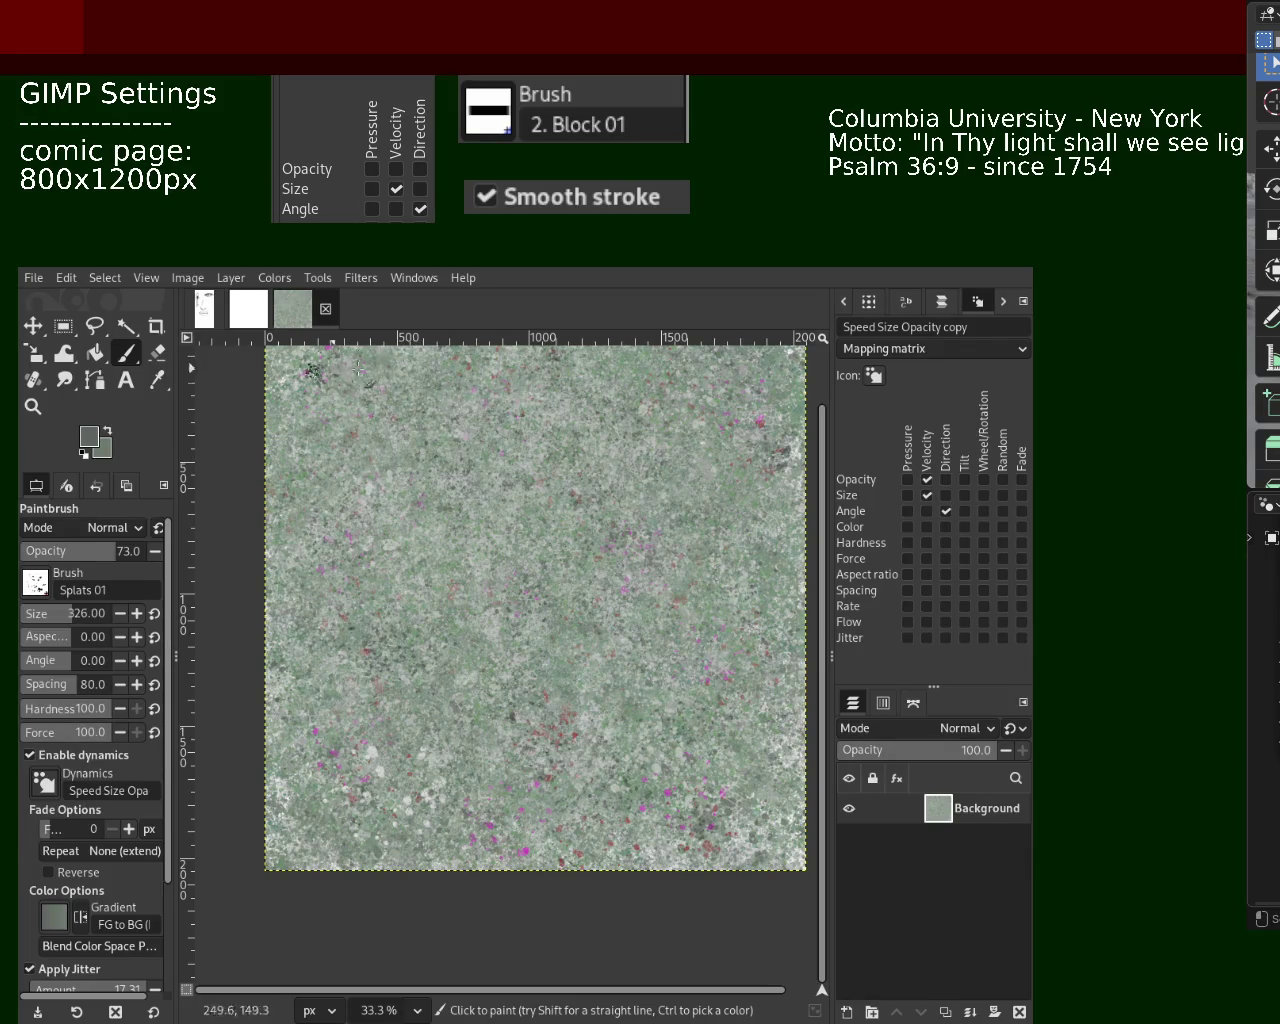
pyautogui.press('z')
pyautogui.keyDown('ctrl'); pyautogui.click(414, 532); pyautogui.keyUp('ctrl')
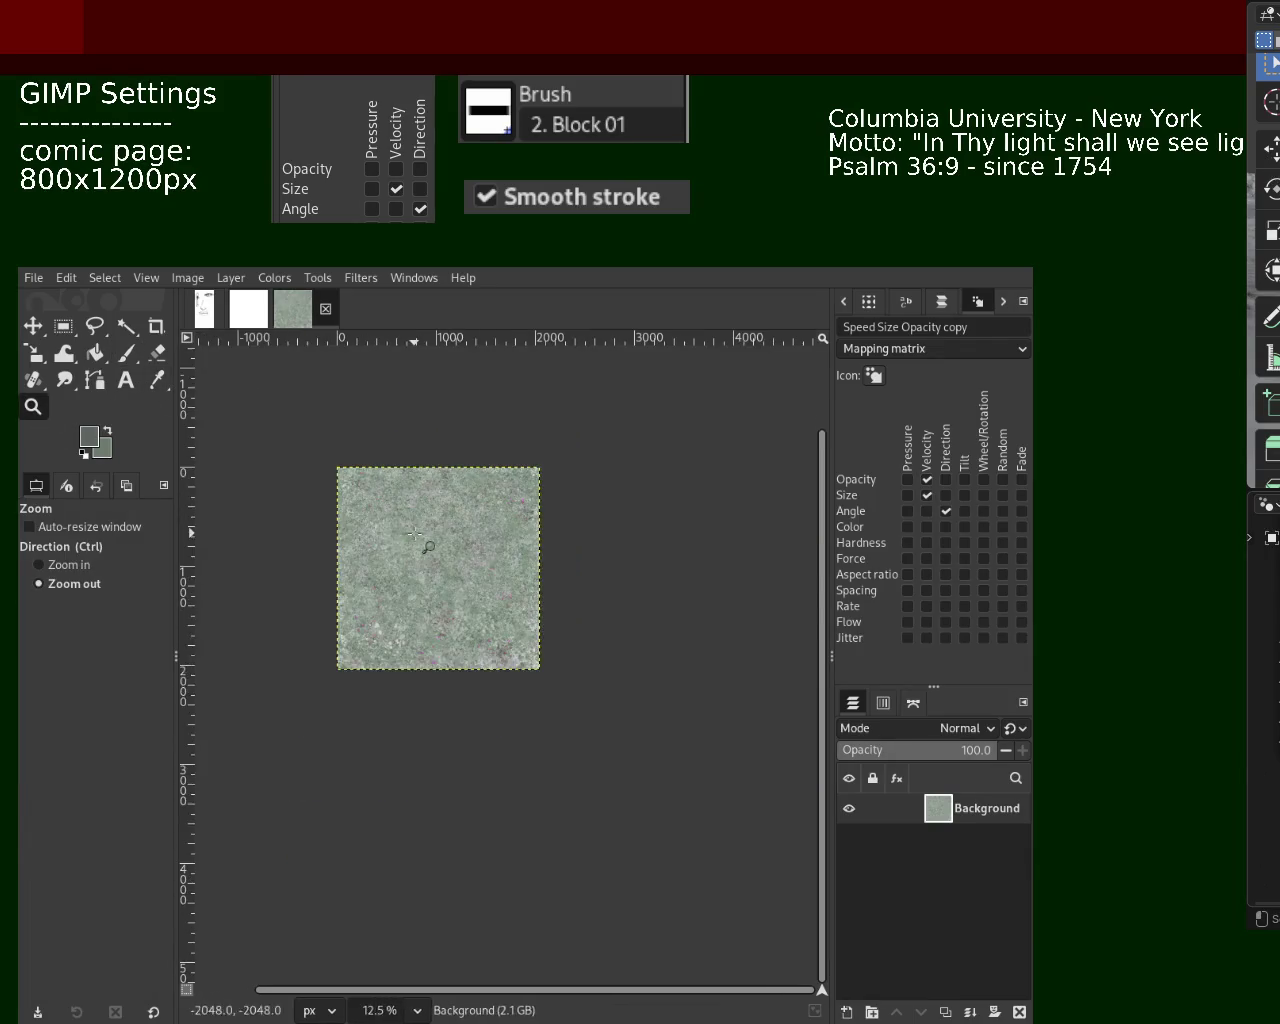
pyautogui.keyDown('ctrl'); pyautogui.click(410, 532); pyautogui.keyUp('ctrl')
pyautogui.click(410, 532)
pyautogui.click(410, 532)
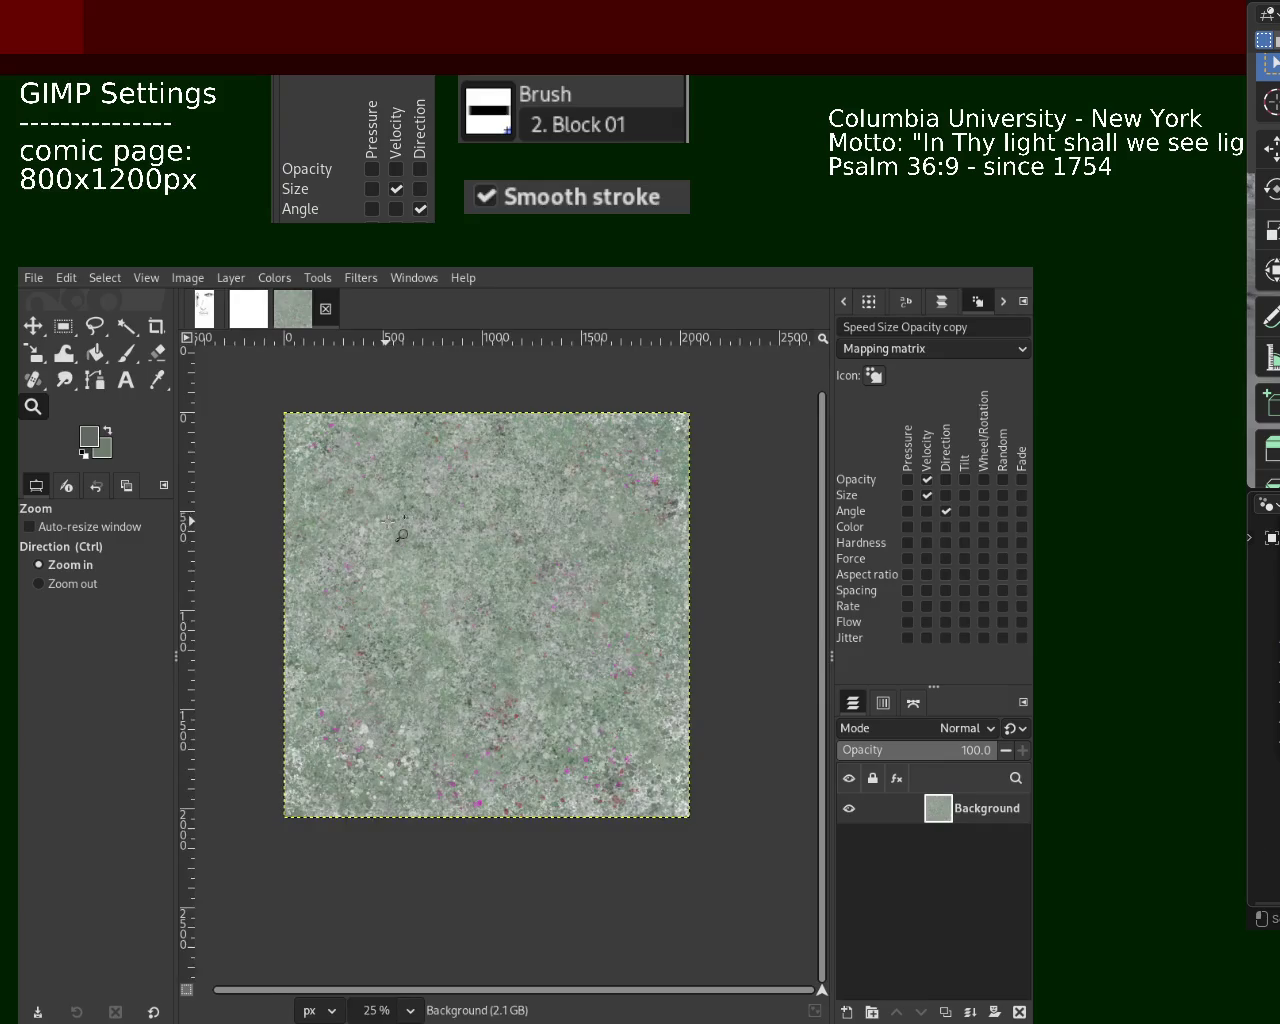
# Dab a splat at centre-right, sample a whitish tone, and enlarge the brush to 501
pyautogui.click(126, 352)
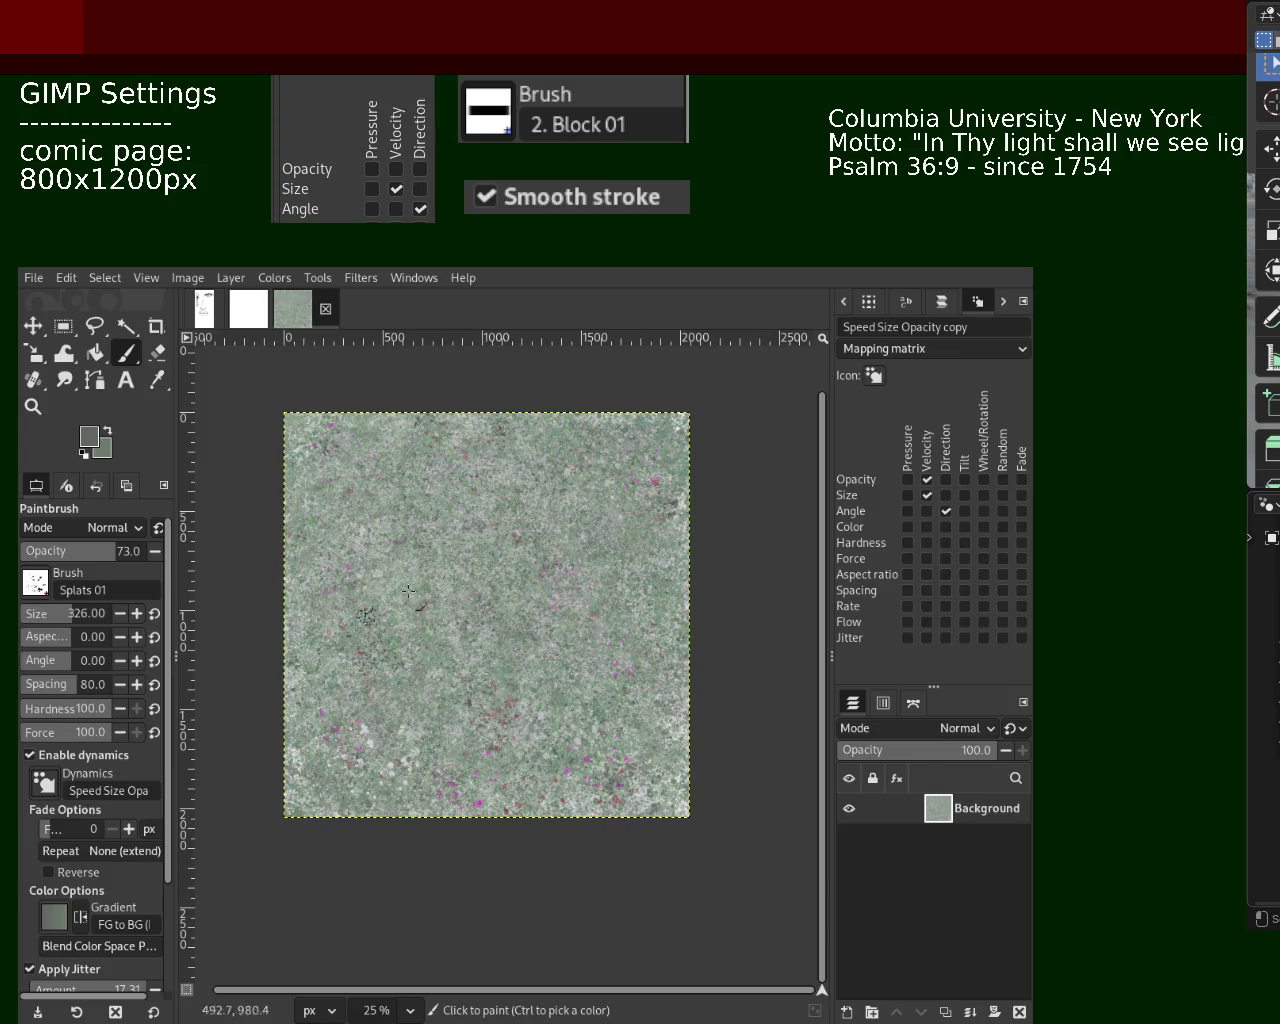
pyautogui.click(582, 632)
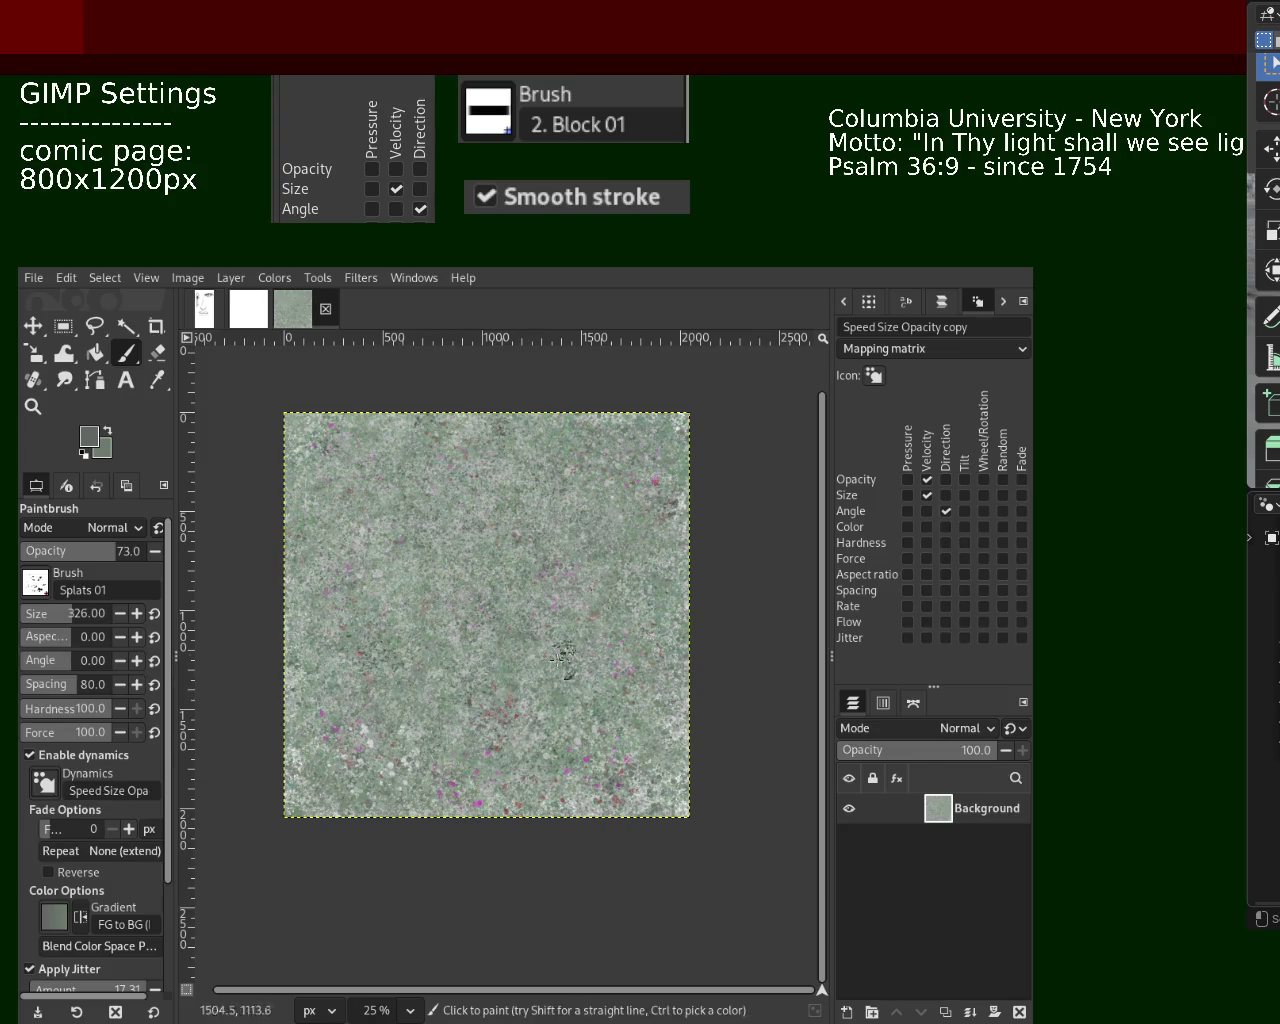
pyautogui.keyDown('ctrl'); pyautogui.click(410, 800); pyautogui.keyUp('ctrl')
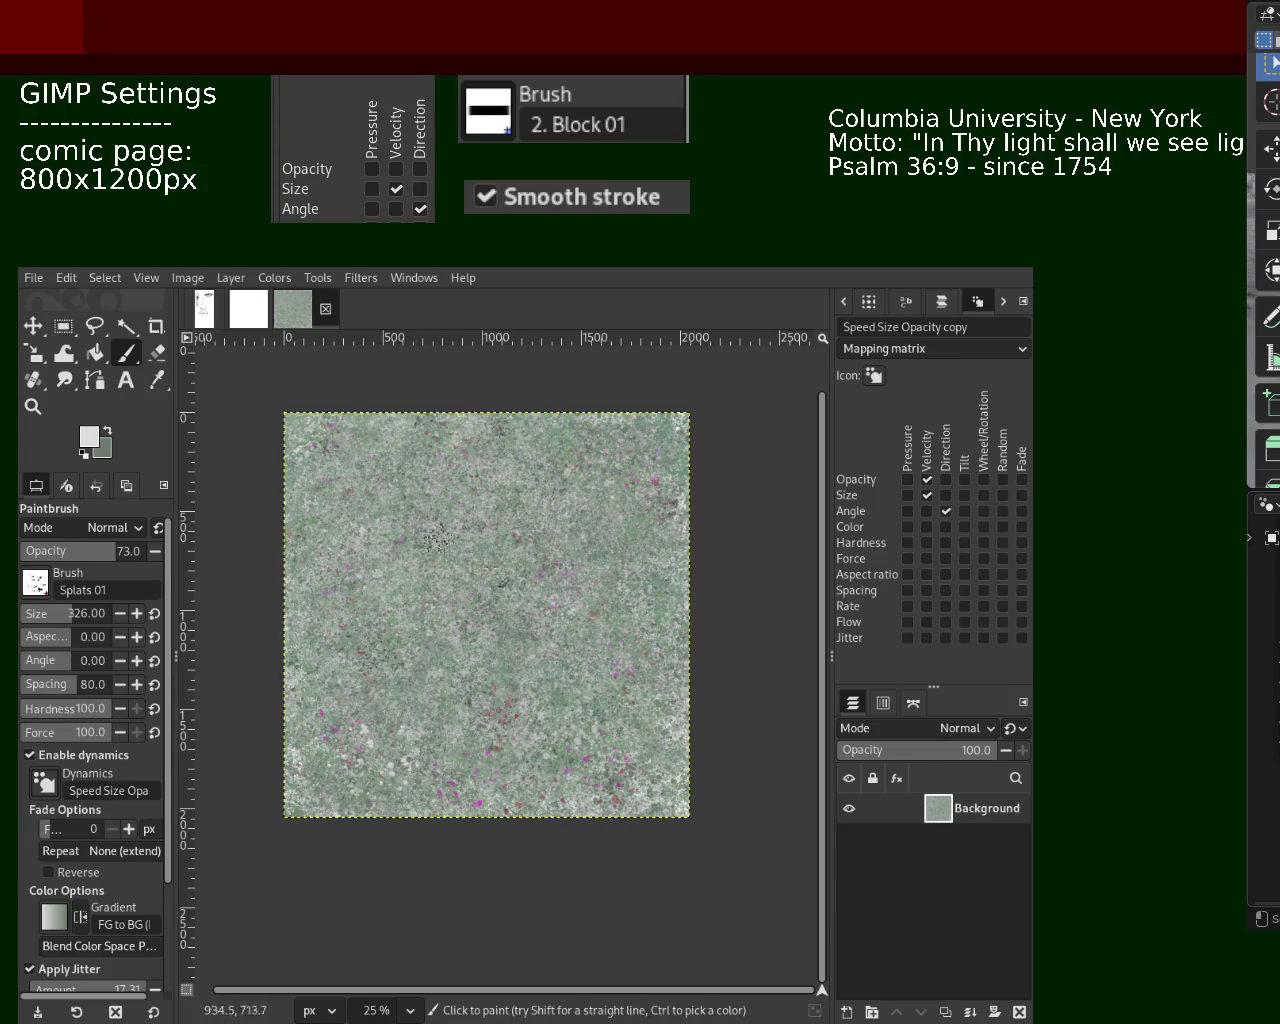
pyautogui.moveTo(72, 622); pyautogui.dragTo(86, 626)
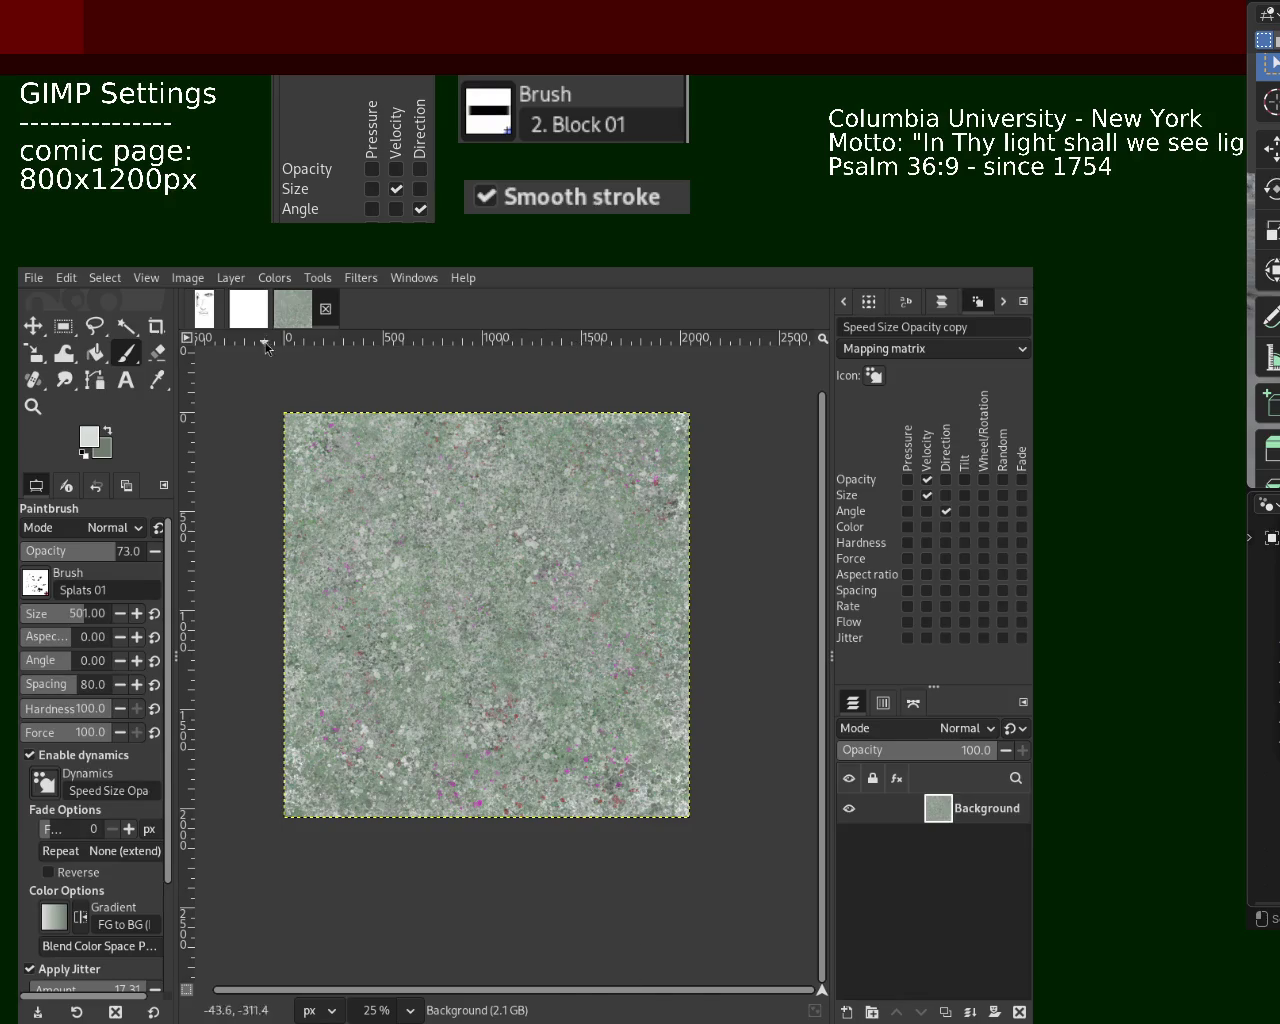
# Save the texture as 101.xcf and zoom out to 25% to view the whole image
pyautogui.hotkey('ctrl', 's')
pyautogui.click(33, 406)
pyautogui.click(490, 575)
pyautogui.keyDown('ctrl'); pyautogui.click(490, 575); pyautogui.keyUp('ctrl')
pyautogui.keyDown('ctrl'); pyautogui.click(530, 610); pyautogui.keyUp('ctrl')
pyautogui.click(566, 640)
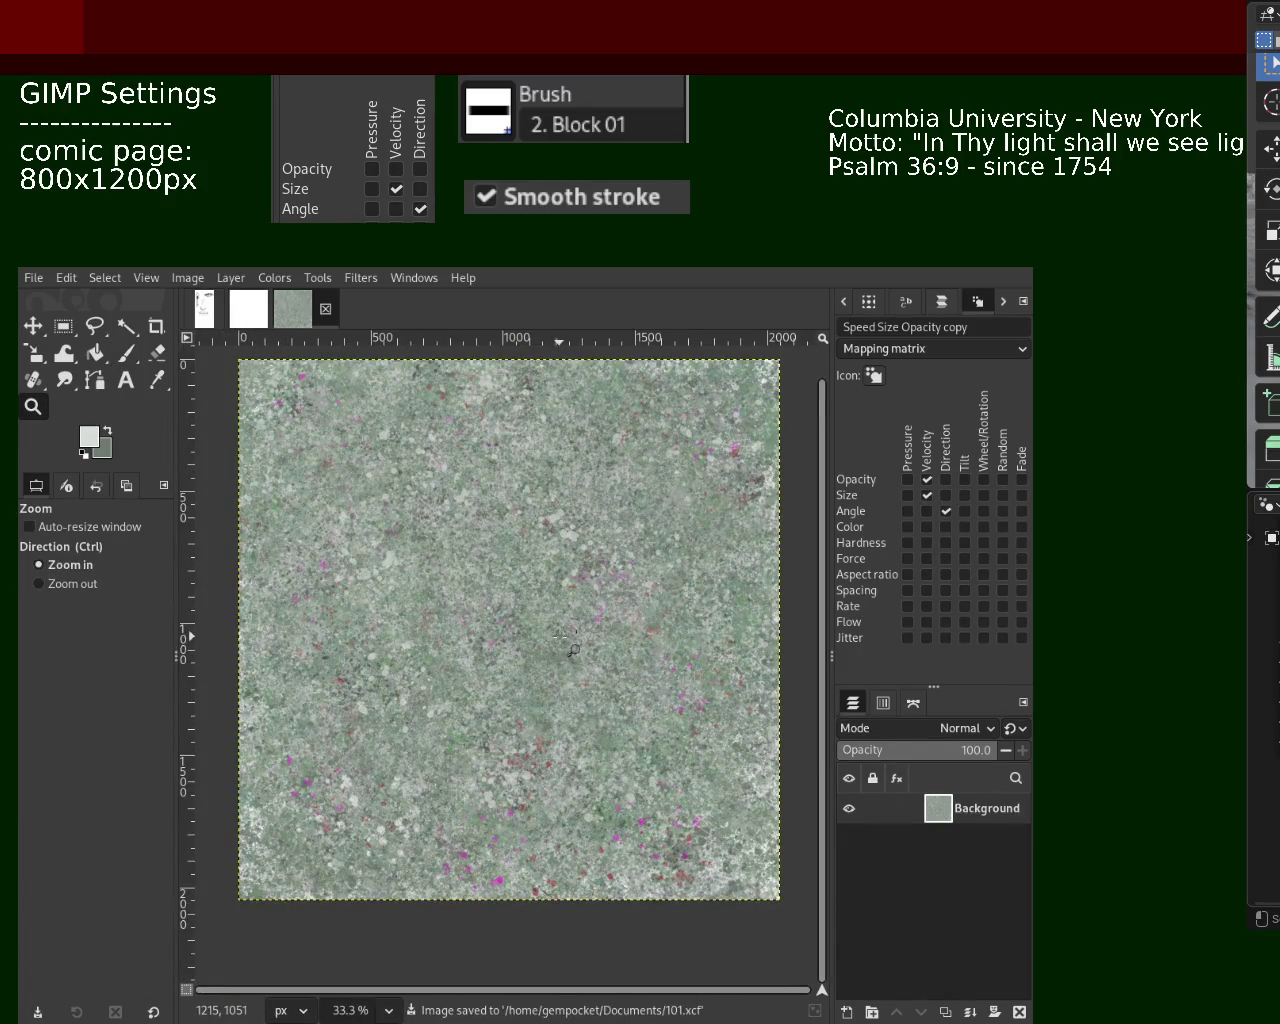
pyautogui.keyDown('ctrl'); pyautogui.click(553, 640); pyautogui.keyUp('ctrl')
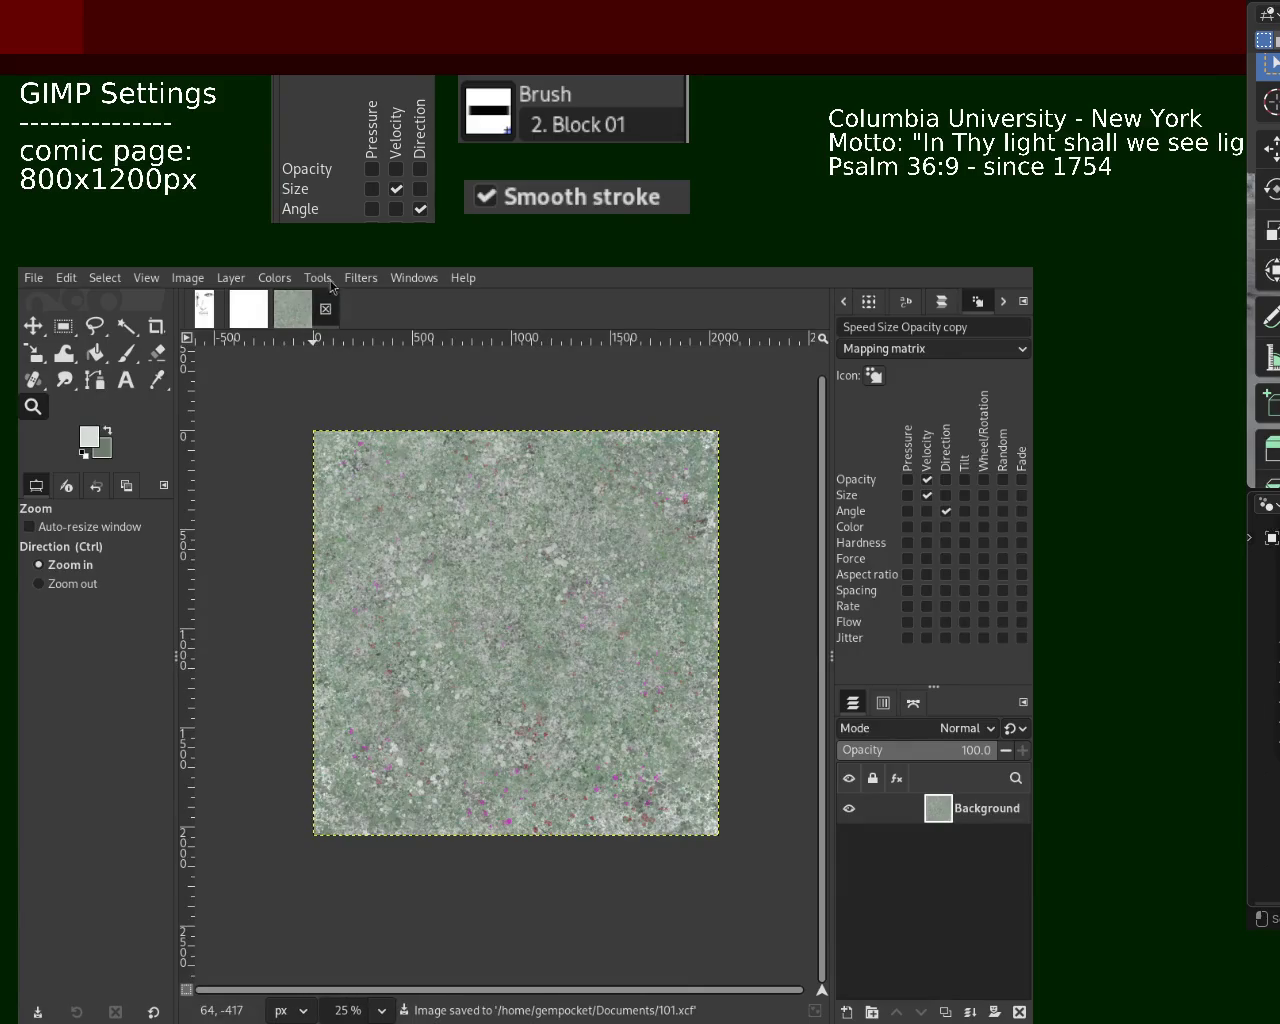
pyautogui.hotkey('shift', 'r')
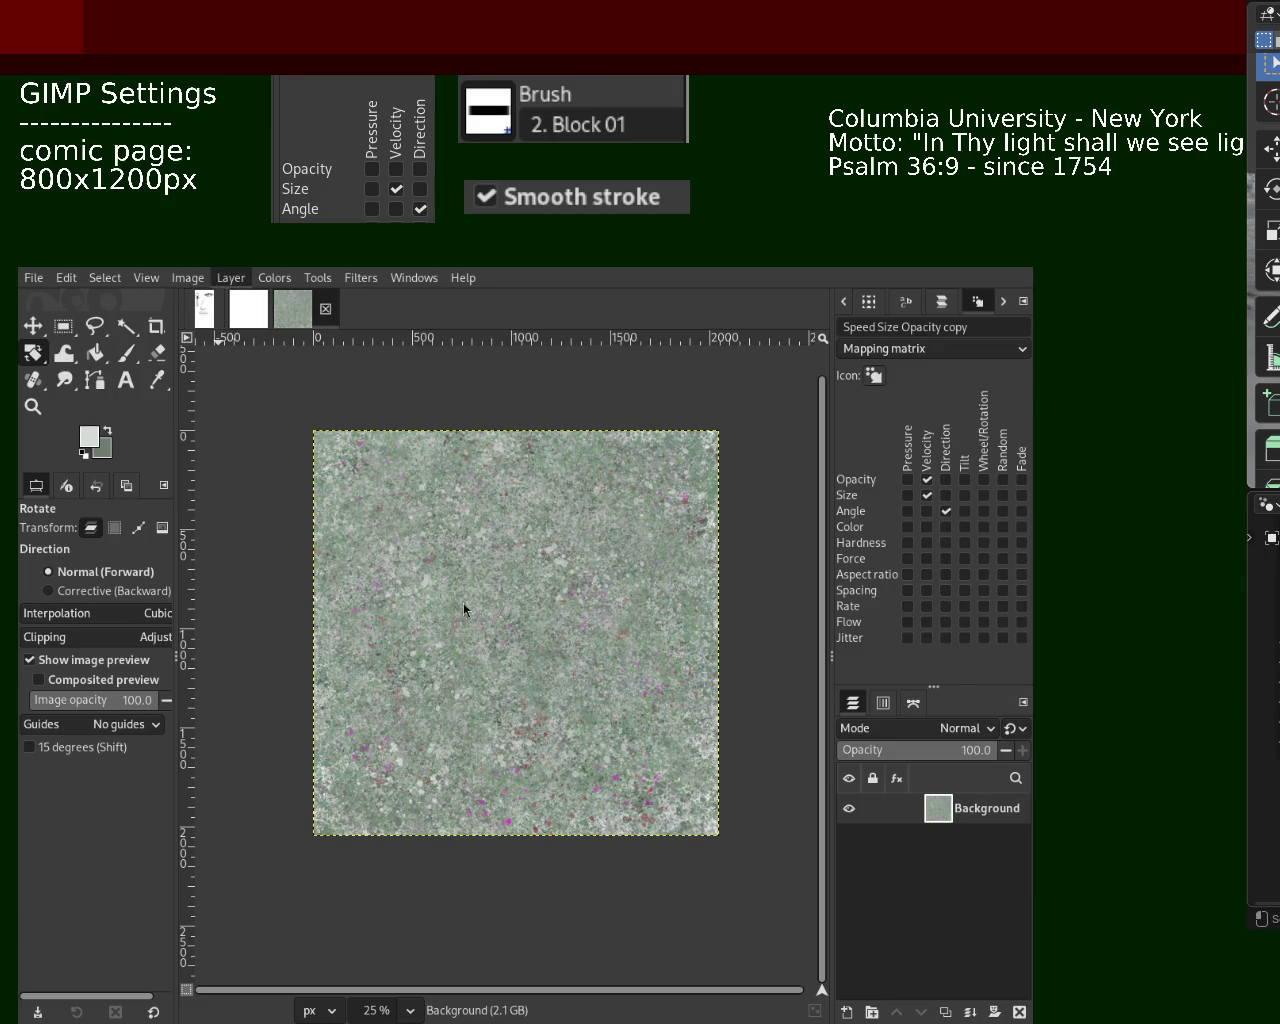
# Offset the layer with wrap-around so the tile seams cross the centre, then inspect them
pyautogui.hotkey('shift', 'o')
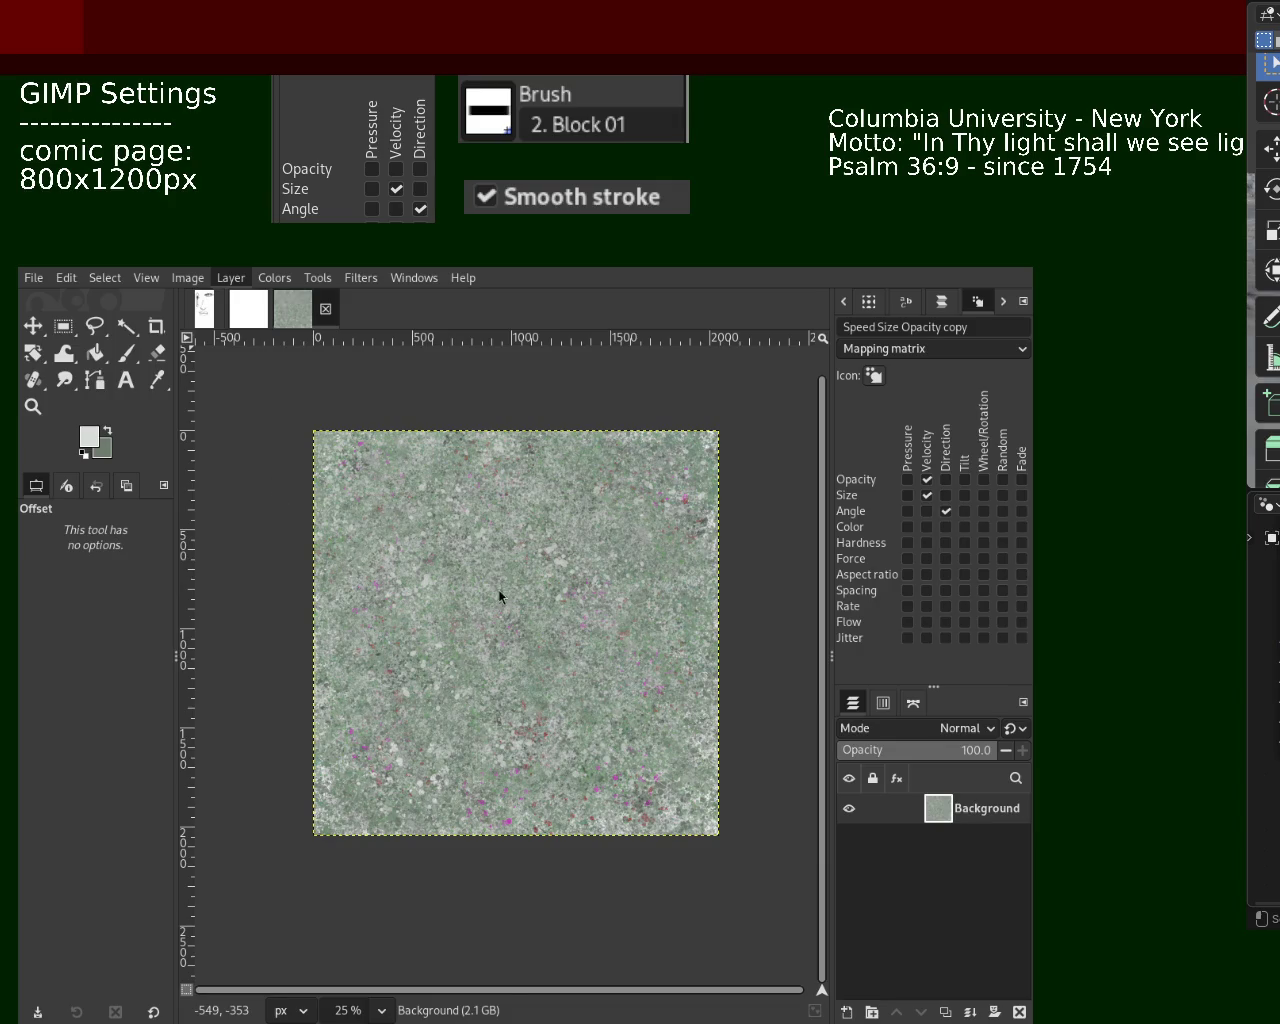
pyautogui.moveTo(560, 615); pyautogui.dragTo(642, 524)
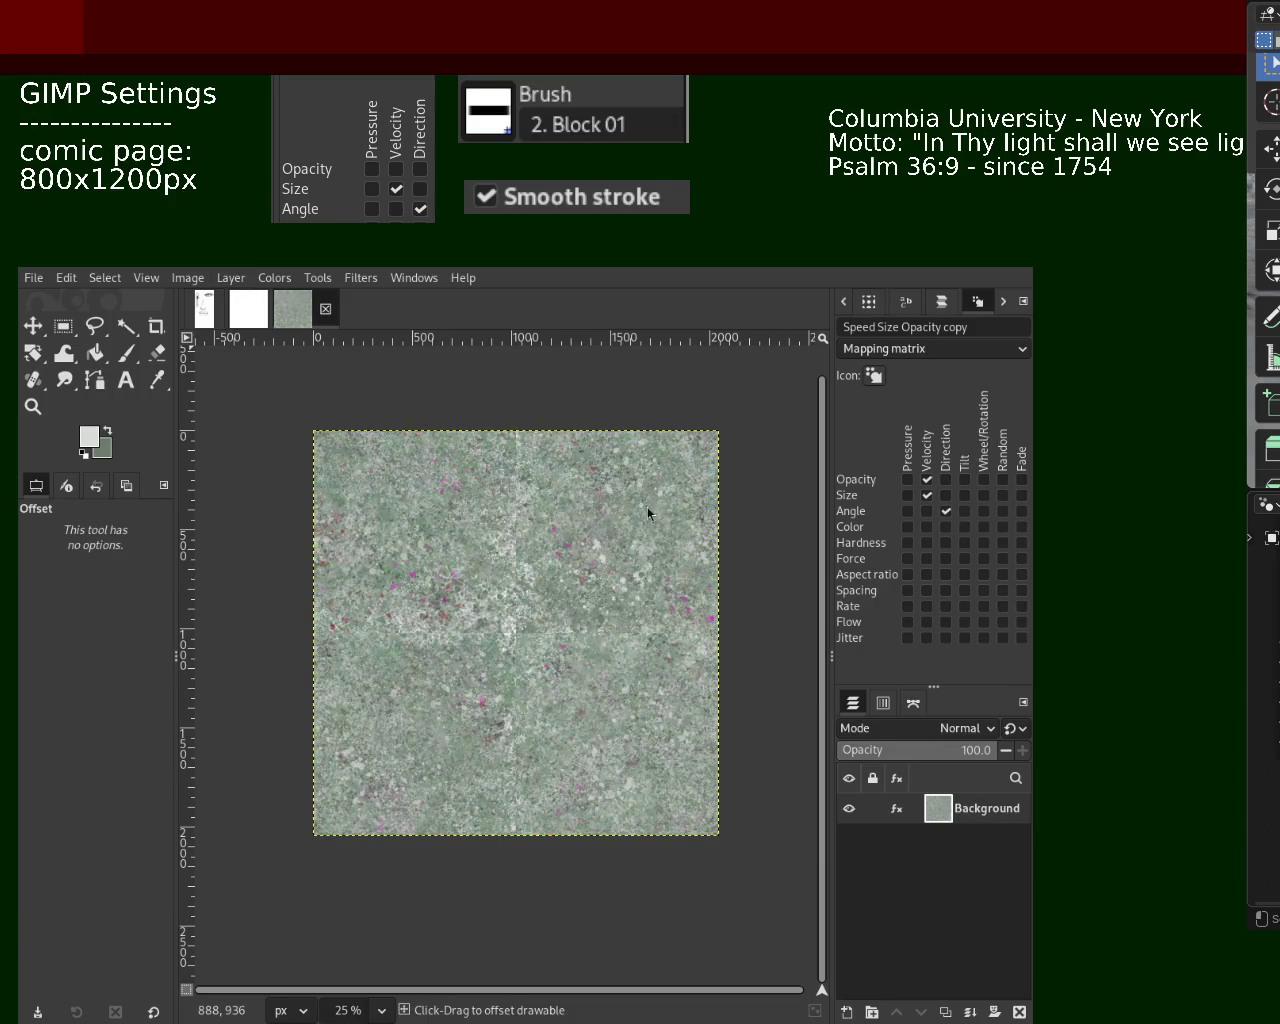
pyautogui.click(33, 406)
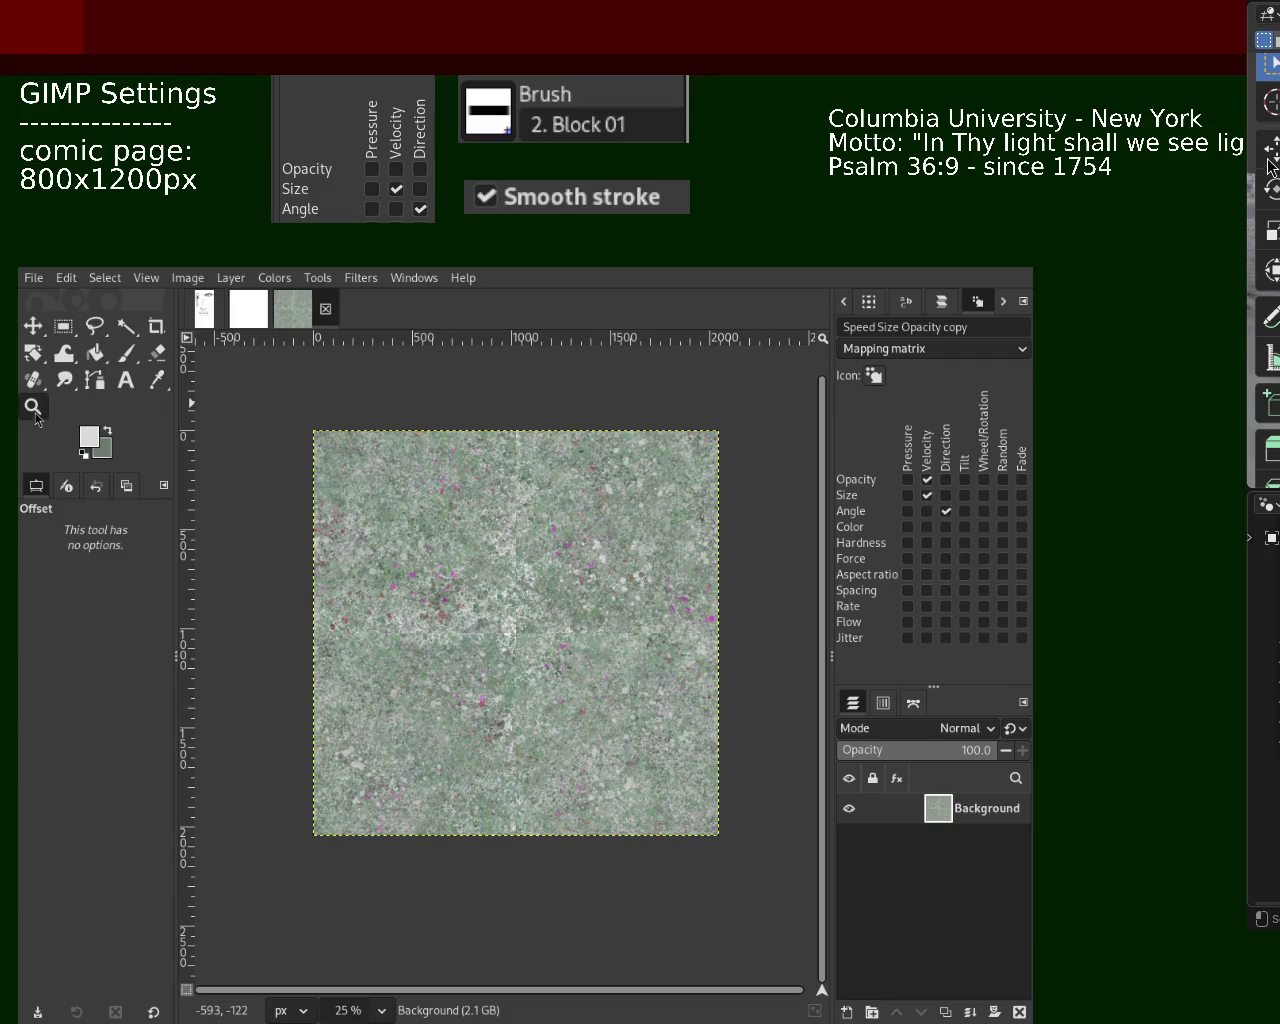
pyautogui.keyDown('ctrl'); pyautogui.click(530, 556); pyautogui.keyUp('ctrl')
pyautogui.click(525, 550)
pyautogui.click(505, 540)
pyautogui.keyDown('ctrl'); pyautogui.click(490, 530); pyautogui.keyUp('ctrl')
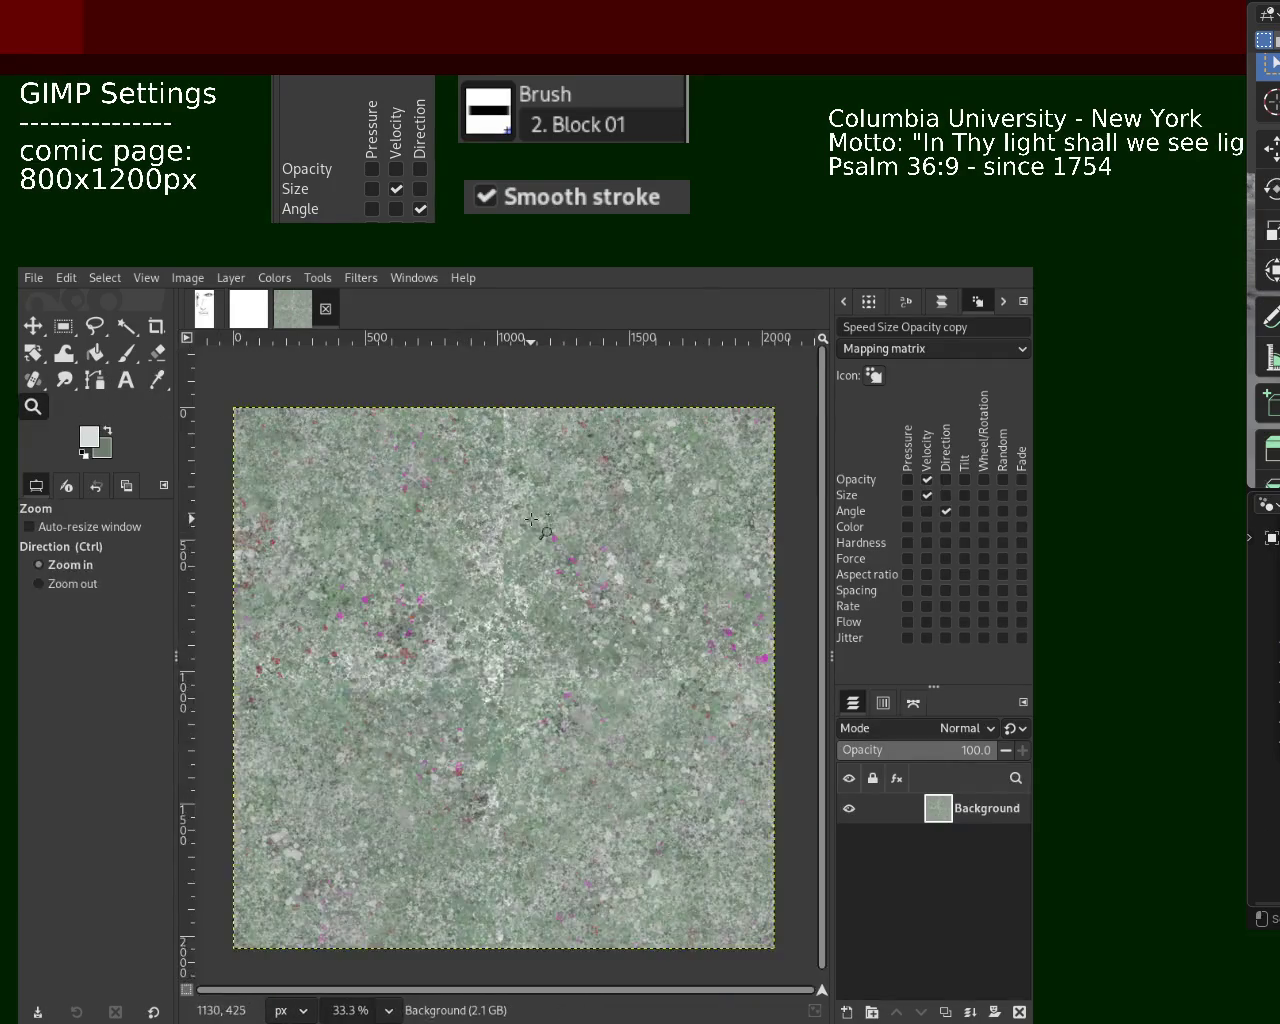
pyautogui.keyDown('ctrl'); pyautogui.click(483, 525); pyautogui.keyUp('ctrl')
pyautogui.keyDown('ctrl'); pyautogui.click(495, 561); pyautogui.keyUp('ctrl')
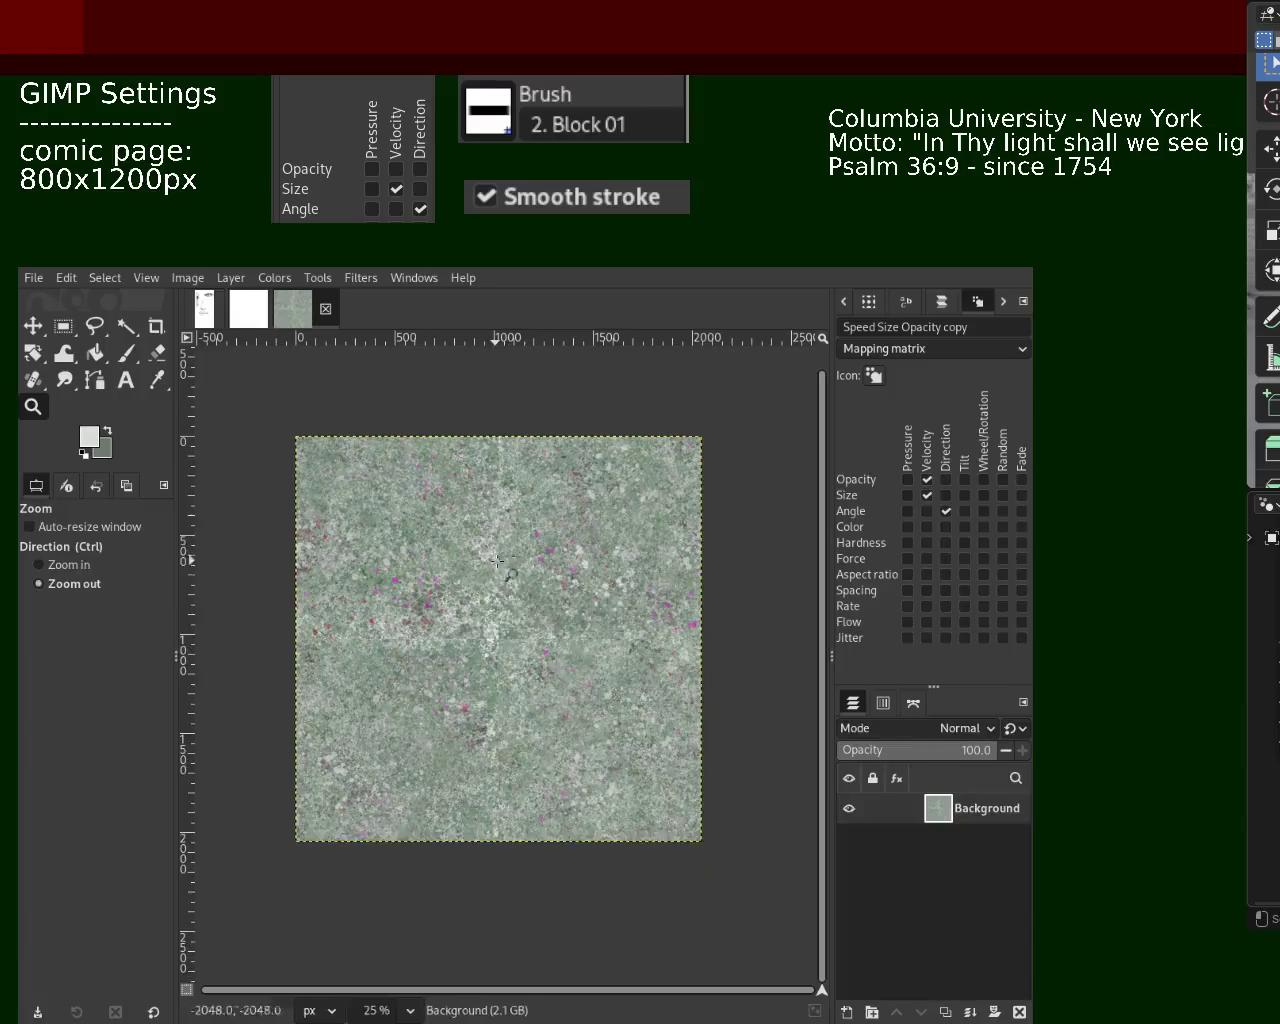
pyautogui.keyDown('ctrl'); pyautogui.click(510, 630); pyautogui.keyUp('ctrl')
pyautogui.click(512, 650)
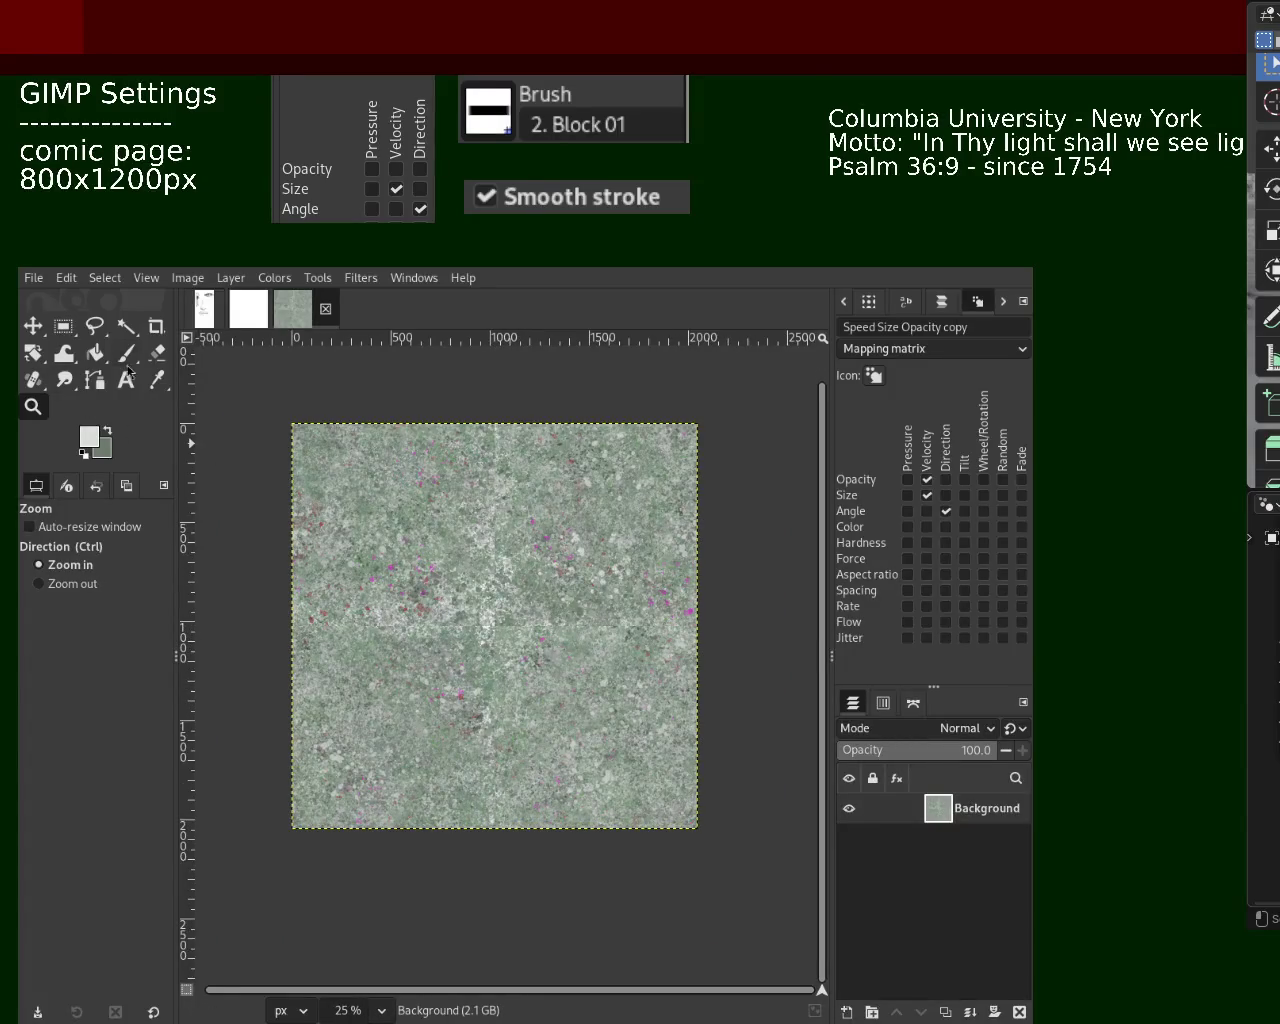
# Paint a splat across the seam, undo the dark stroke, and sample the green-grey texture colour
pyautogui.click(126, 353)
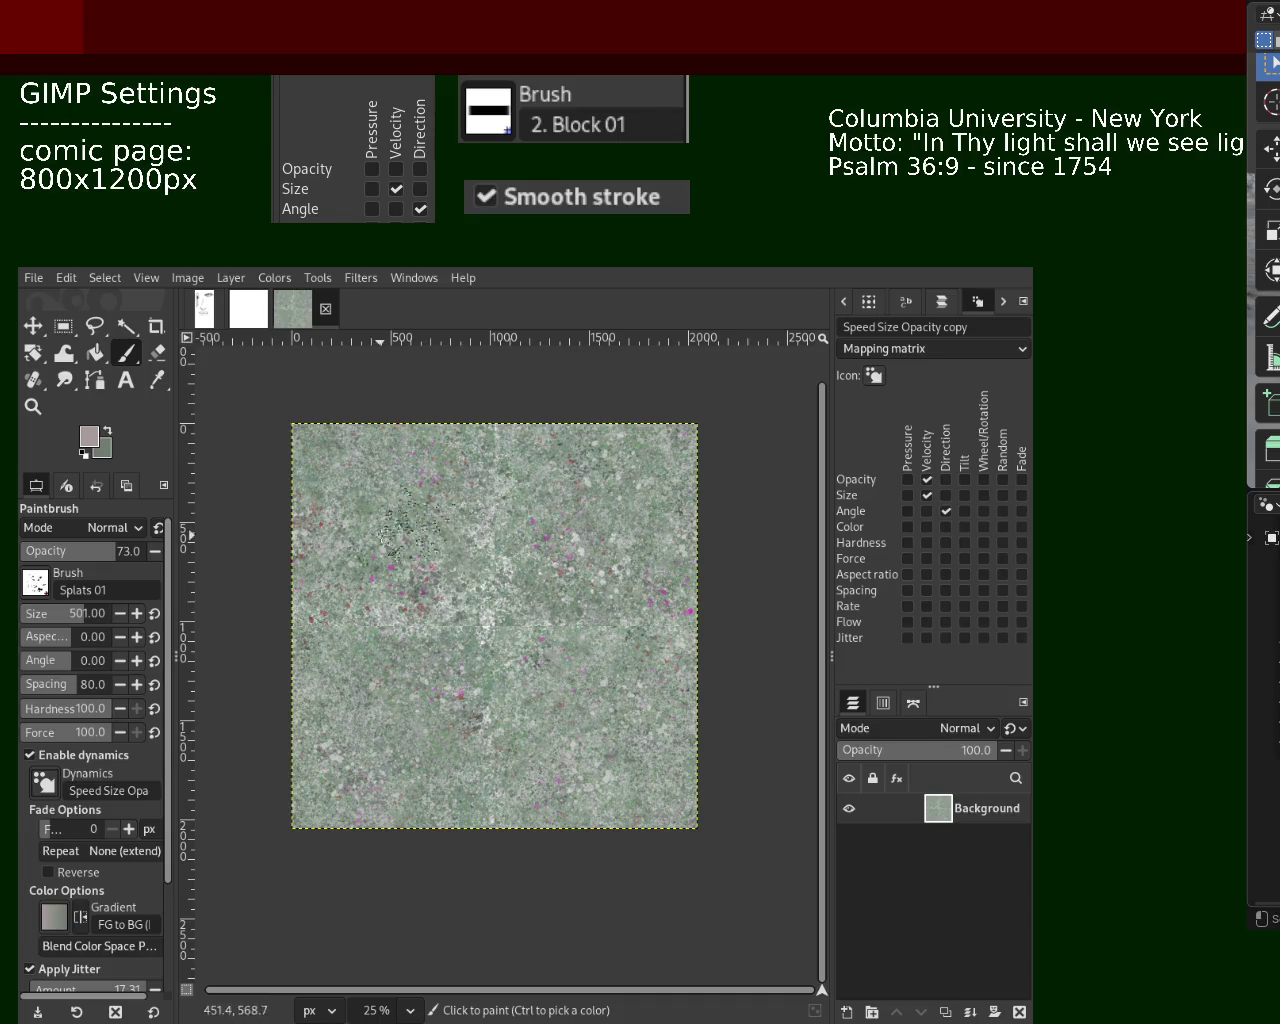
pyautogui.moveTo(492, 608); pyautogui.dragTo(460, 641)
pyautogui.hotkey('ctrl', 'z')
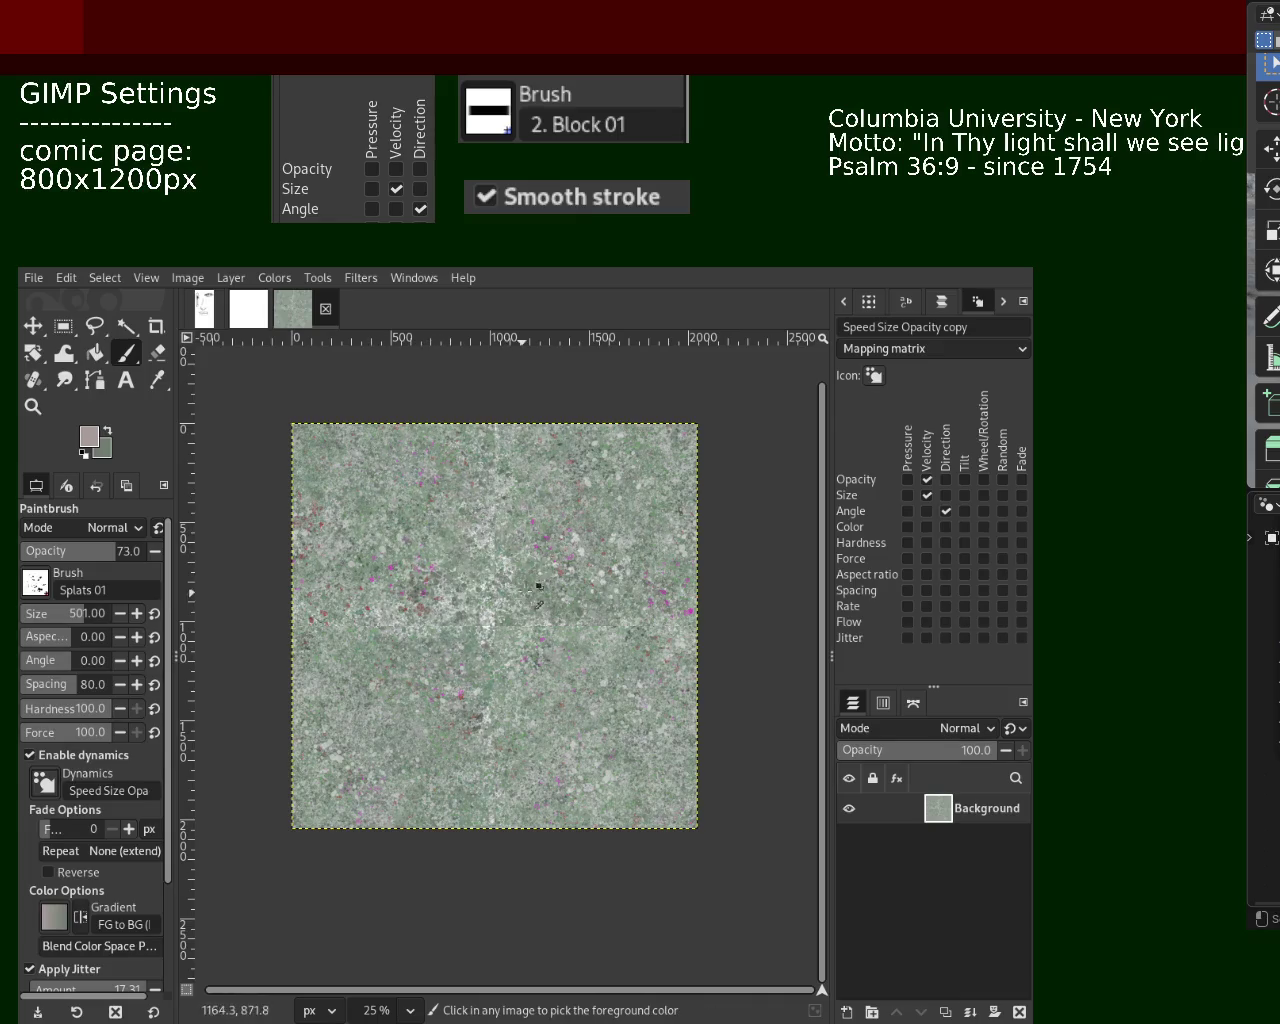
pyautogui.keyDown('ctrl'); pyautogui.click(529, 583); pyautogui.keyUp('ctrl')
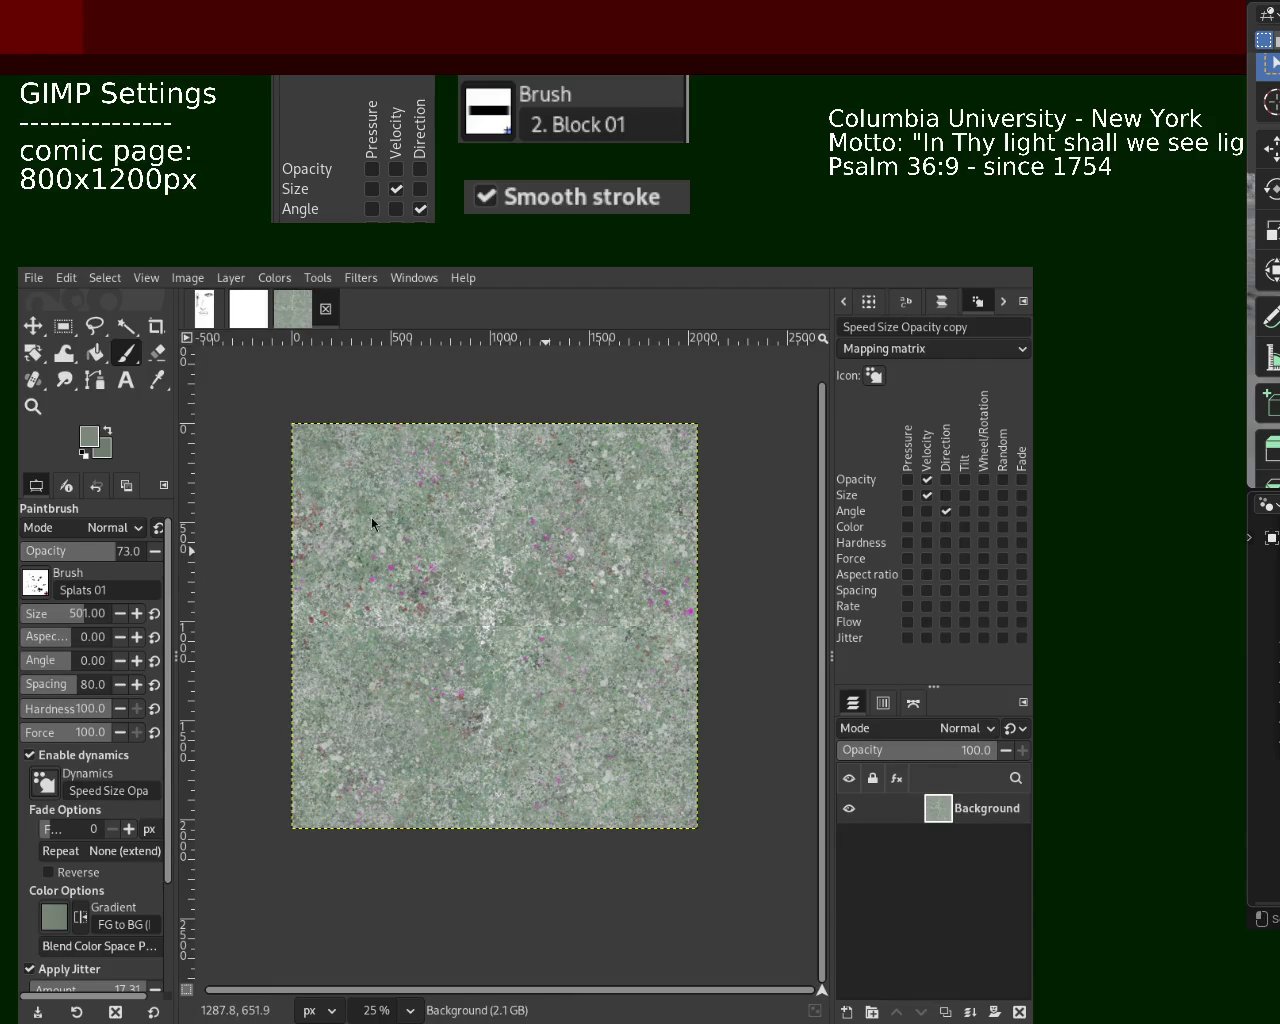
# Zoom in on the texture and sample a lighter green for painting
pyautogui.click(33, 406)
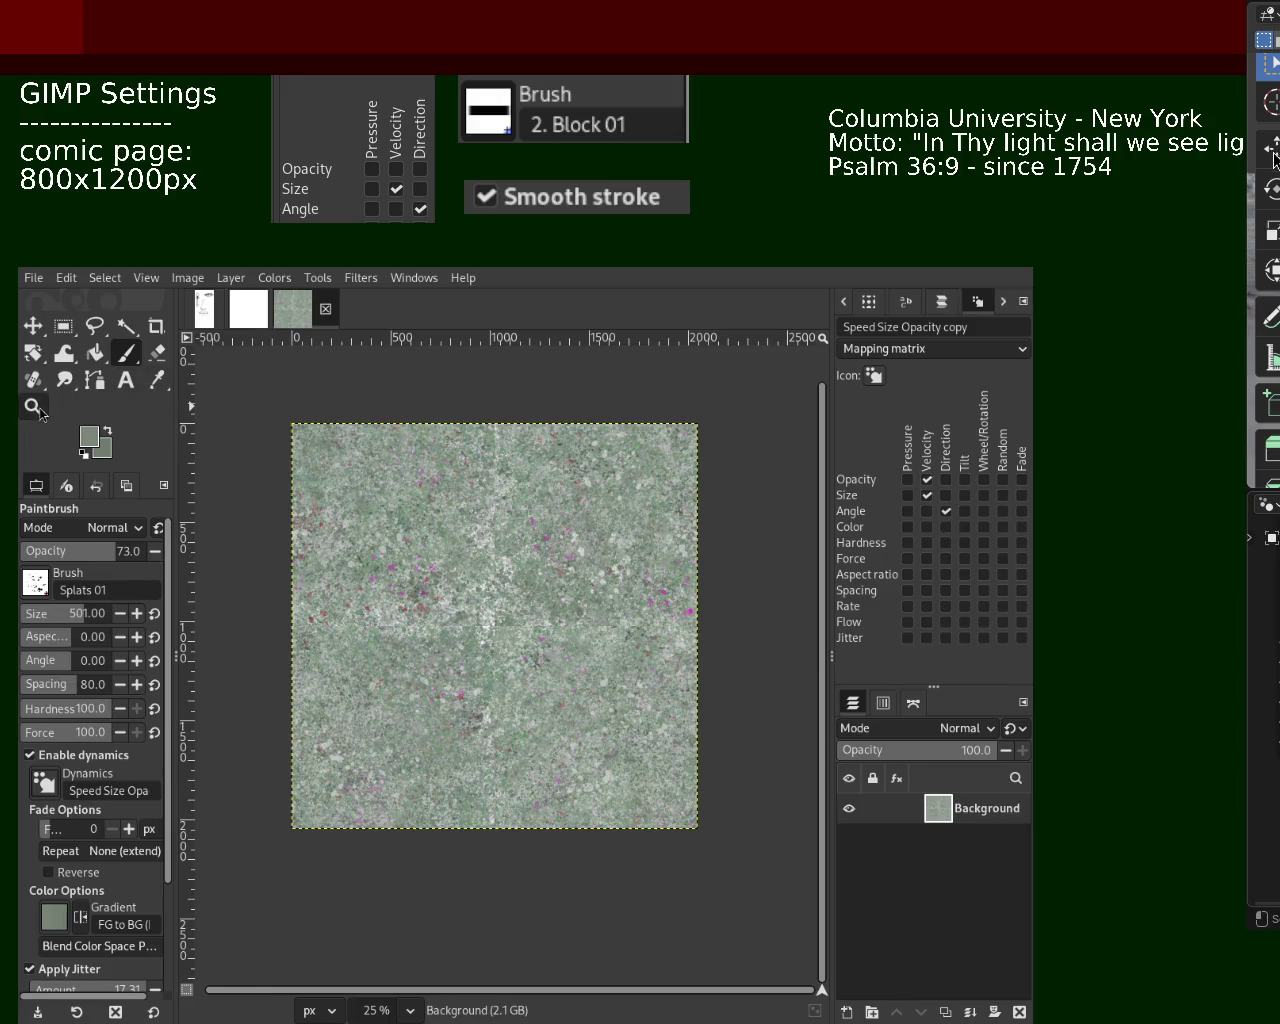
pyautogui.click(455, 605)
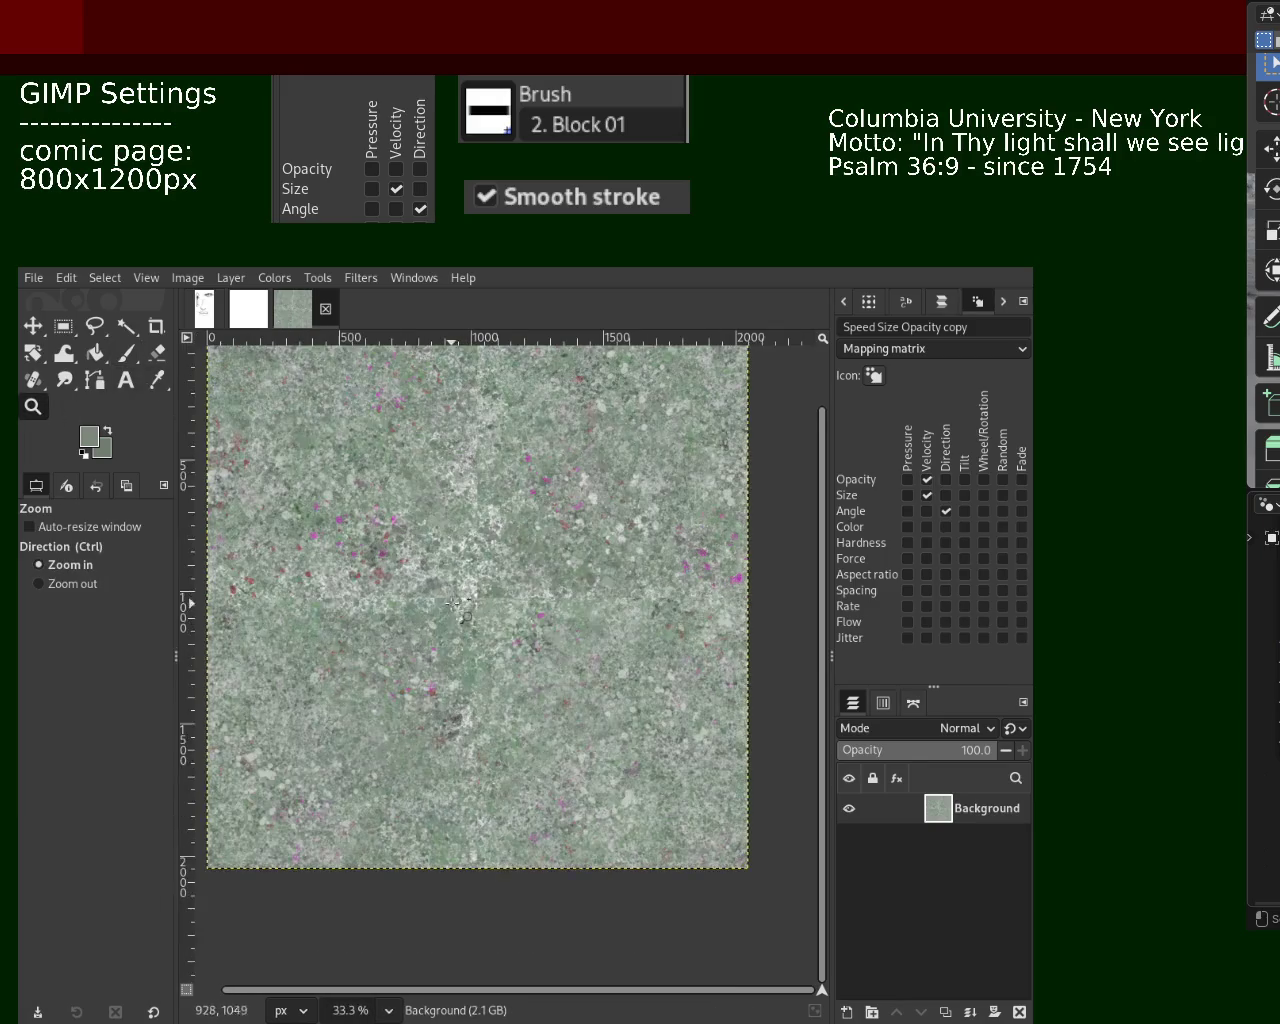
pyautogui.click(126, 352)
pyautogui.keyDown('ctrl'); pyautogui.click(724, 496); pyautogui.keyUp('ctrl')
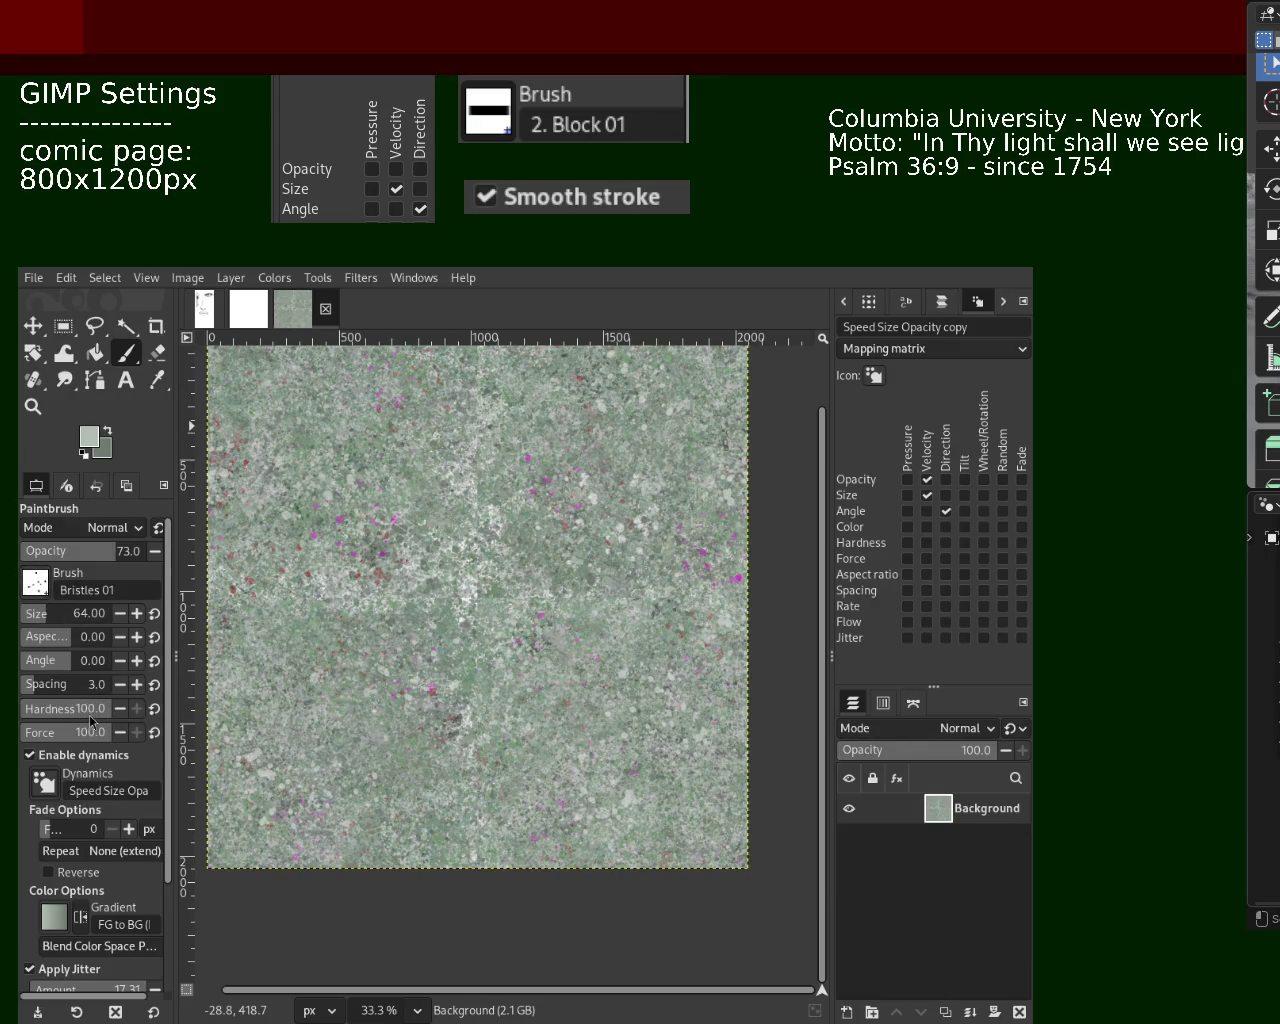
# Enlarge the brush to 411 and sample grey-green and lighter tones from the texture
pyautogui.moveTo(68, 627); pyautogui.dragTo(82, 624)
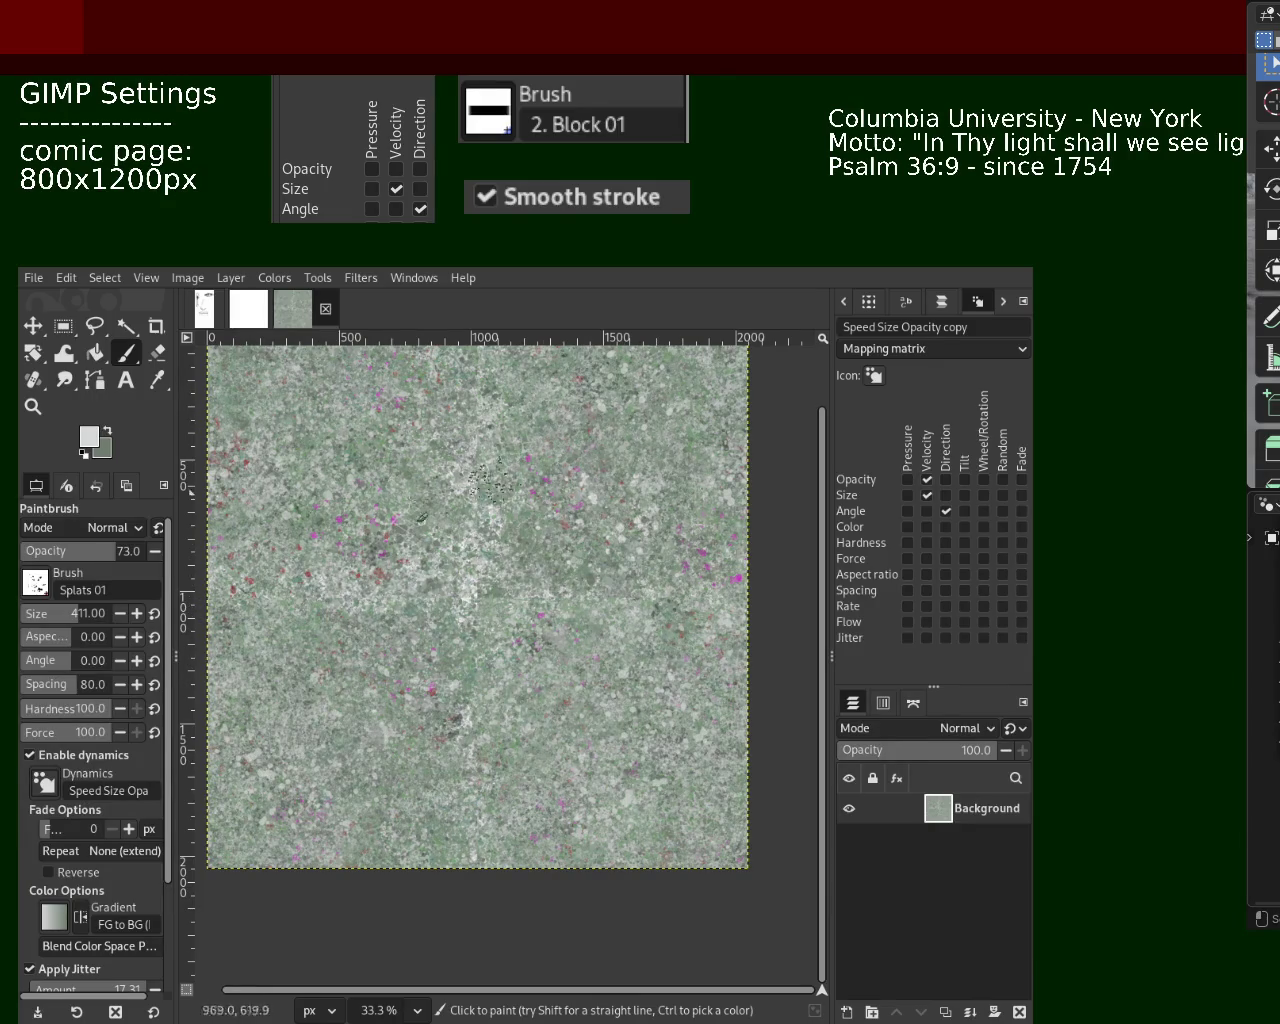
pyautogui.press('ctrl')
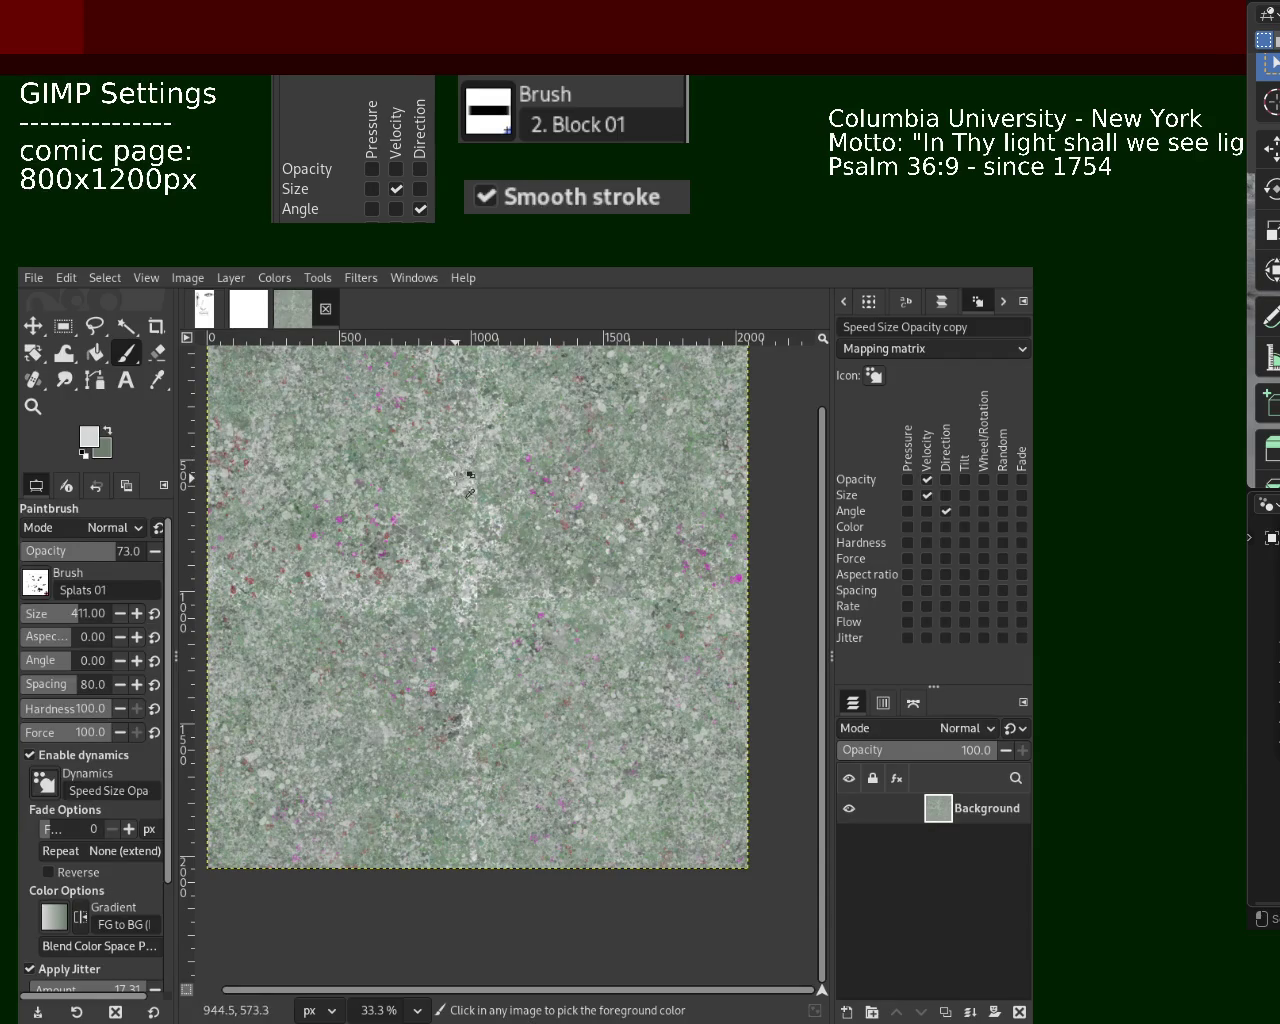
pyautogui.keyDown('ctrl'); pyautogui.click(452, 476); pyautogui.keyUp('ctrl')
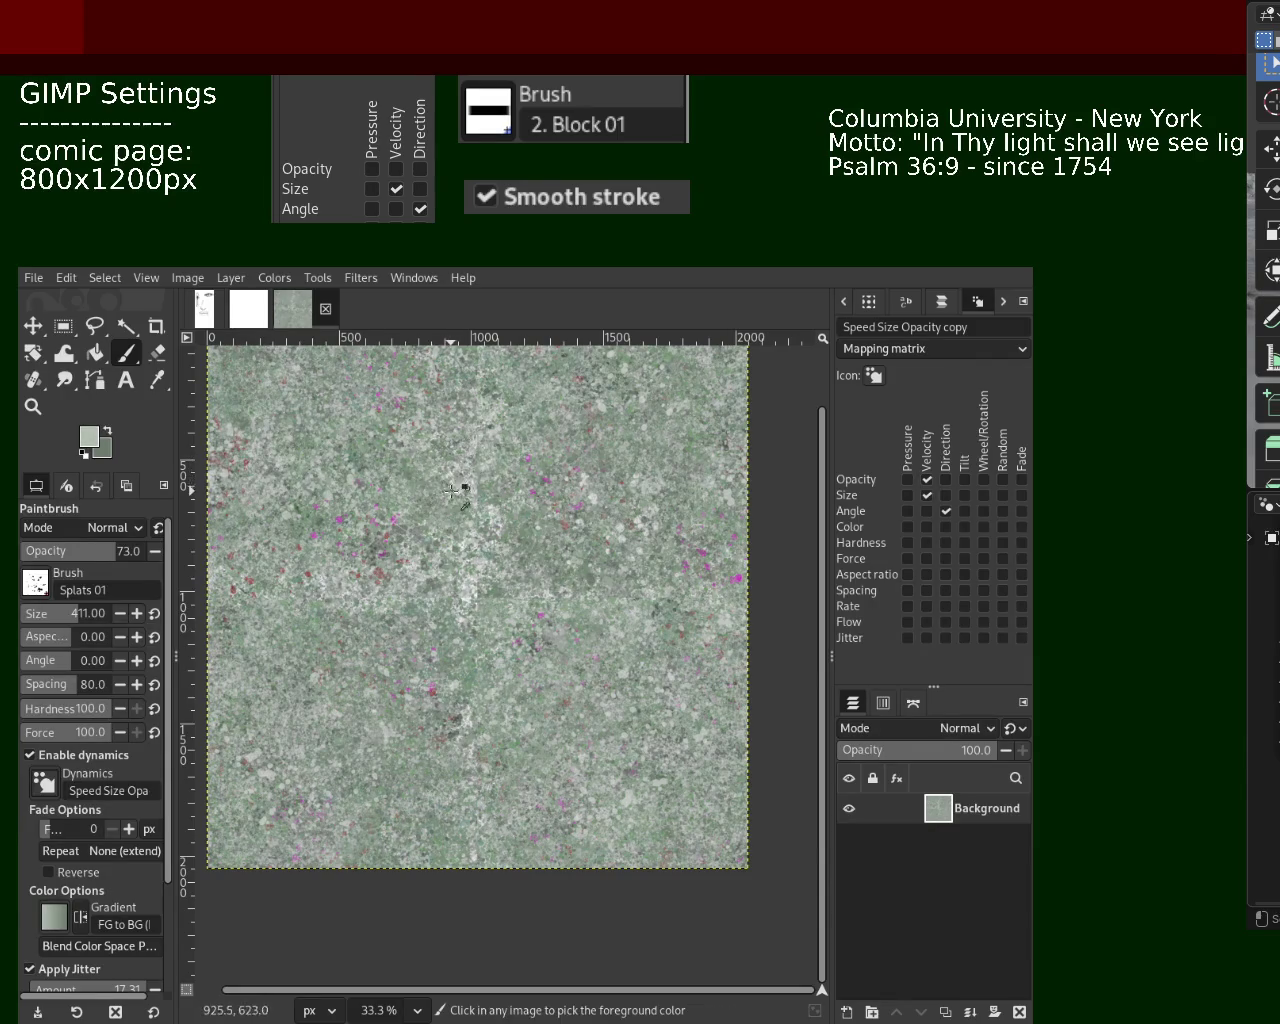
pyautogui.keyDown('ctrl'); pyautogui.click(452, 476); pyautogui.keyUp('ctrl')
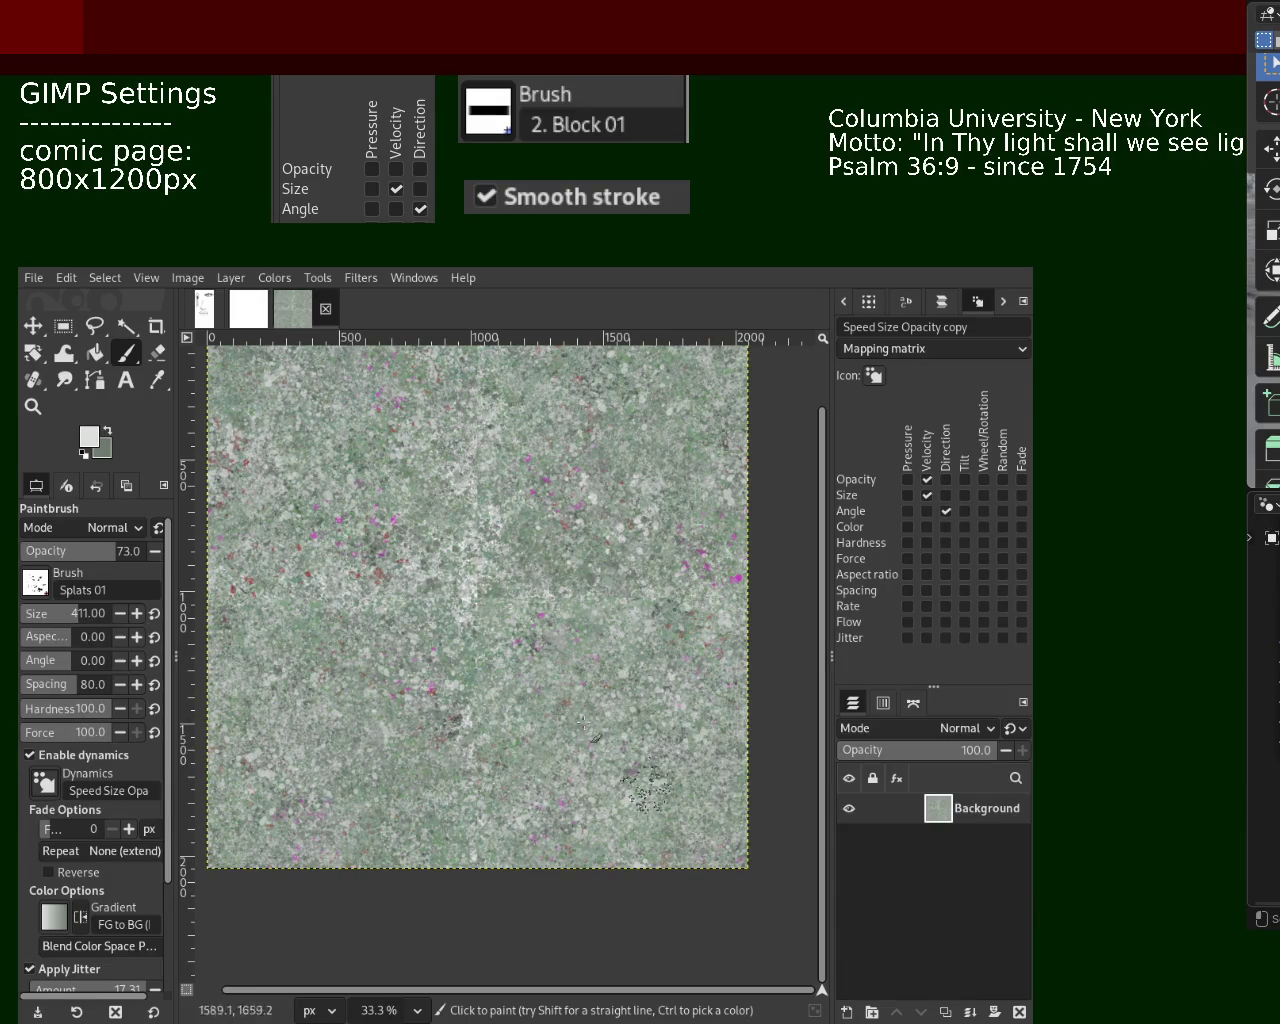
# Zoom out to see the whole texture and return to the Paintbrush to pick another colour
pyautogui.press('z')
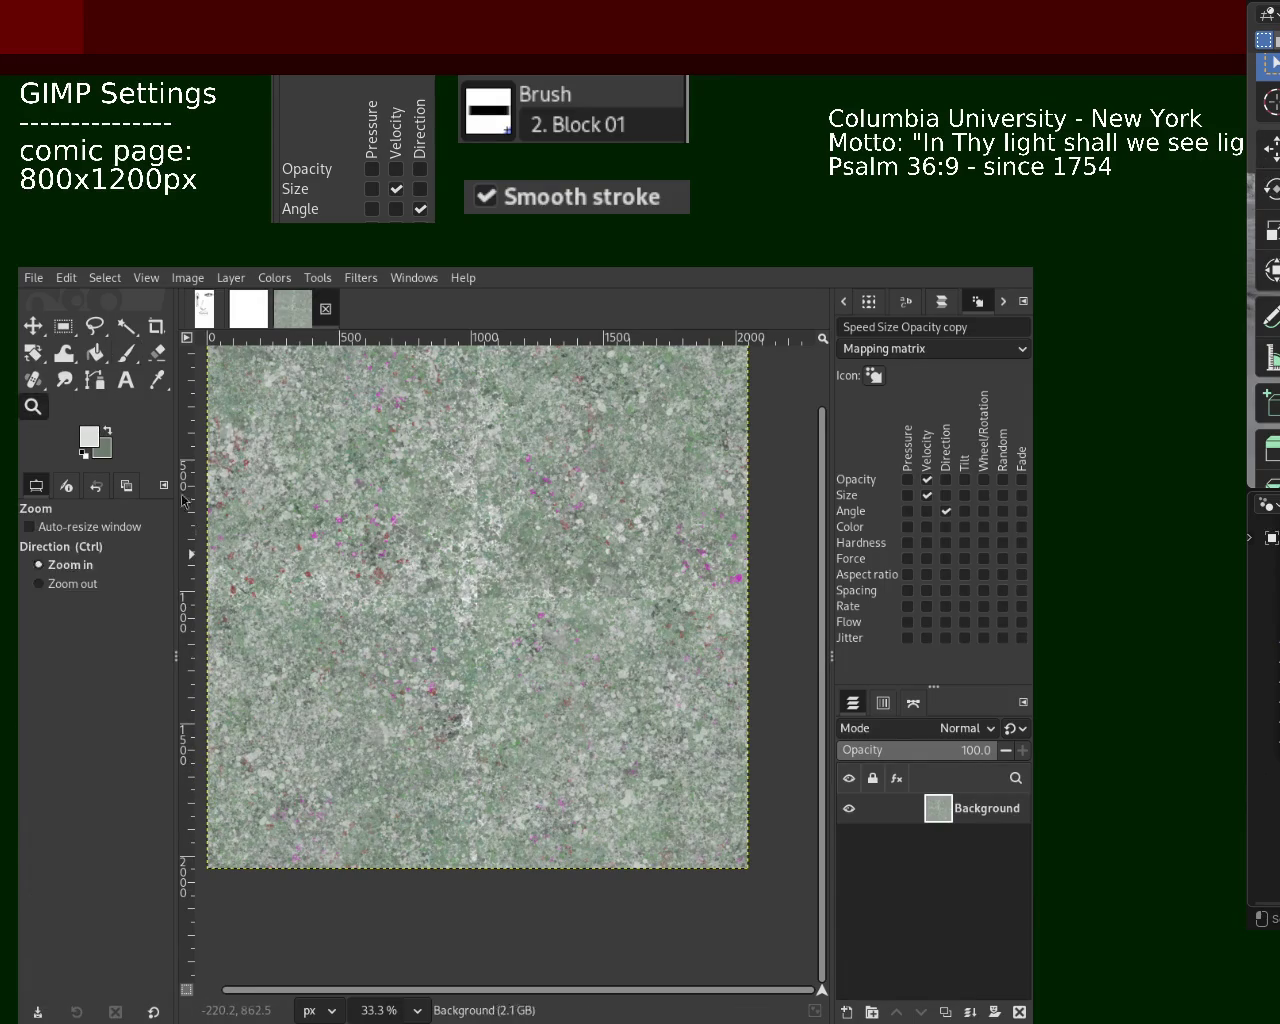
pyautogui.press('-')
pyautogui.click(126, 352)
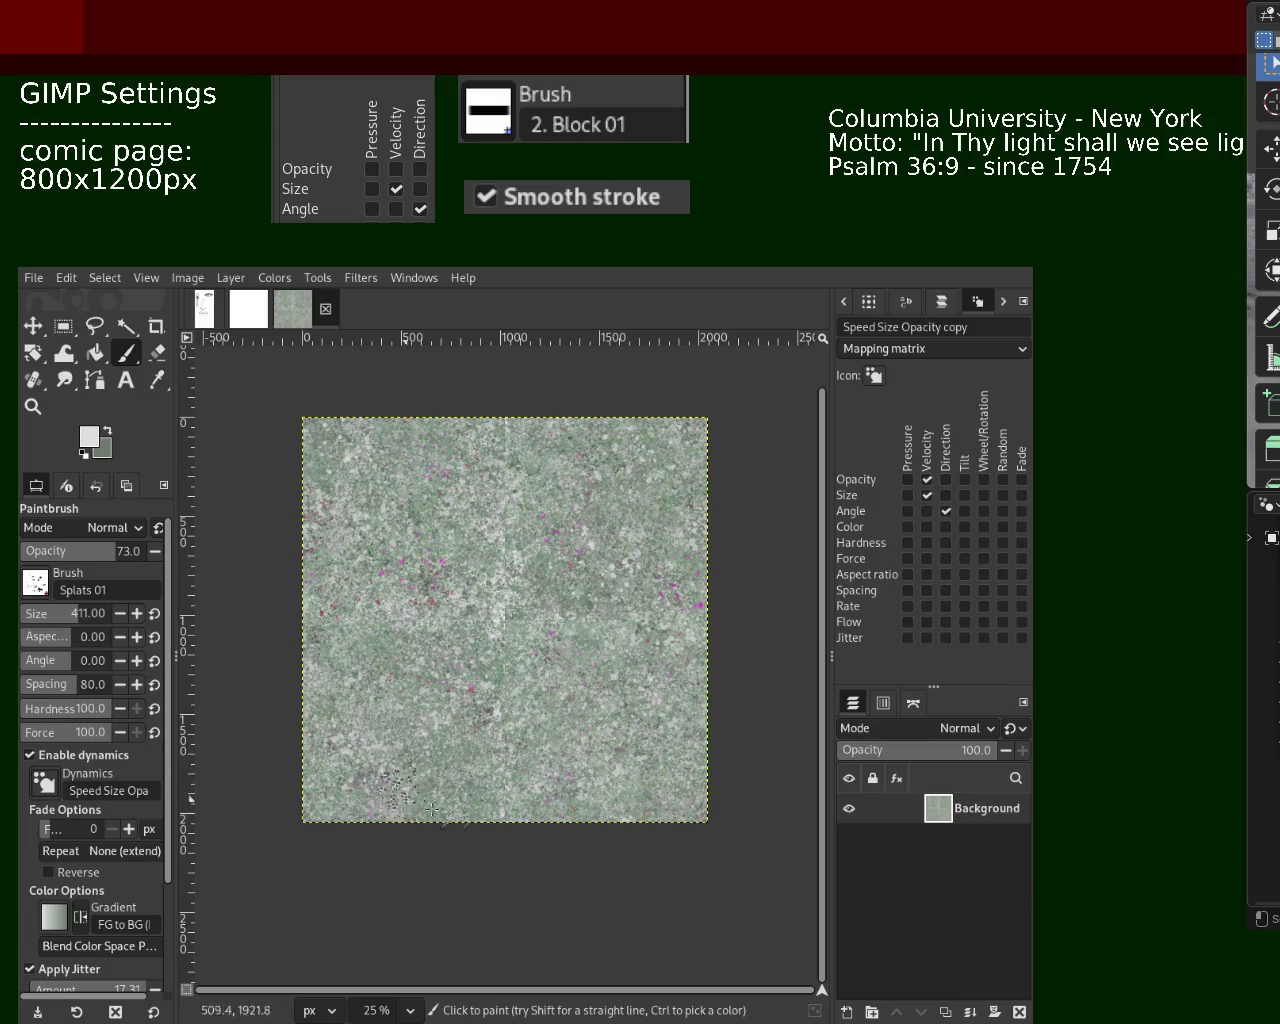
pyautogui.press('ctrl')
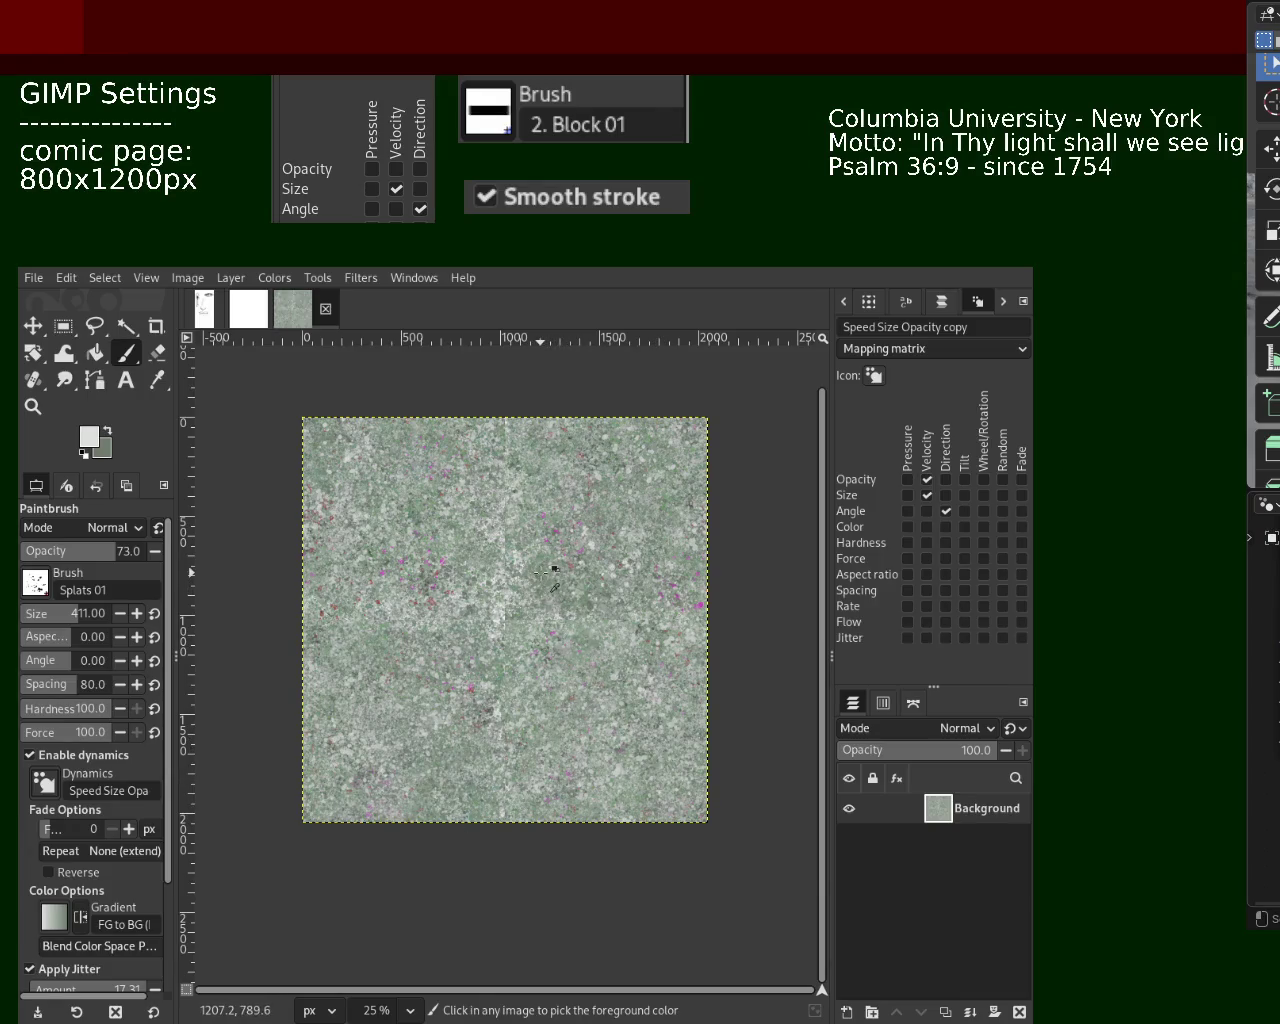
# Sample a green-grey from the texture to dab splats over the central seams
pyautogui.keyDown('ctrl'); pyautogui.click(541, 572); pyautogui.keyUp('ctrl')
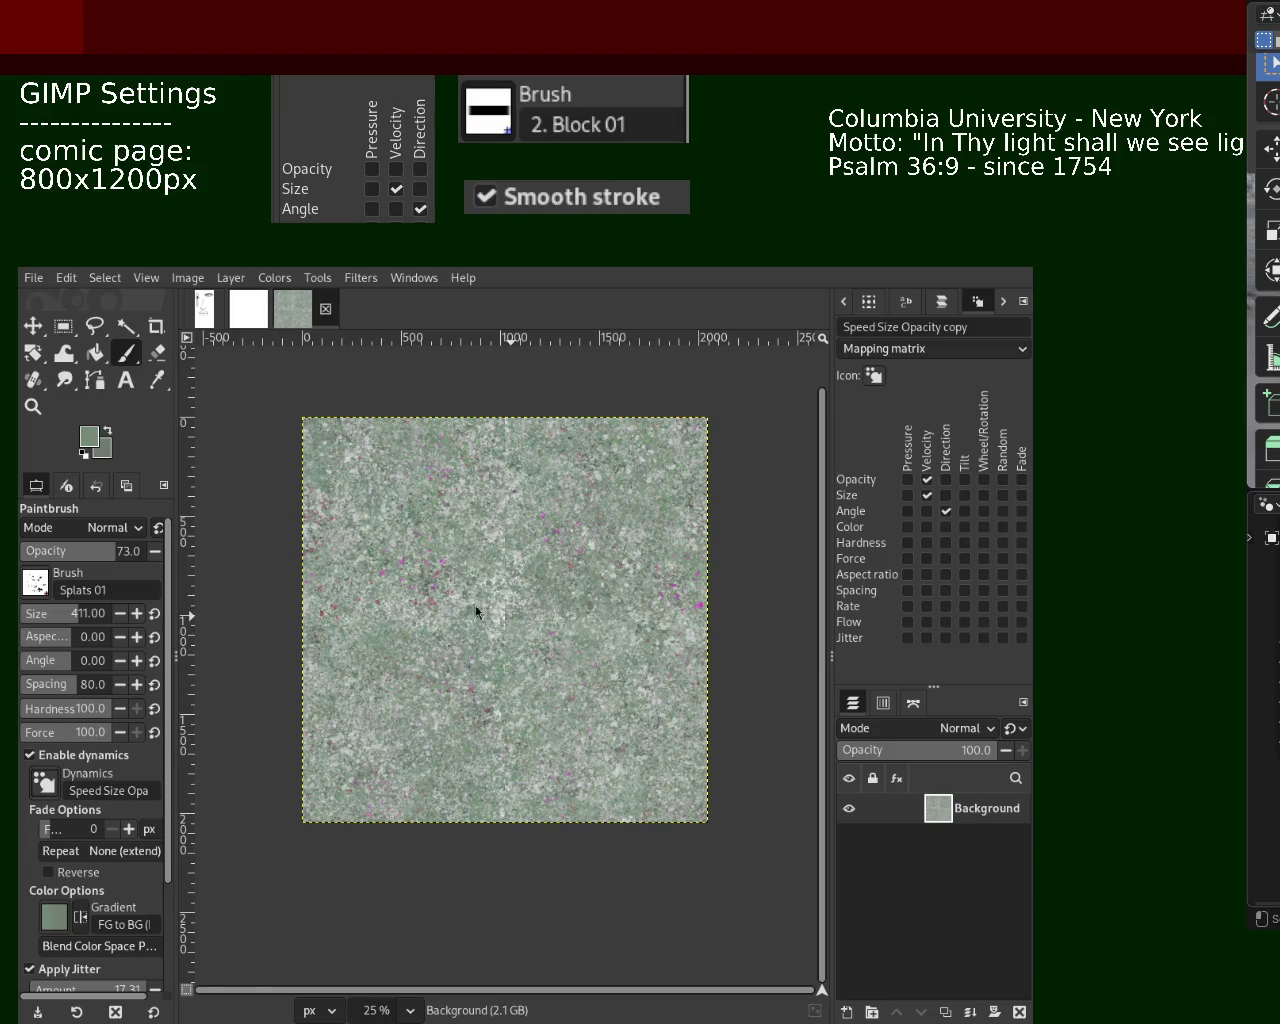
pyautogui.click(33, 406)
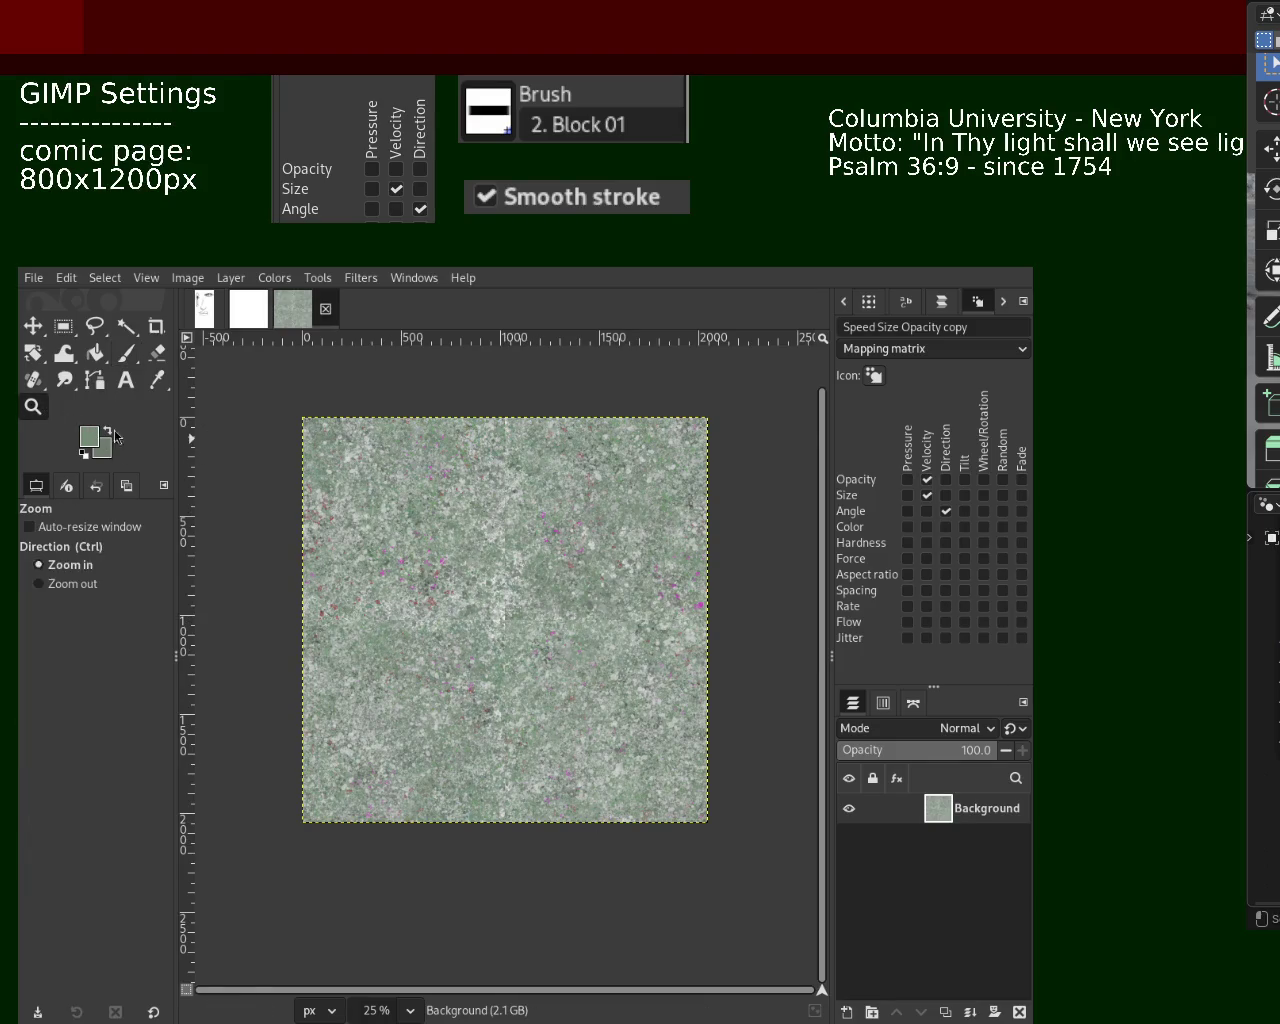
# Zoom in and out around the whole texture to check for leftover seams
pyautogui.scroll(-1, 530, 528)
pyautogui.scroll(3, 530, 528)
pyautogui.scroll(1, 530, 528)
pyautogui.scroll(2, 530, 525)
pyautogui.scroll(-2, 535, 540)
pyautogui.scroll(-1, 545, 560)
pyautogui.scroll(-2, 553, 578)
pyautogui.scroll(1, 553, 578)
pyautogui.scroll(-1, 555, 585)
pyautogui.scroll(1, 565, 610)
pyautogui.scroll(1, 580, 648)
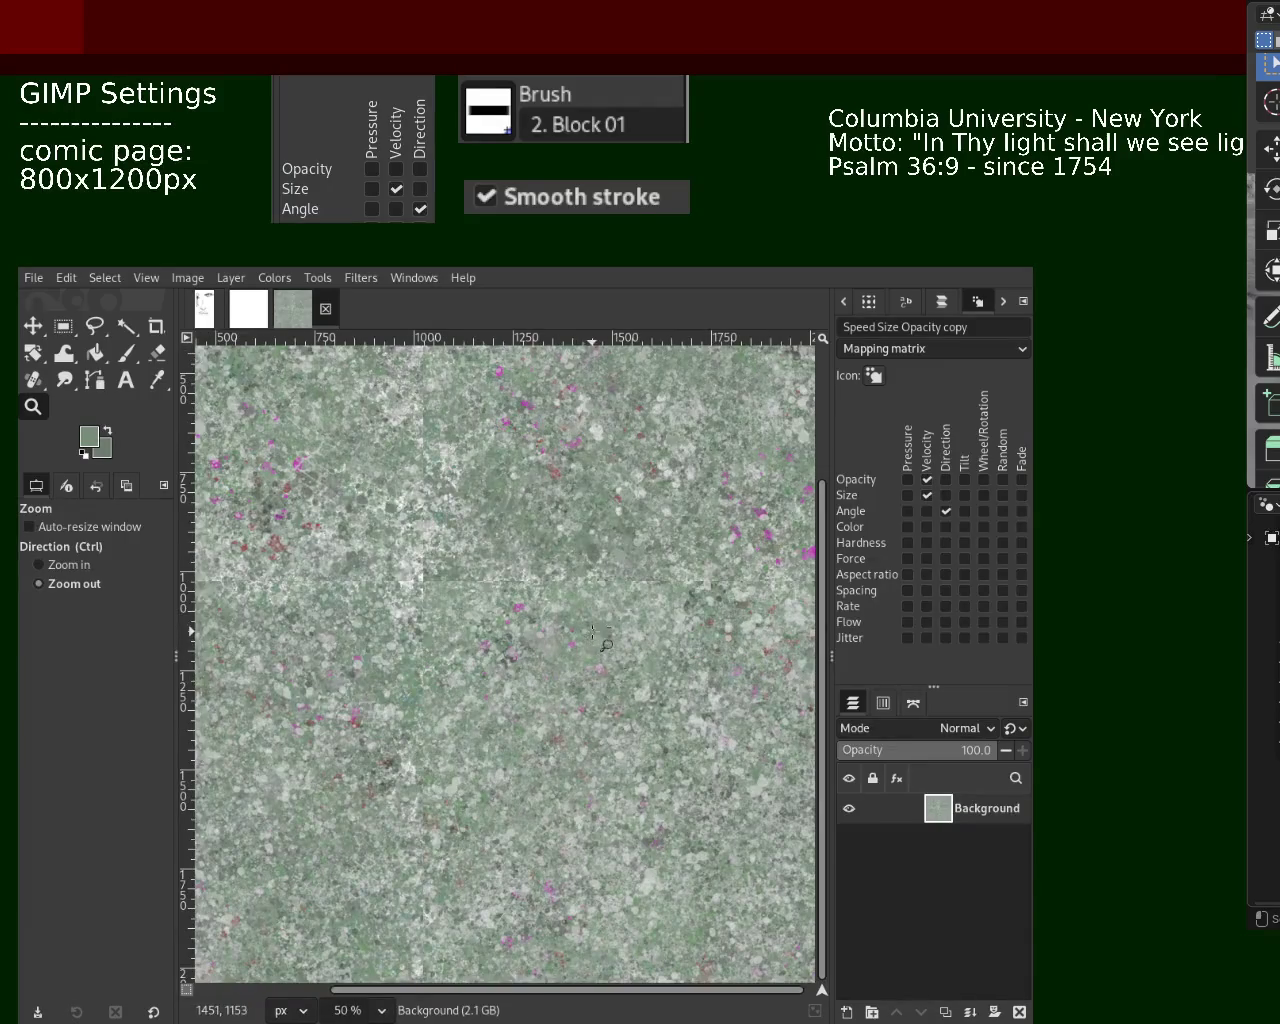
pyautogui.scroll(-2, 585, 640)
pyautogui.scroll(1, 555, 550)
pyautogui.scroll(-1, 557, 548)
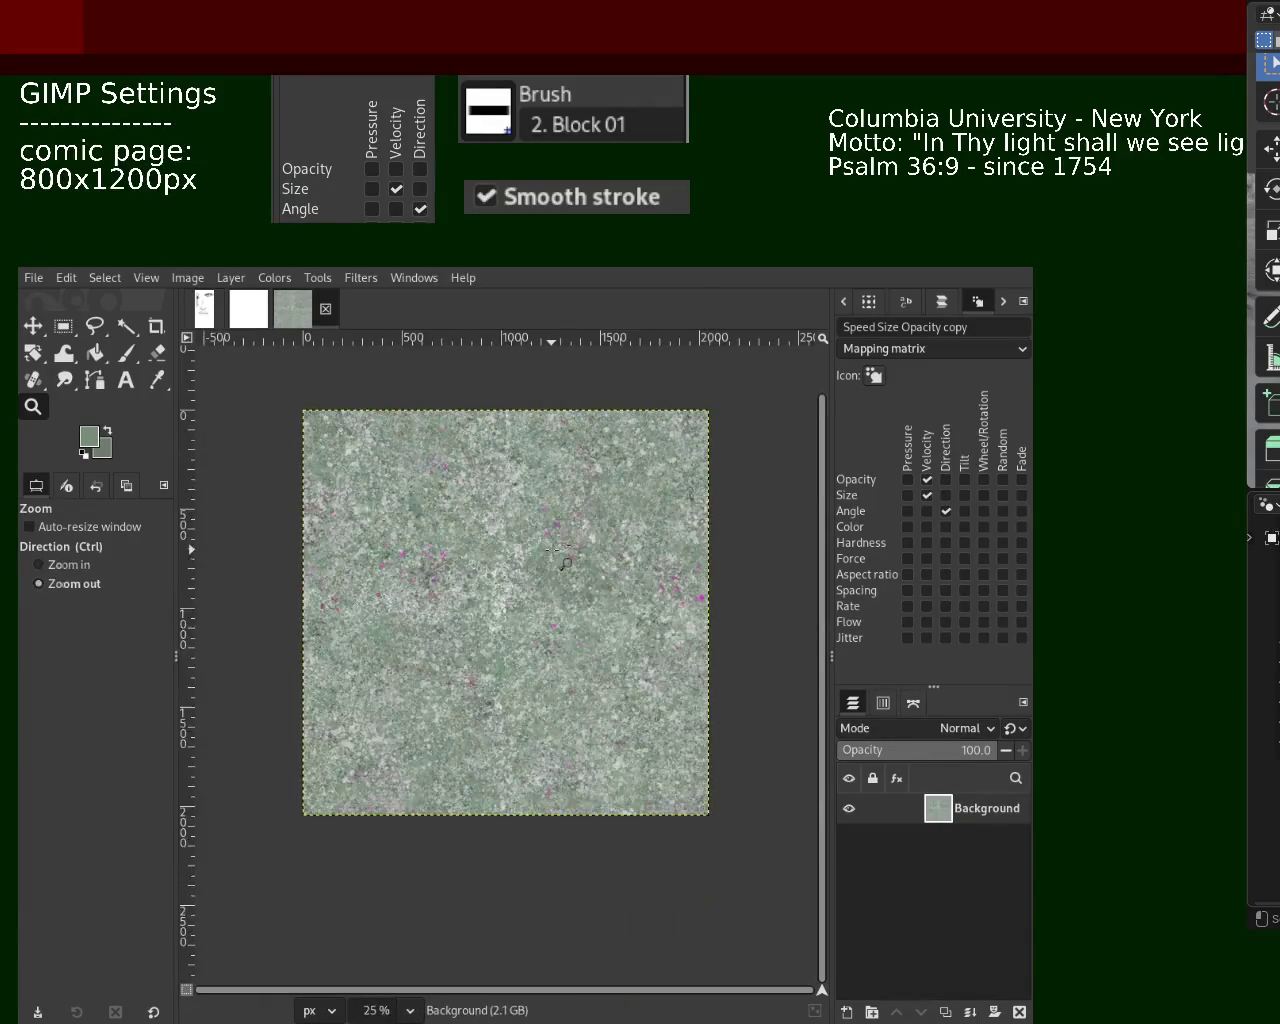
pyautogui.scroll(1, 563, 543)
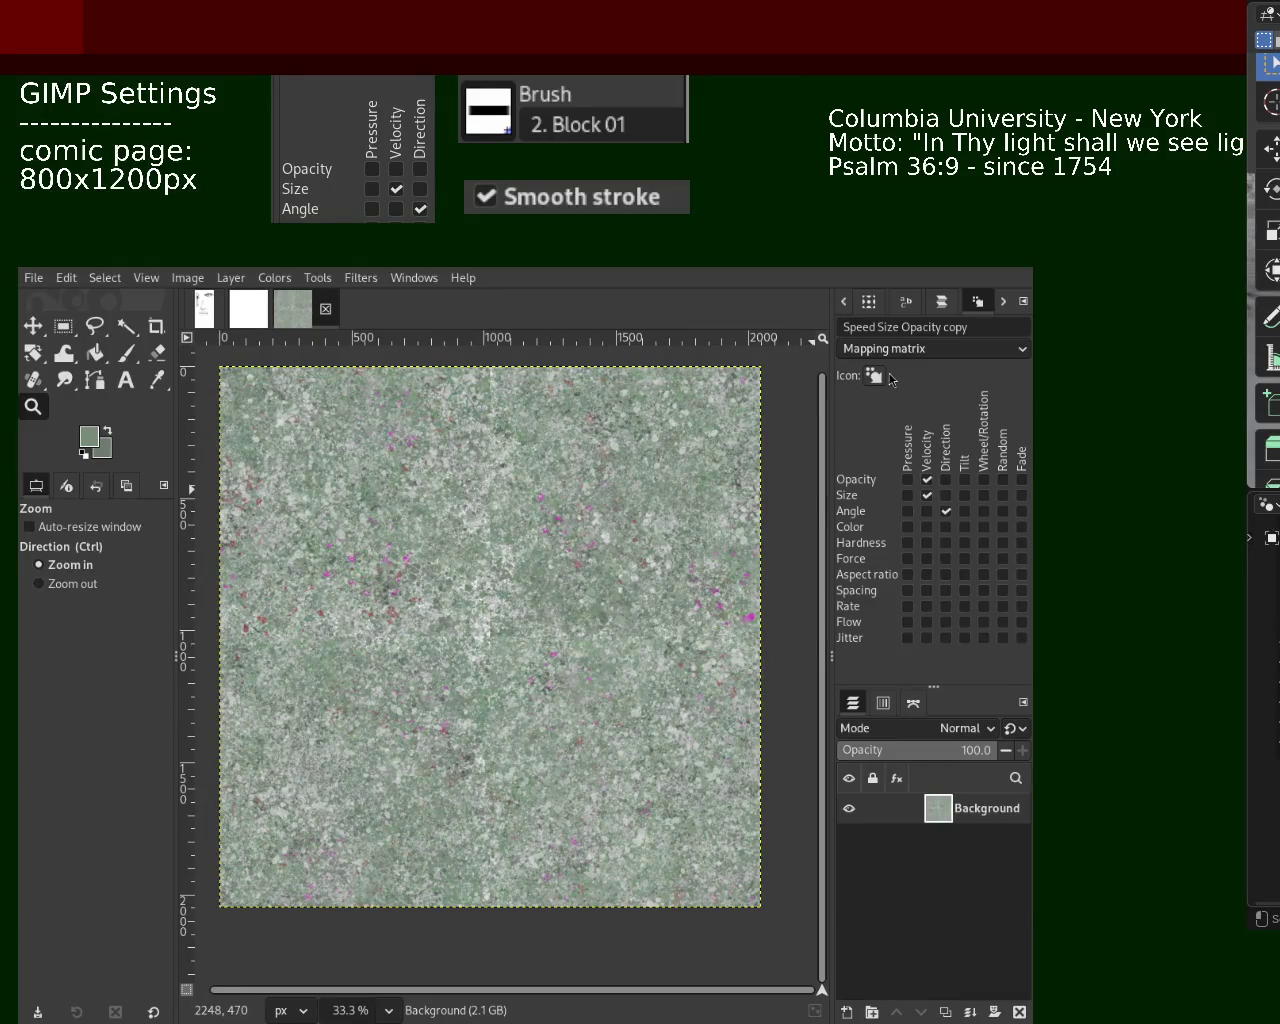
pyautogui.scroll(1, 846, 312)
pyautogui.scroll(3, 850, 313)
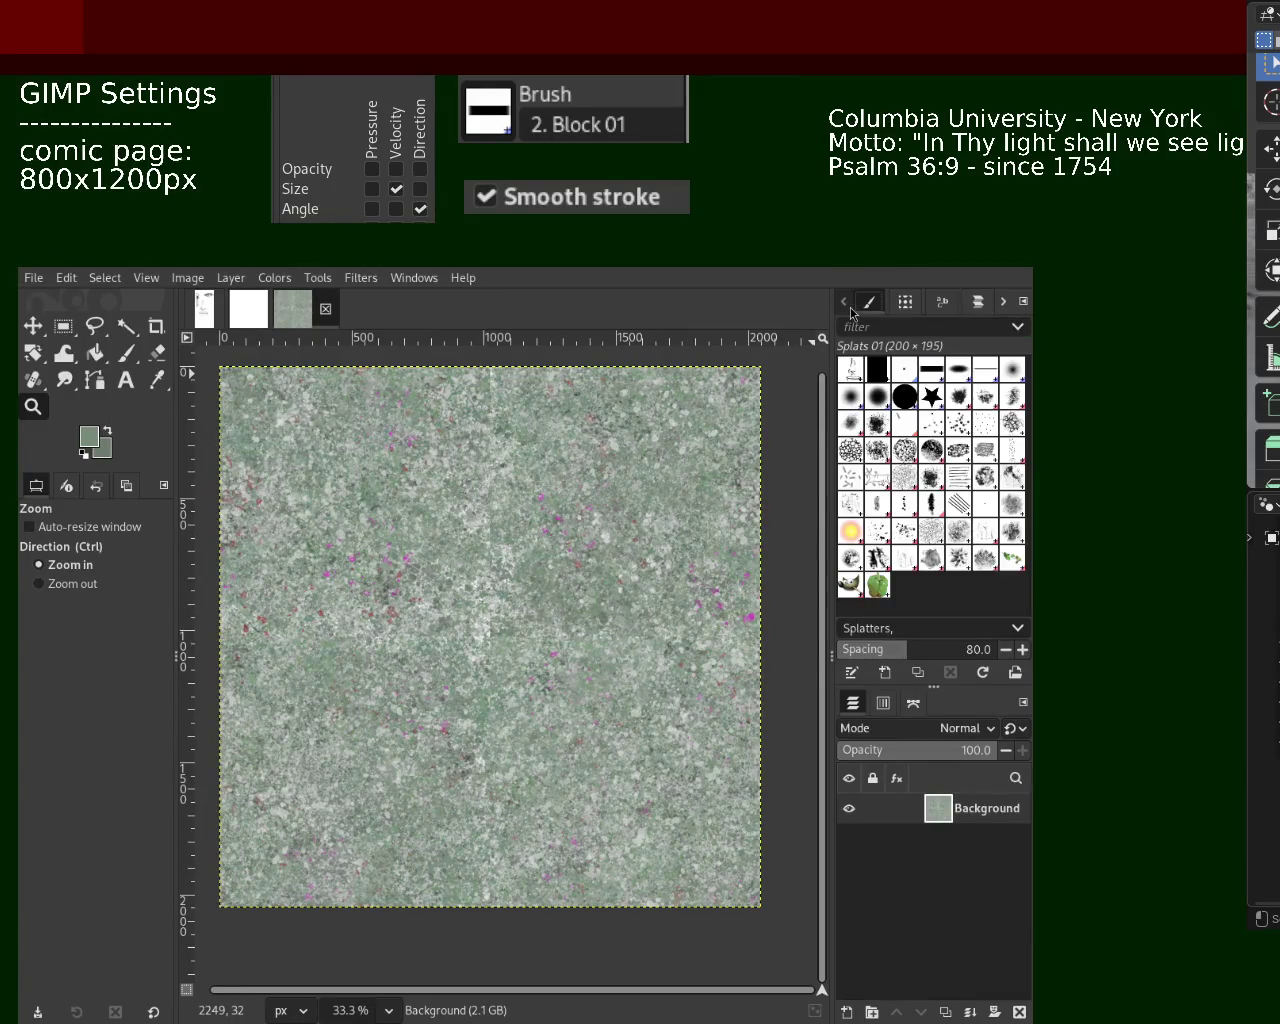
# Switch to the Texture Hose 02 brush and sample a lighter grey-green to paint the middle
pyautogui.click(912, 566)
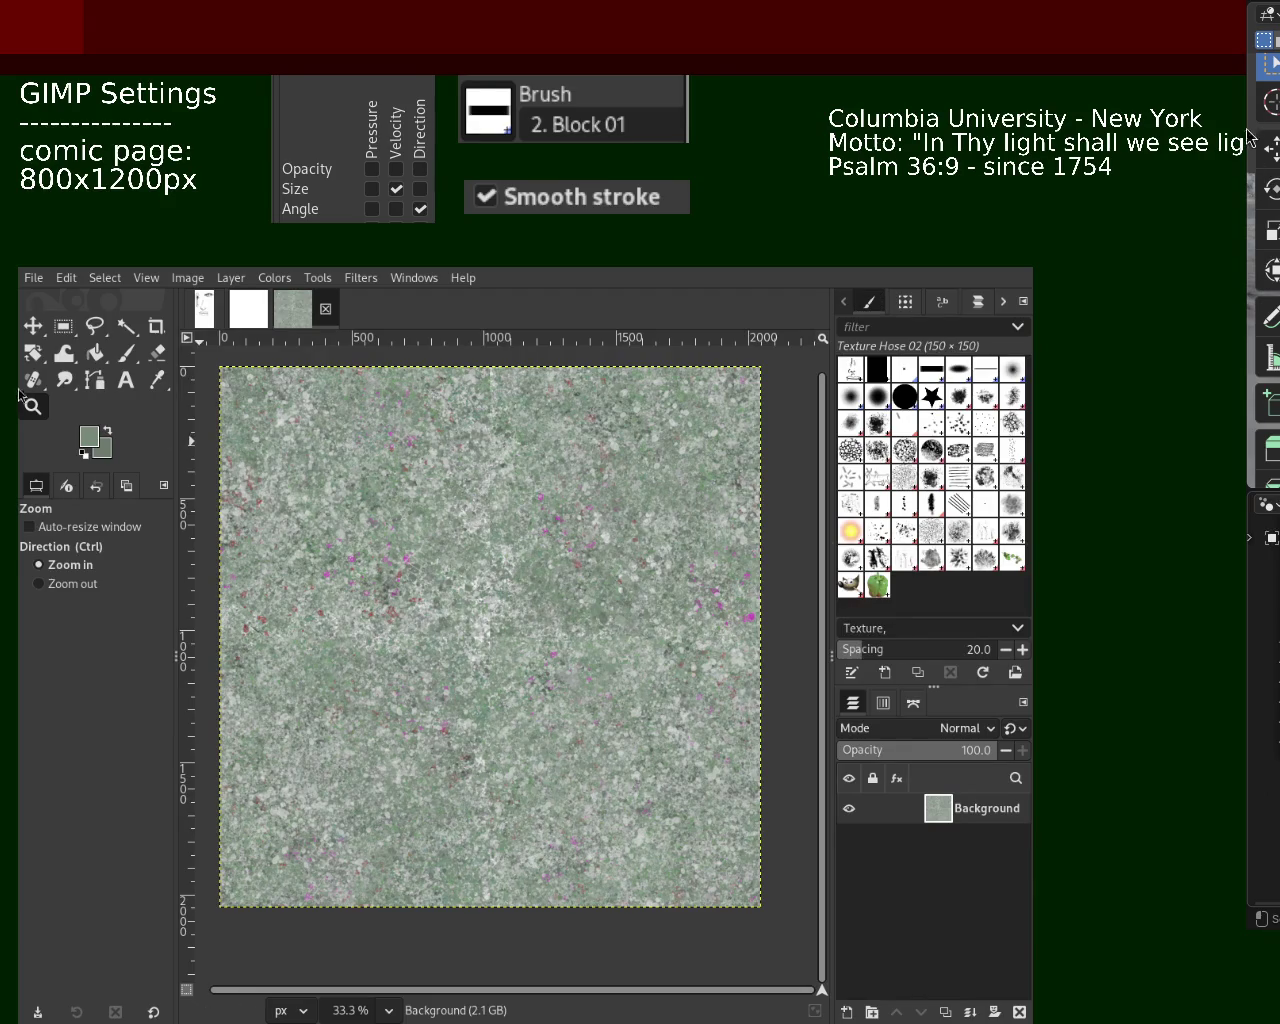
pyautogui.click(124, 354)
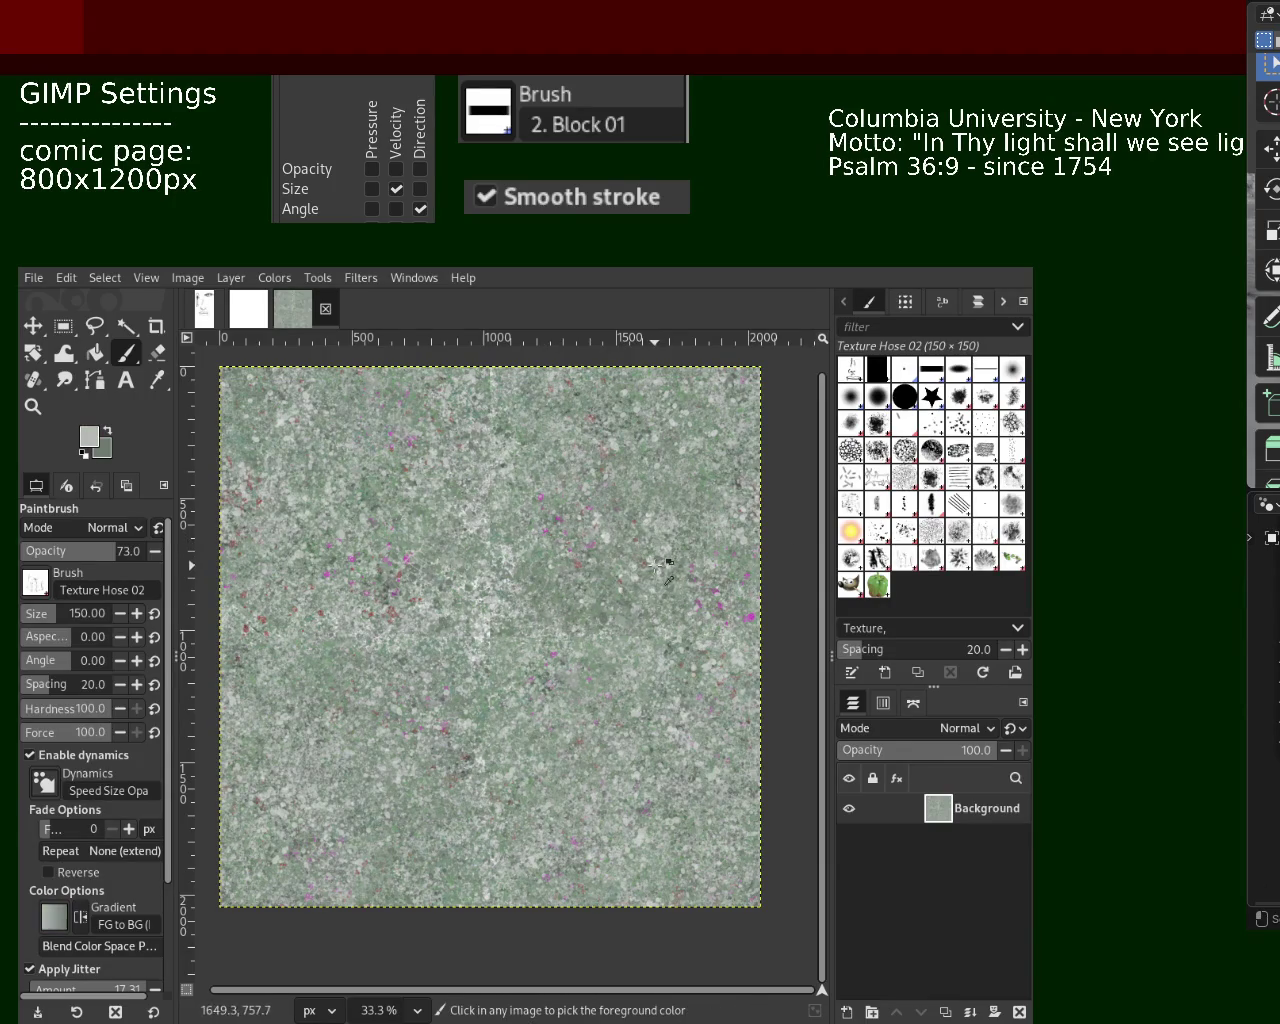
pyautogui.keyDown('ctrl'); pyautogui.click(556, 597); pyautogui.keyUp('ctrl')
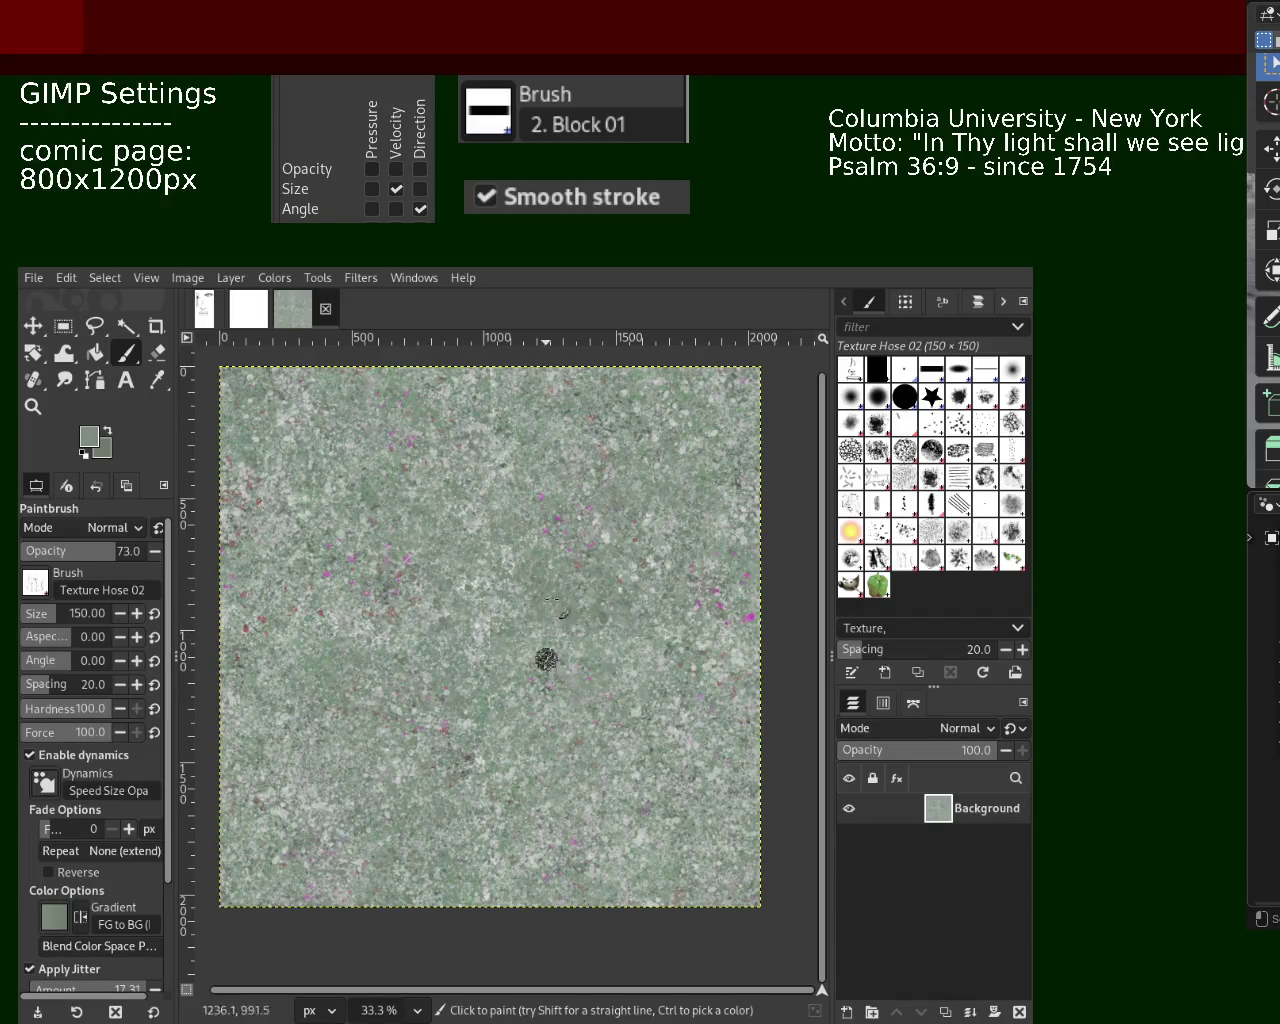
pyautogui.click(1003, 301)
pyautogui.click(1003, 301)
pyautogui.click(1003, 301)
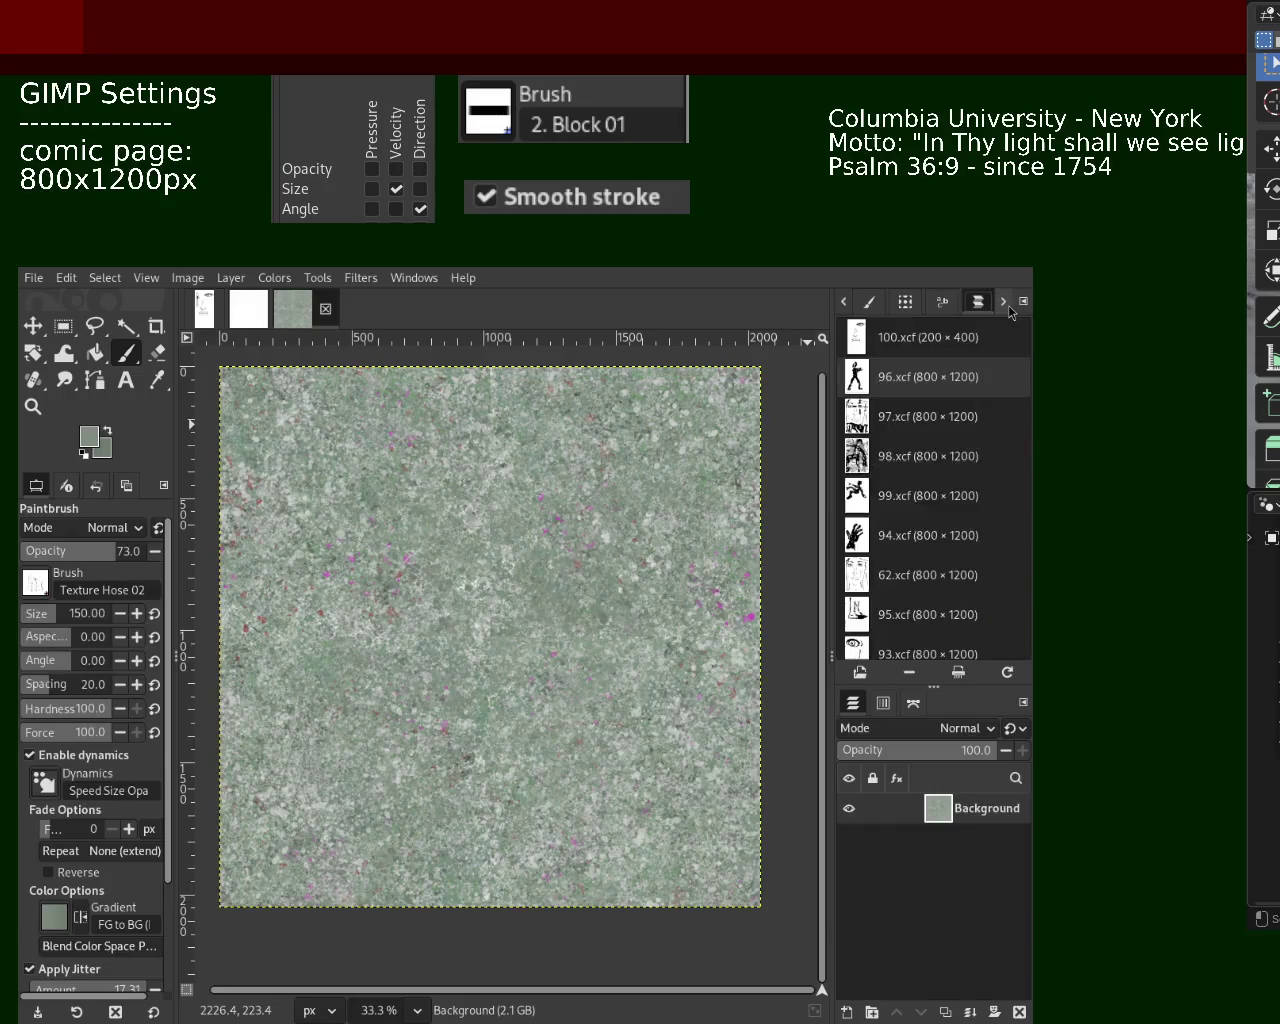
pyautogui.click(1003, 301)
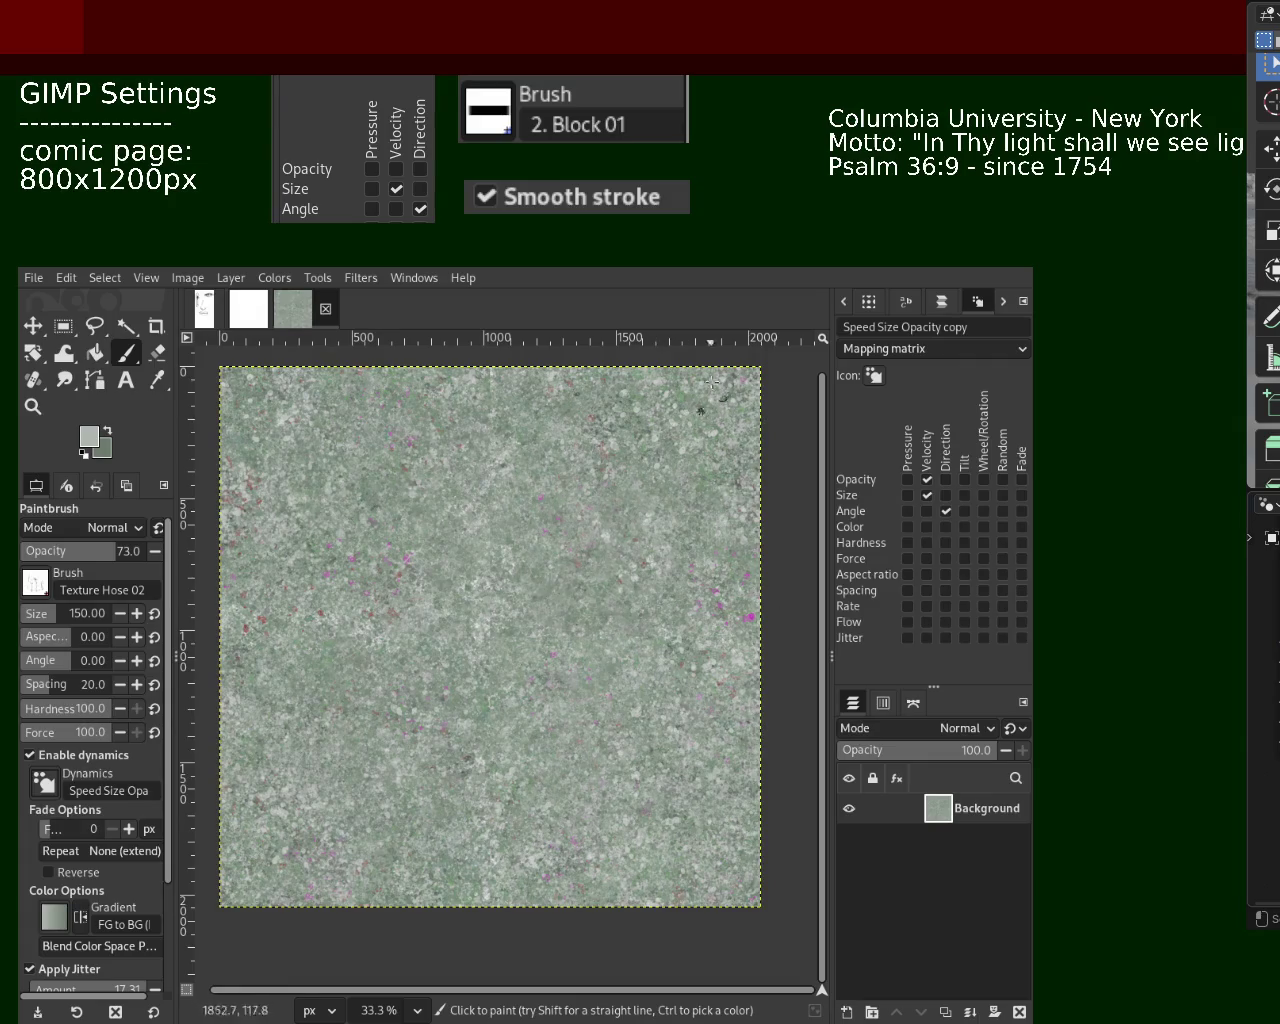
# Zoom out and back in to review the whole texture, then return to the Paintbrush
pyautogui.click(33, 406)
pyautogui.keyDown('ctrl'); pyautogui.click(418, 531); pyautogui.keyUp('ctrl')
pyautogui.keyDown('ctrl'); pyautogui.click(418, 531); pyautogui.keyUp('ctrl')
pyautogui.click(418, 531)
pyautogui.click(418, 531)
pyautogui.keyDown('ctrl'); pyautogui.click(440, 553); pyautogui.keyUp('ctrl')
pyautogui.click(450, 563)
pyautogui.keyDown('ctrl'); pyautogui.click(462, 575); pyautogui.keyUp('ctrl')
pyautogui.click(462, 575)
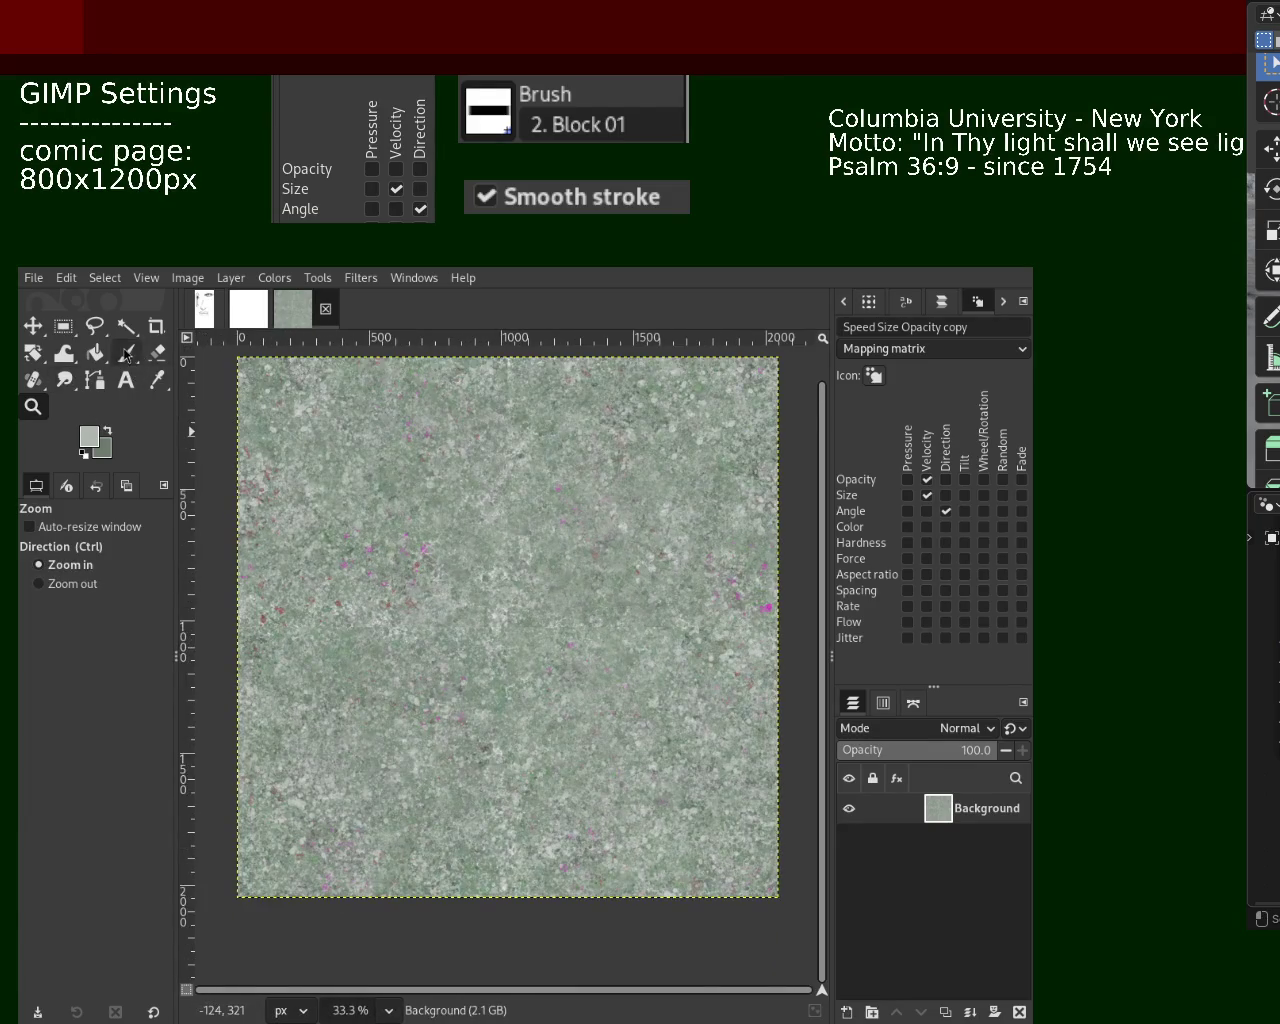
pyautogui.click(127, 353)
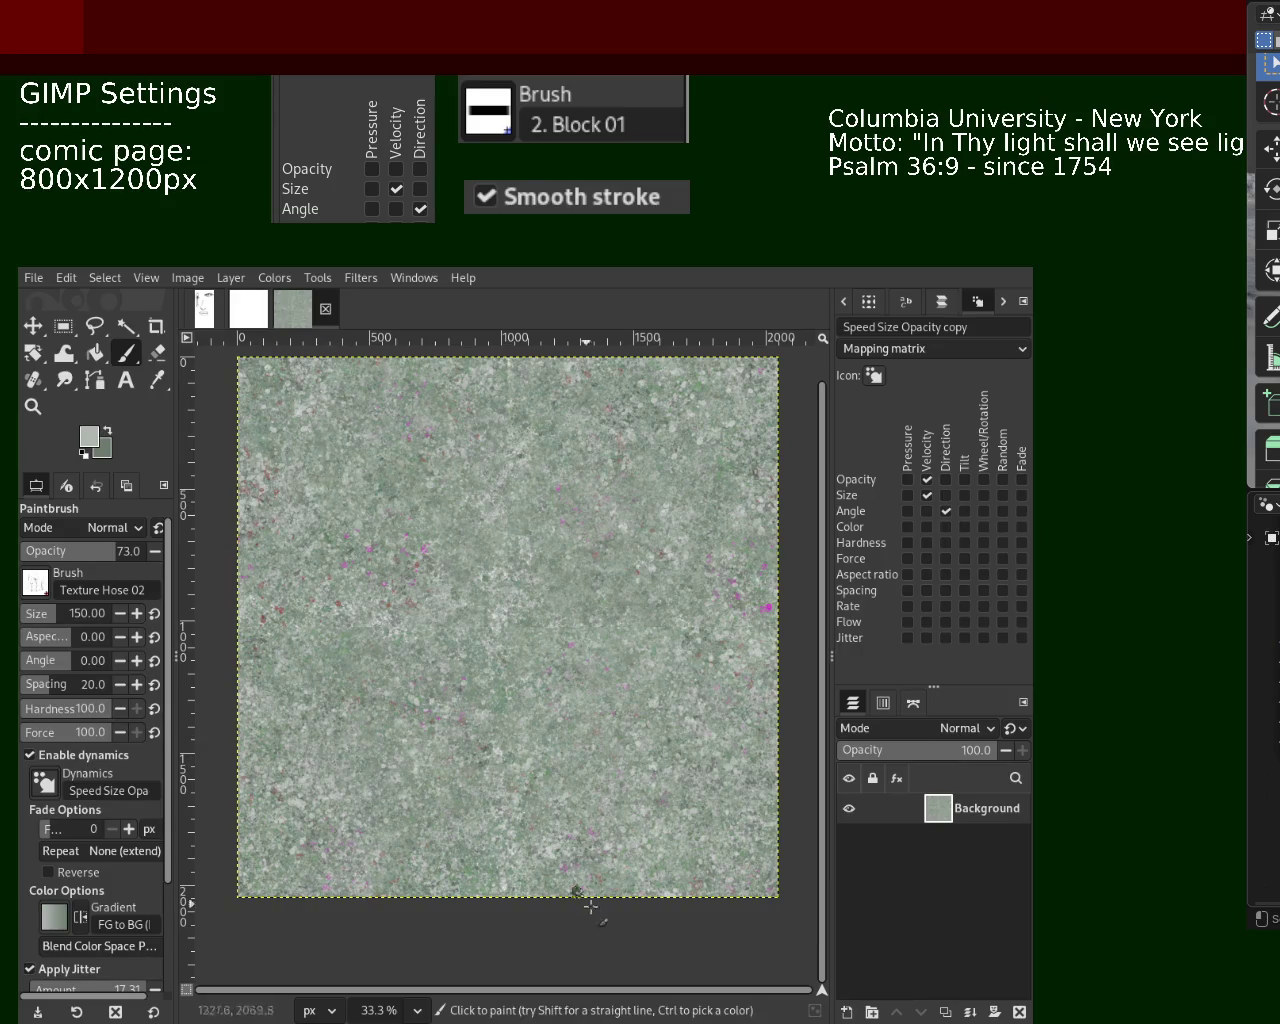
# Sample a darker green, apply the darker contrast change, and re-save as 101.xcf
pyautogui.press('ctrl')
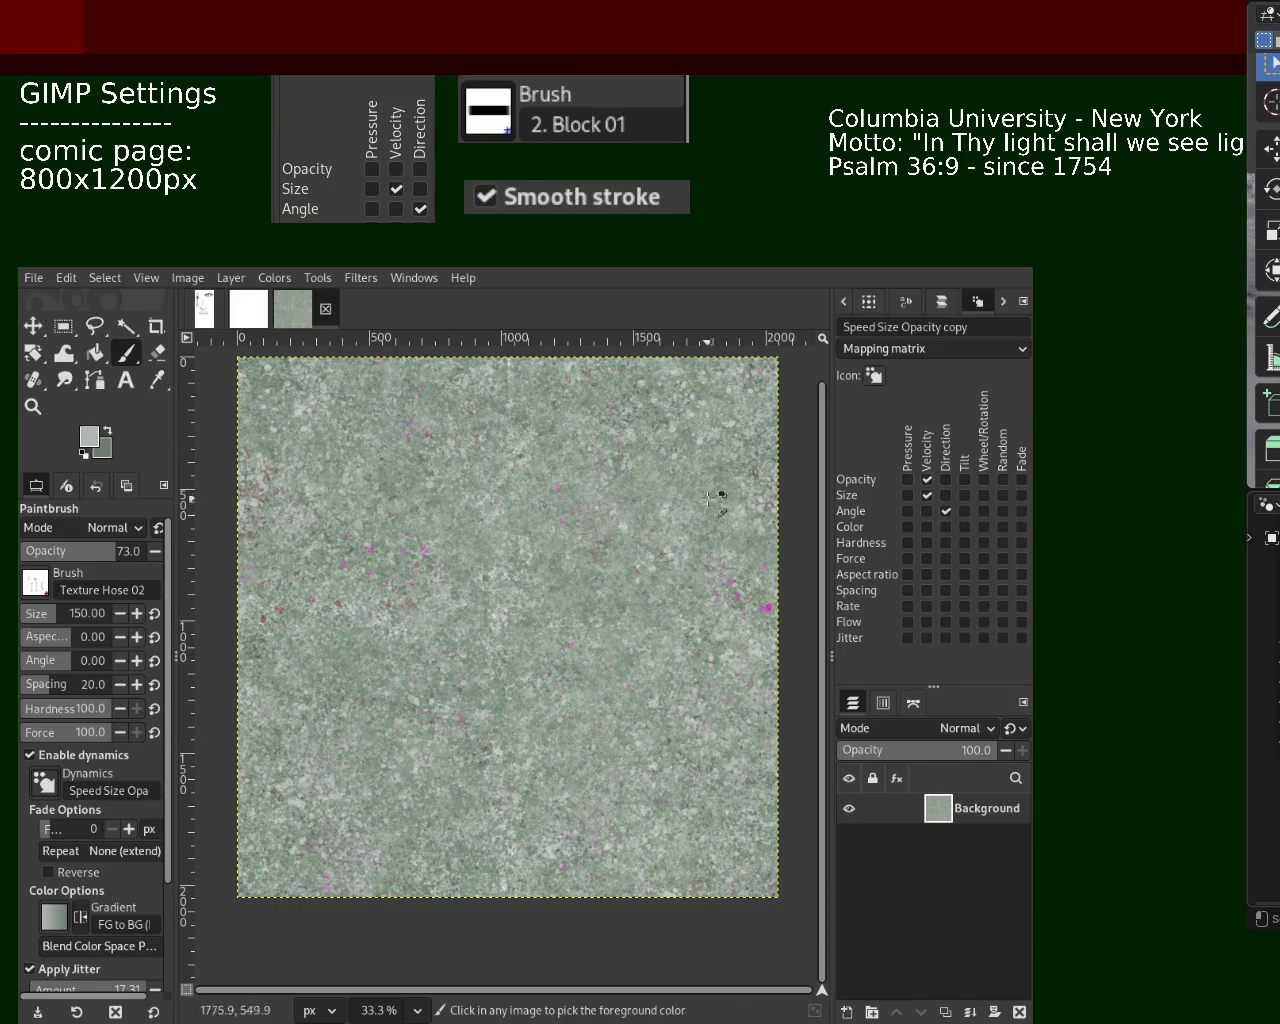
pyautogui.keyDown('ctrl'); pyautogui.click(730, 467); pyautogui.keyUp('ctrl')
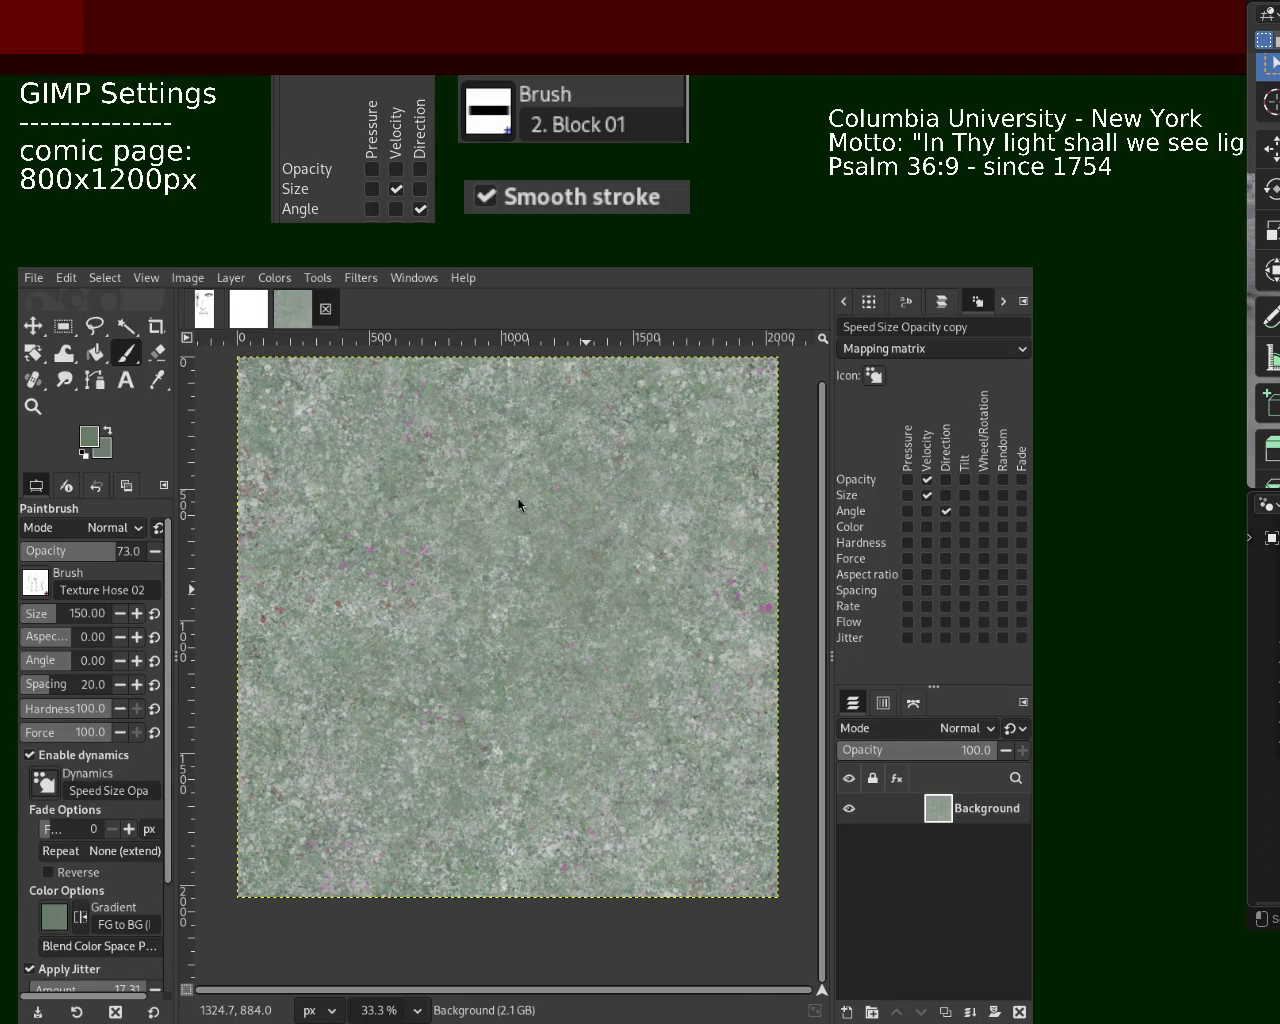
pyautogui.press('ctrl')
pyautogui.hotkey('ctrl', 'z')
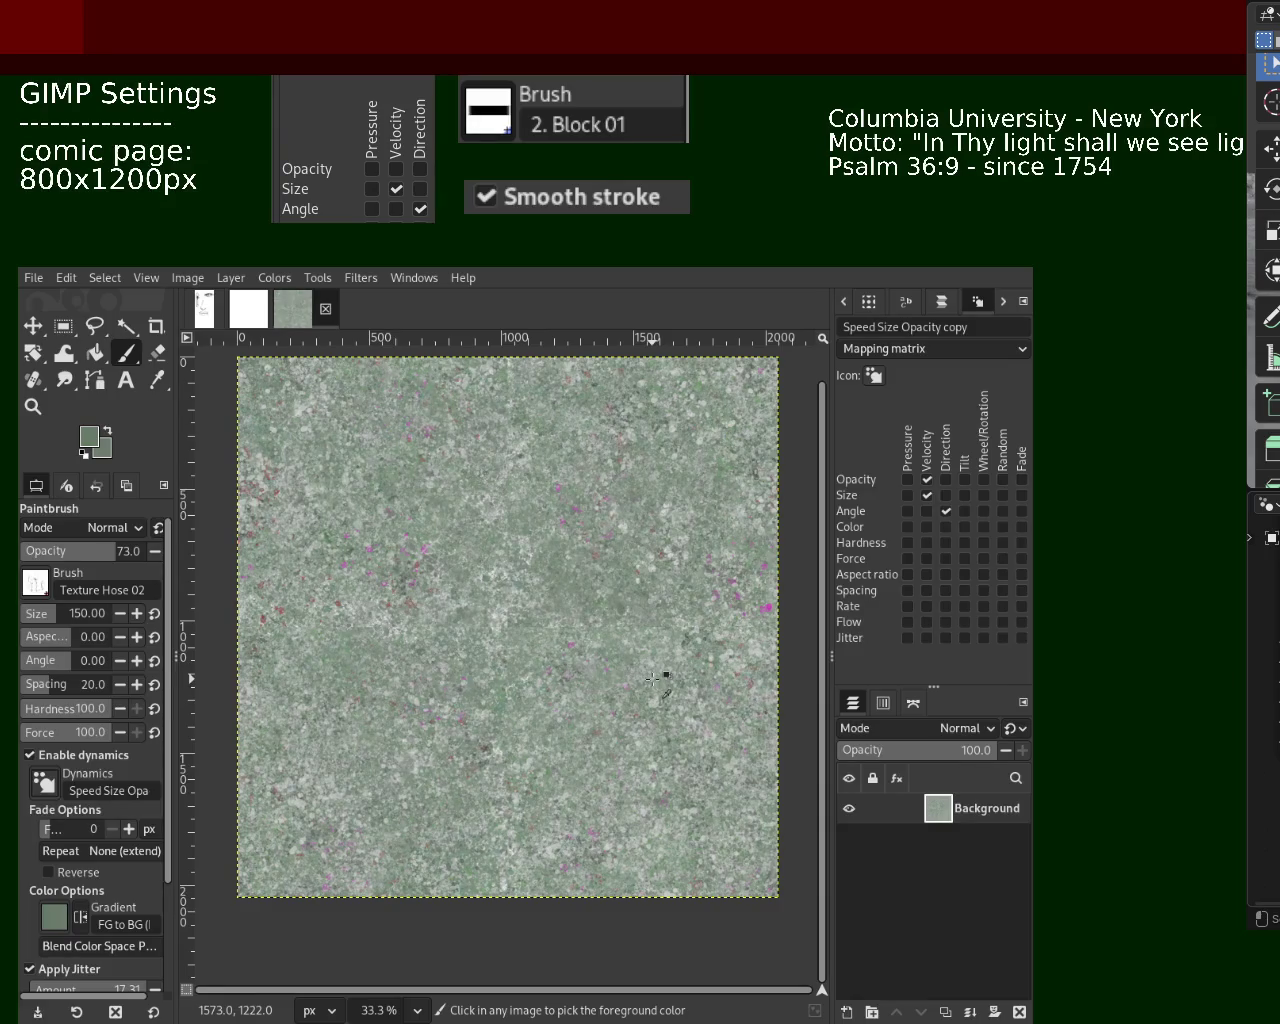
pyautogui.hotkey('ctrl', 's')
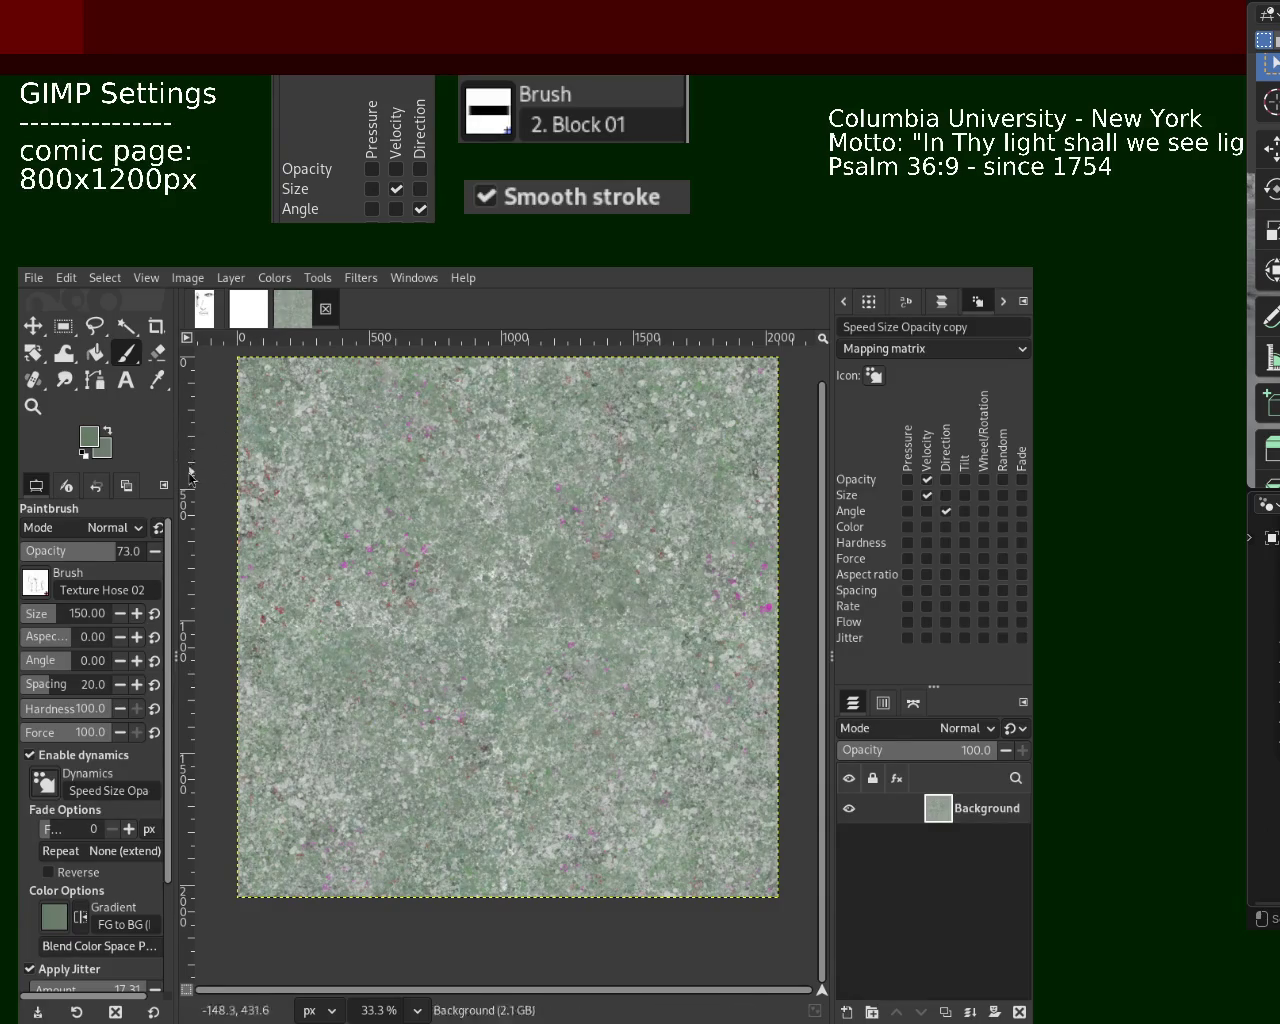
pyautogui.click(33, 406)
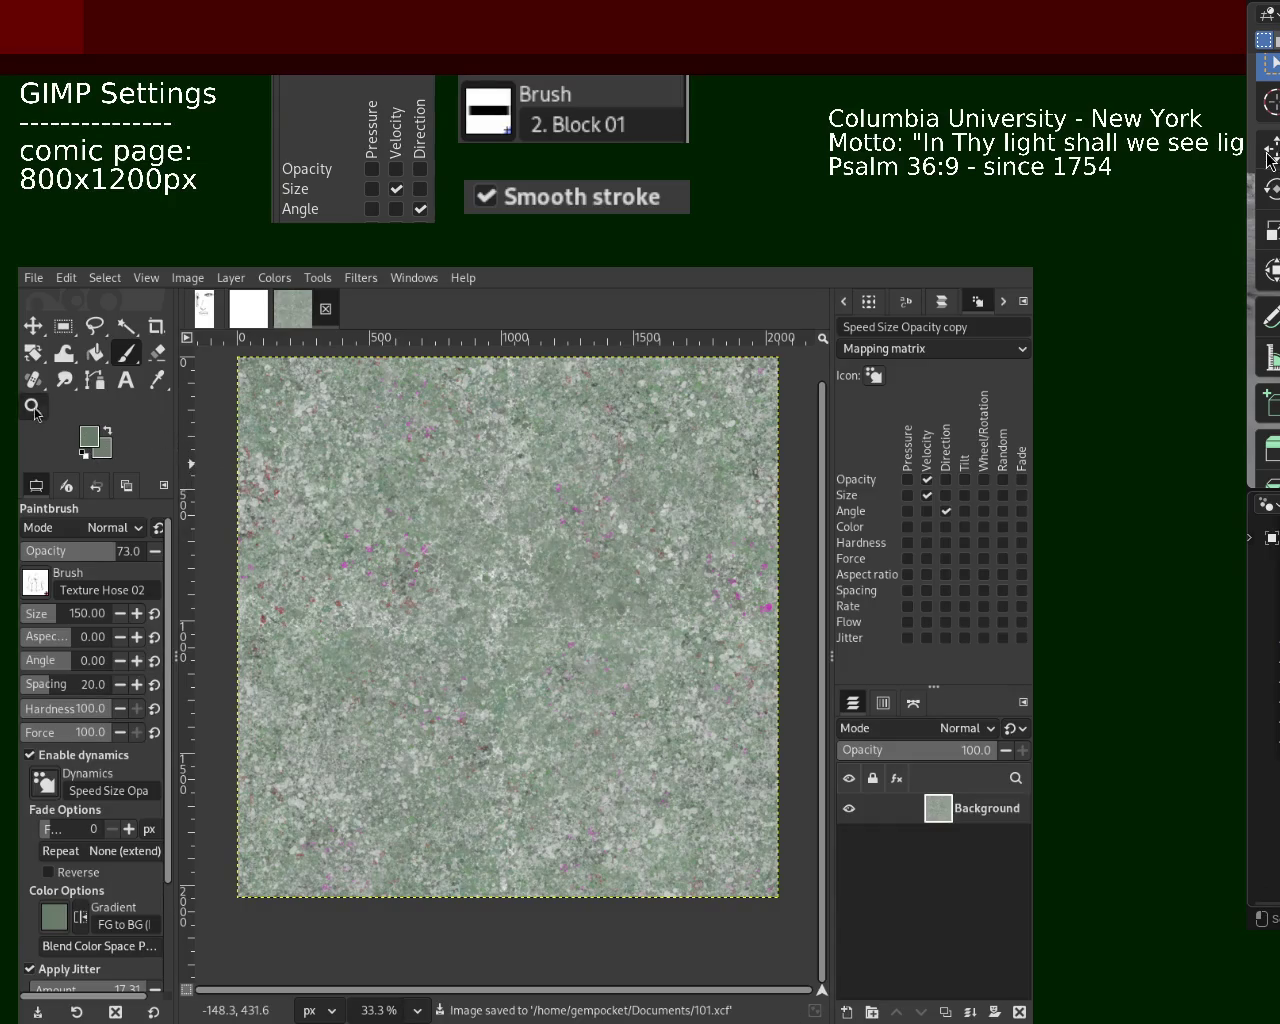
pyautogui.click(483, 537)
pyautogui.click(483, 537)
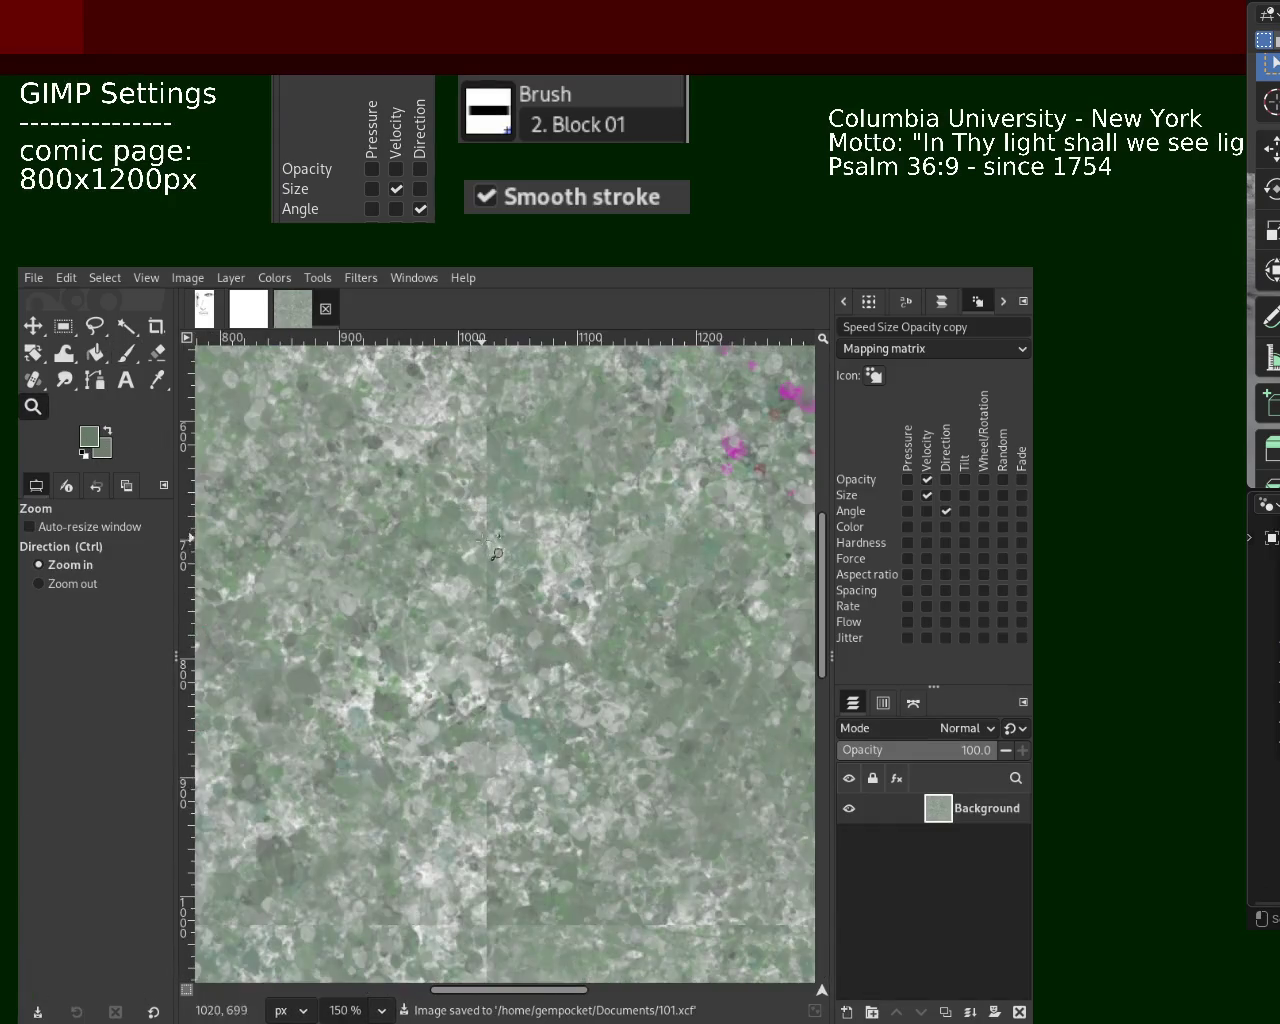
pyautogui.keyDown('ctrl'); pyautogui.click(424, 461); pyautogui.keyUp('ctrl')
pyautogui.keyDown('ctrl'); pyautogui.click(424, 461); pyautogui.keyUp('ctrl')
pyautogui.keyDown('ctrl'); pyautogui.click(424, 461); pyautogui.keyUp('ctrl')
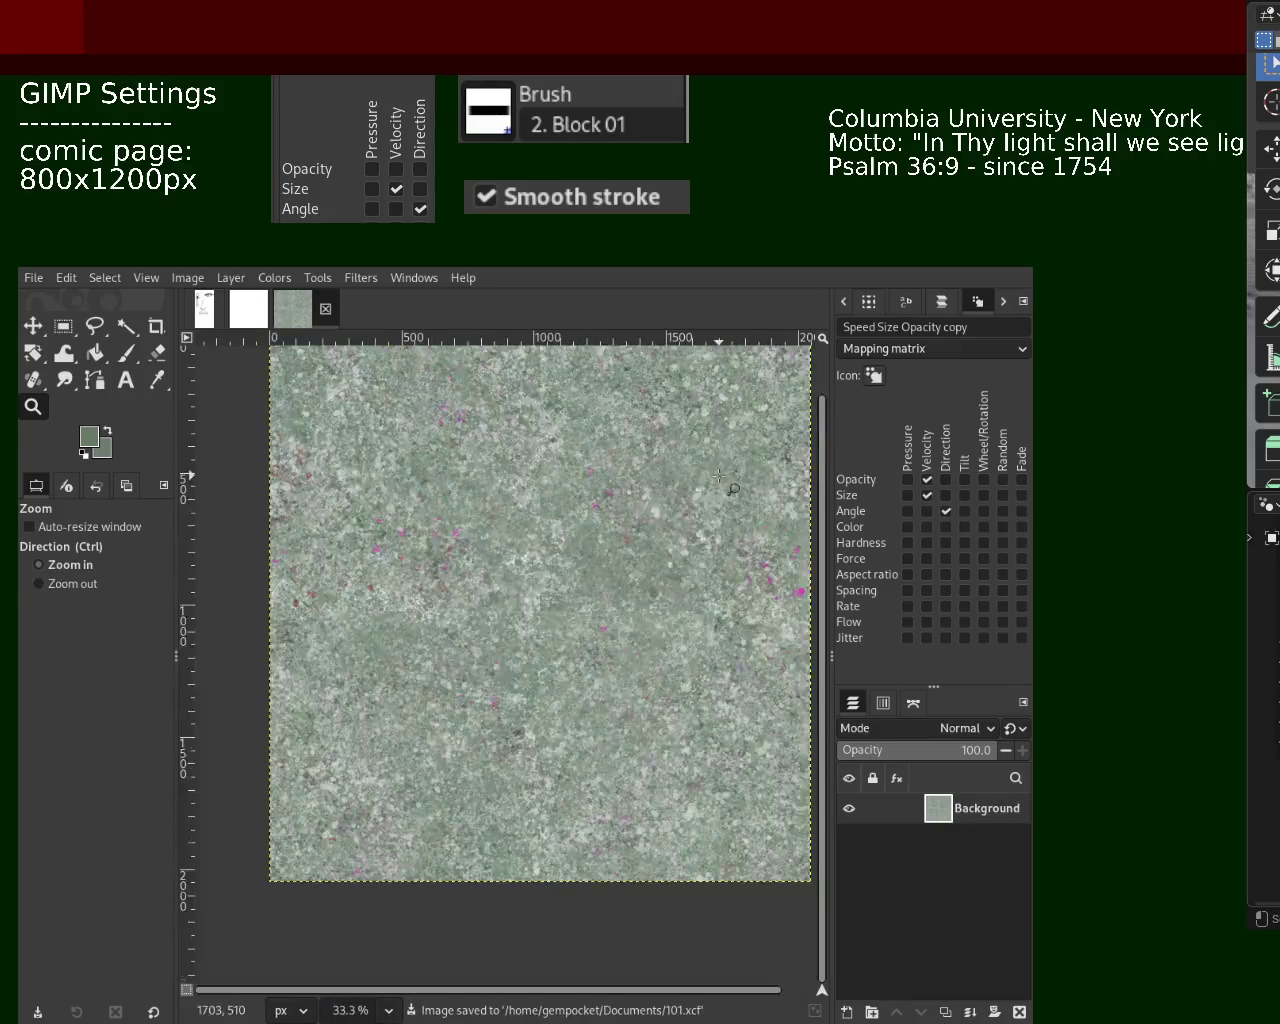
pyautogui.press('1')
pyautogui.keyDown('ctrl'); pyautogui.click(614, 497); pyautogui.keyUp('ctrl')
pyautogui.keyDown('ctrl'); pyautogui.click(714, 444); pyautogui.keyUp('ctrl')
pyautogui.press('1')
pyautogui.click(700, 427)
pyautogui.keyDown('ctrl'); pyautogui.click(690, 460); pyautogui.keyUp('ctrl')
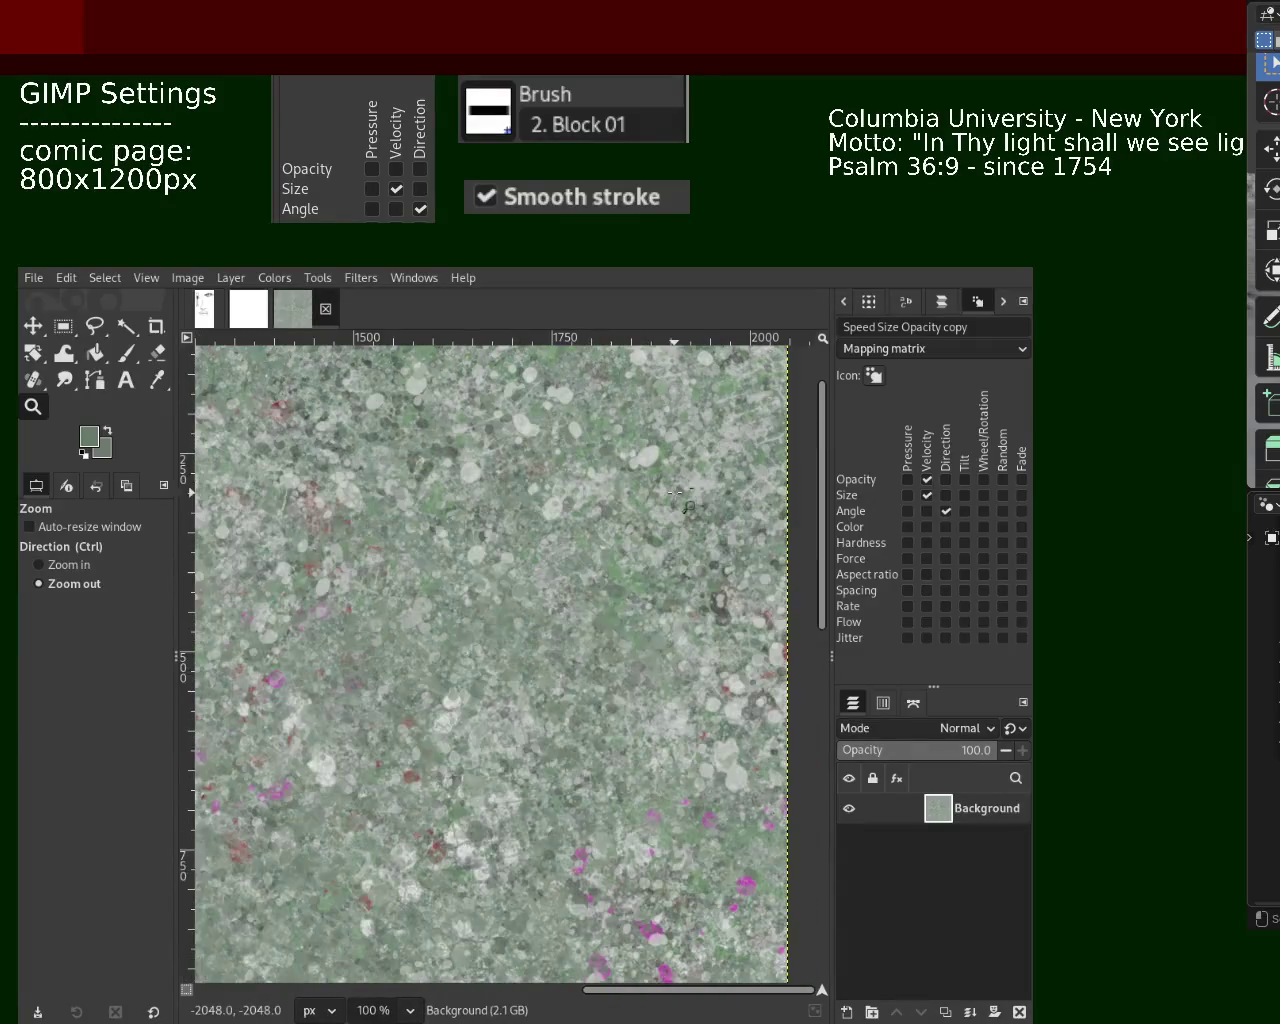
pyautogui.keyDown('ctrl'); pyautogui.click(678, 493); pyautogui.keyUp('ctrl')
pyautogui.click(688, 506)
pyautogui.click(600, 580)
pyautogui.keyDown('ctrl'); pyautogui.click(566, 592); pyautogui.keyUp('ctrl')
pyautogui.click(554, 579)
pyautogui.keyDown('ctrl'); pyautogui.click(512, 602); pyautogui.keyUp('ctrl')
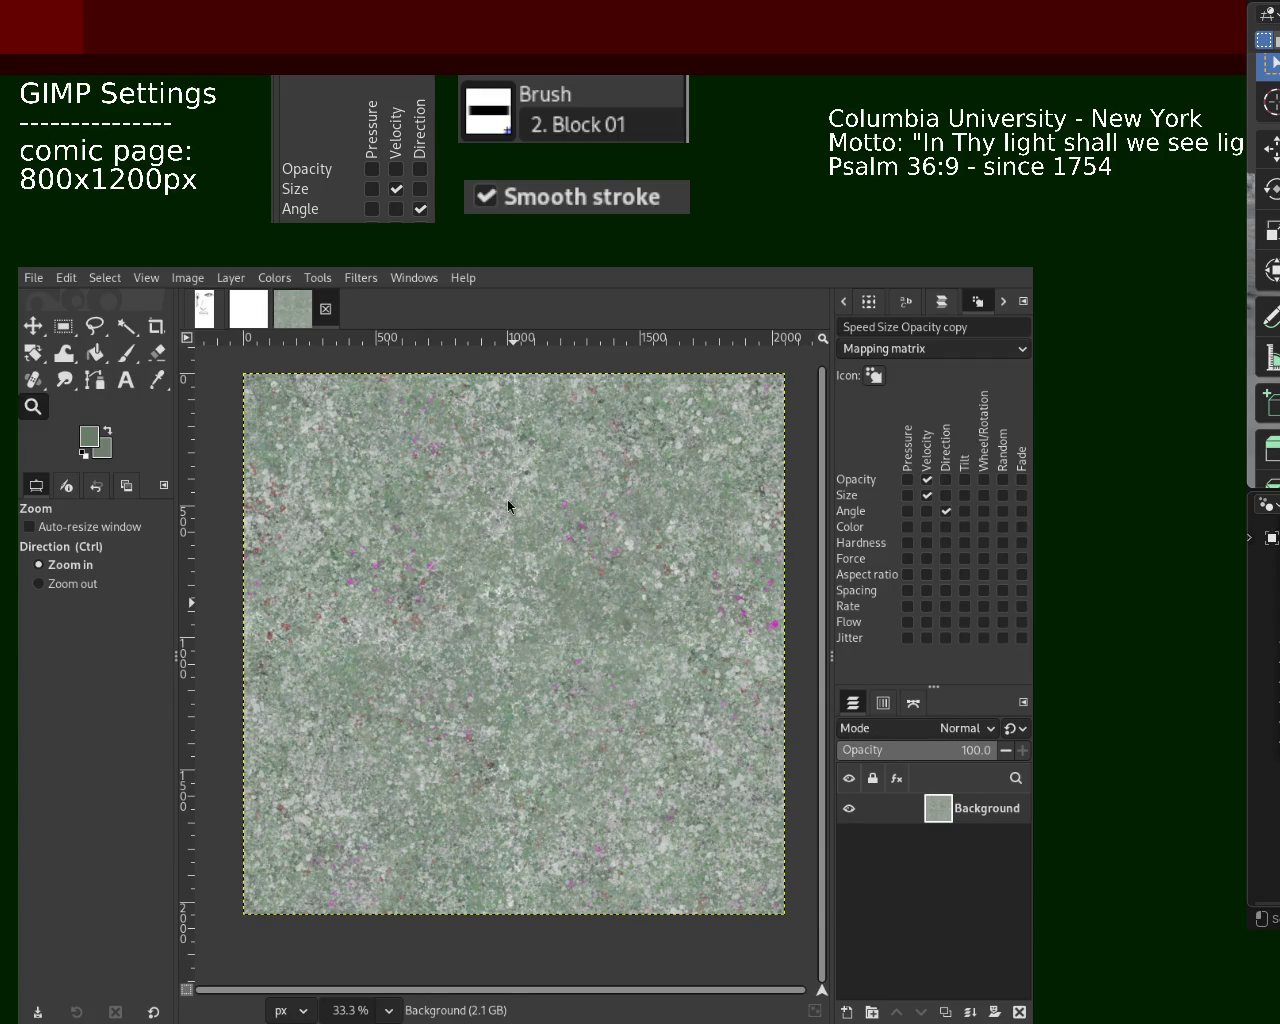
# With the Paintbrush, sample a dark green from the texture and set brush size 312
pyautogui.click(126, 352)
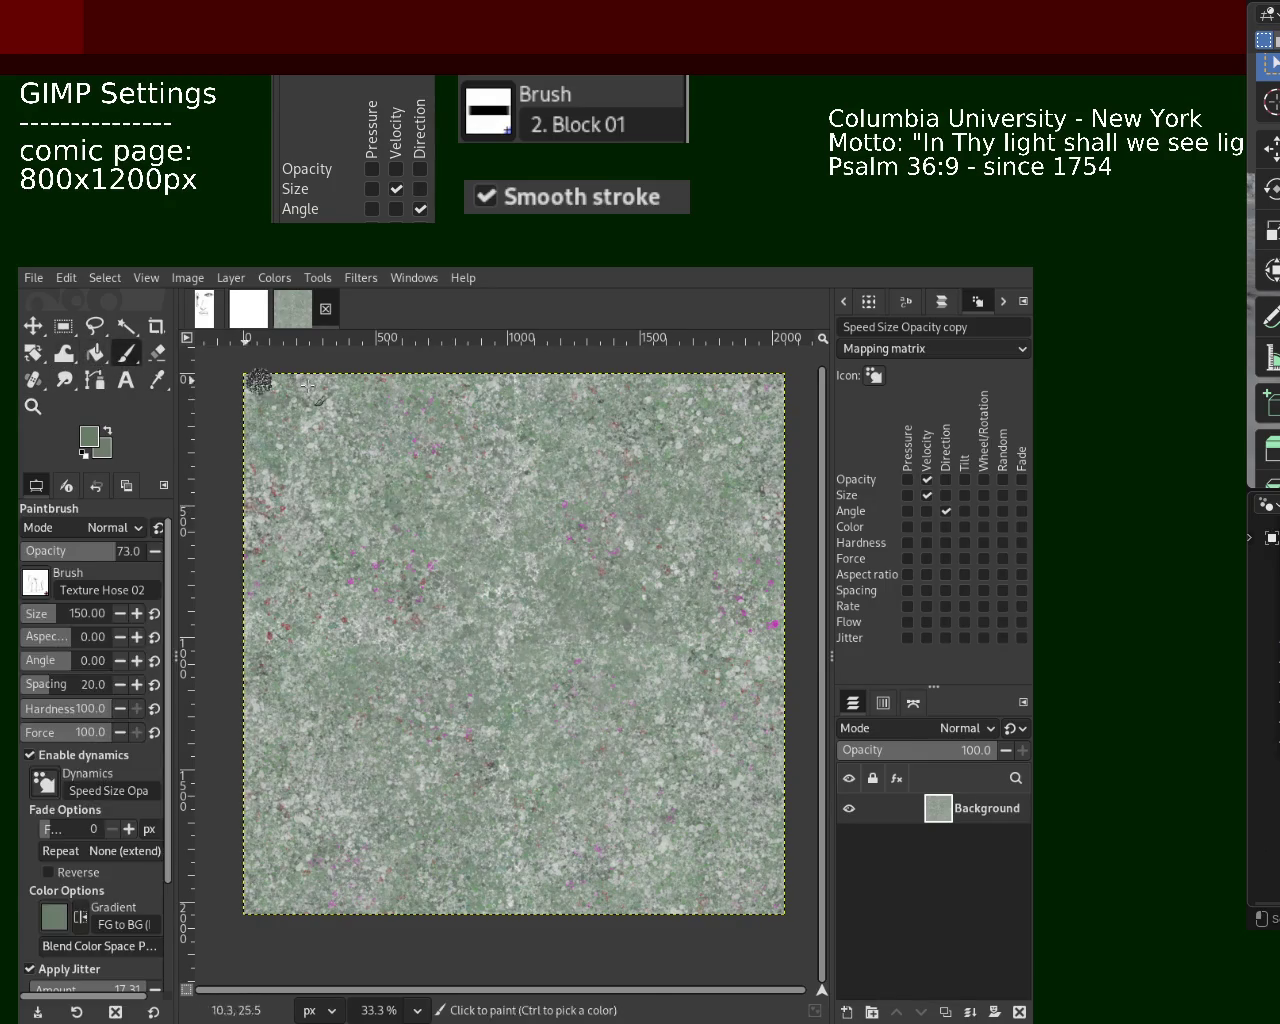
pyautogui.keyDown('ctrl'); pyautogui.click(593, 405); pyautogui.keyUp('ctrl')
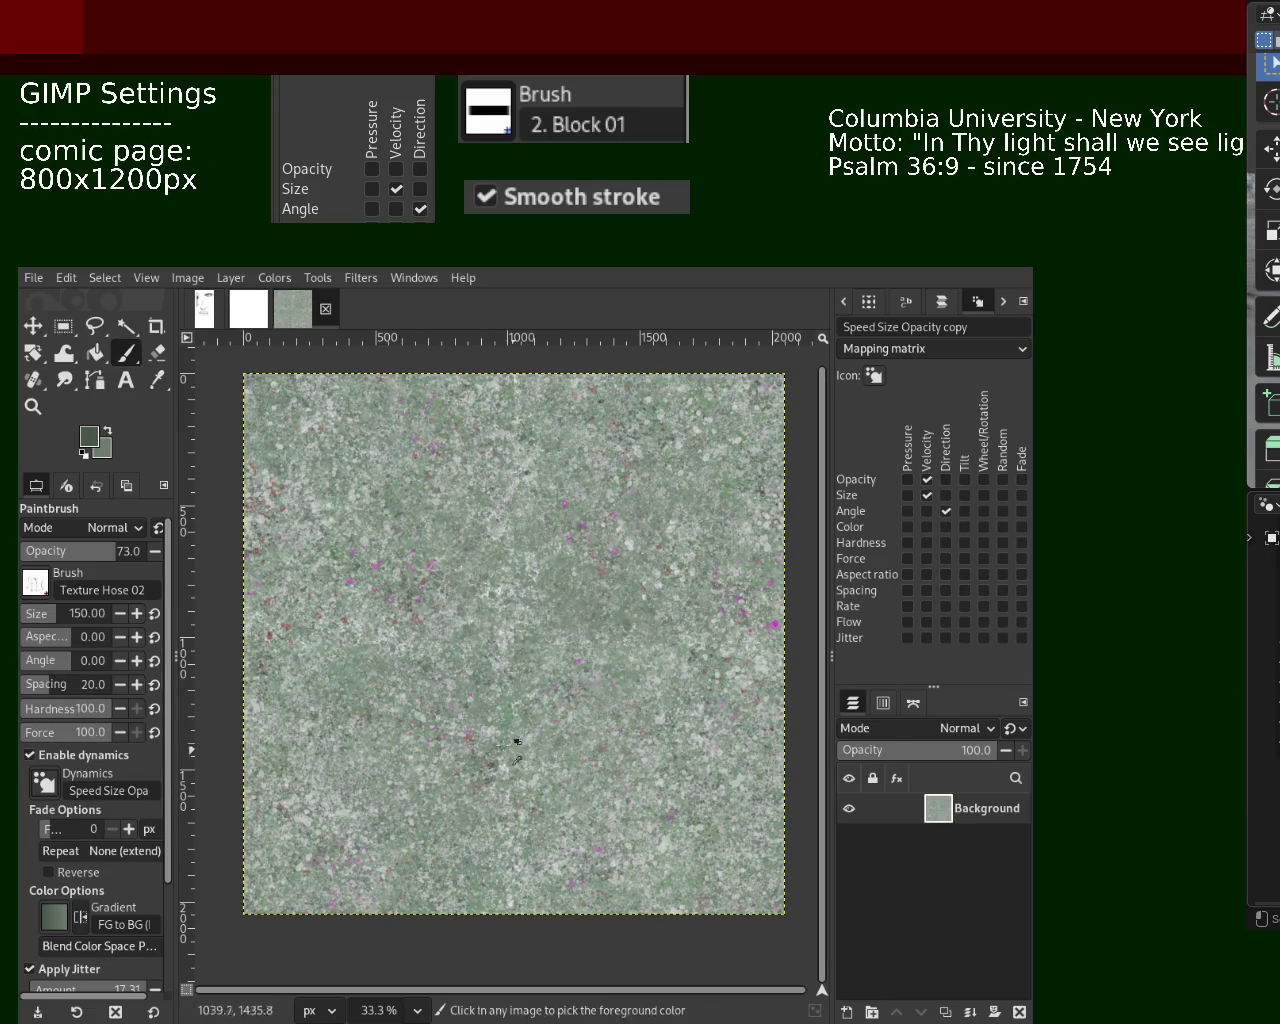
pyautogui.click(63, 620)
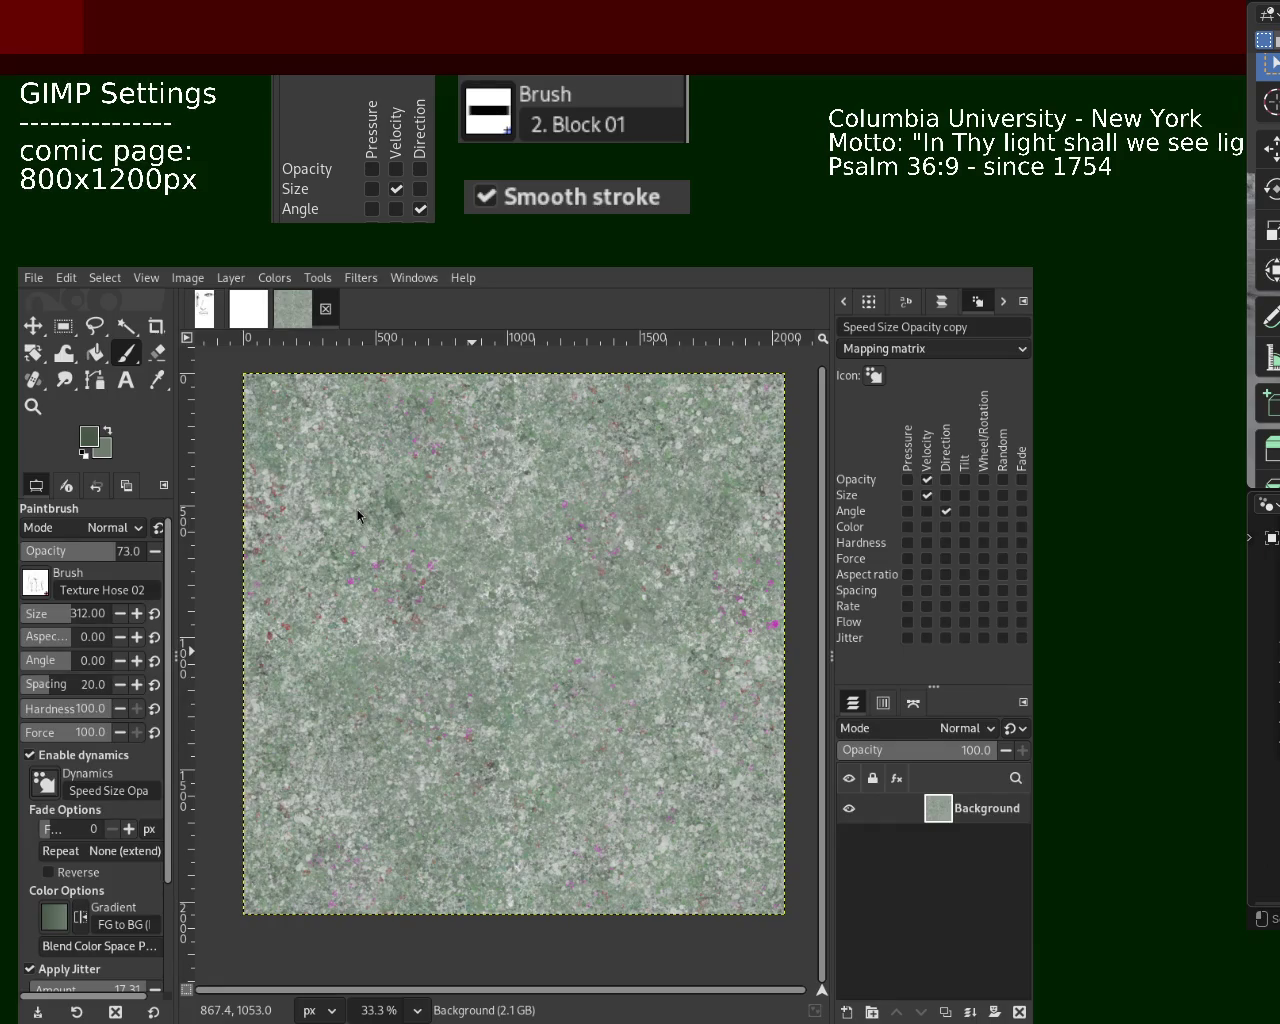
# Dab a green splat on the texture's left-centre and zoom in to inspect it
pyautogui.click(446, 652)
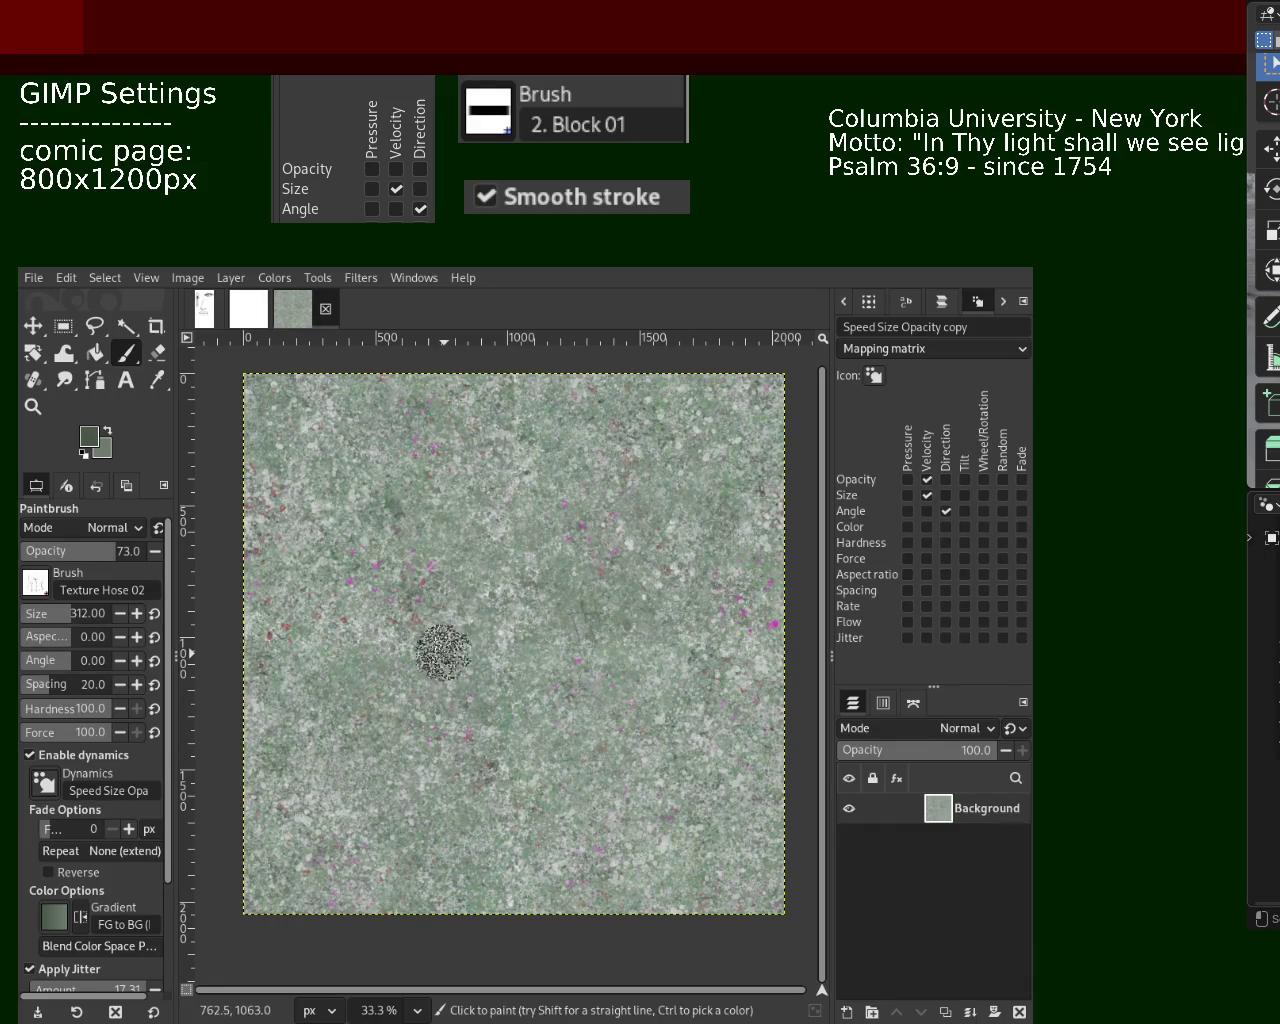
pyautogui.click(33, 406)
pyautogui.keyDown('ctrl'); pyautogui.click(374, 556); pyautogui.keyUp('ctrl')
pyautogui.click(357, 541)
pyautogui.click(400, 545)
pyautogui.keyDown('ctrl'); pyautogui.click(456, 549); pyautogui.keyUp('ctrl')
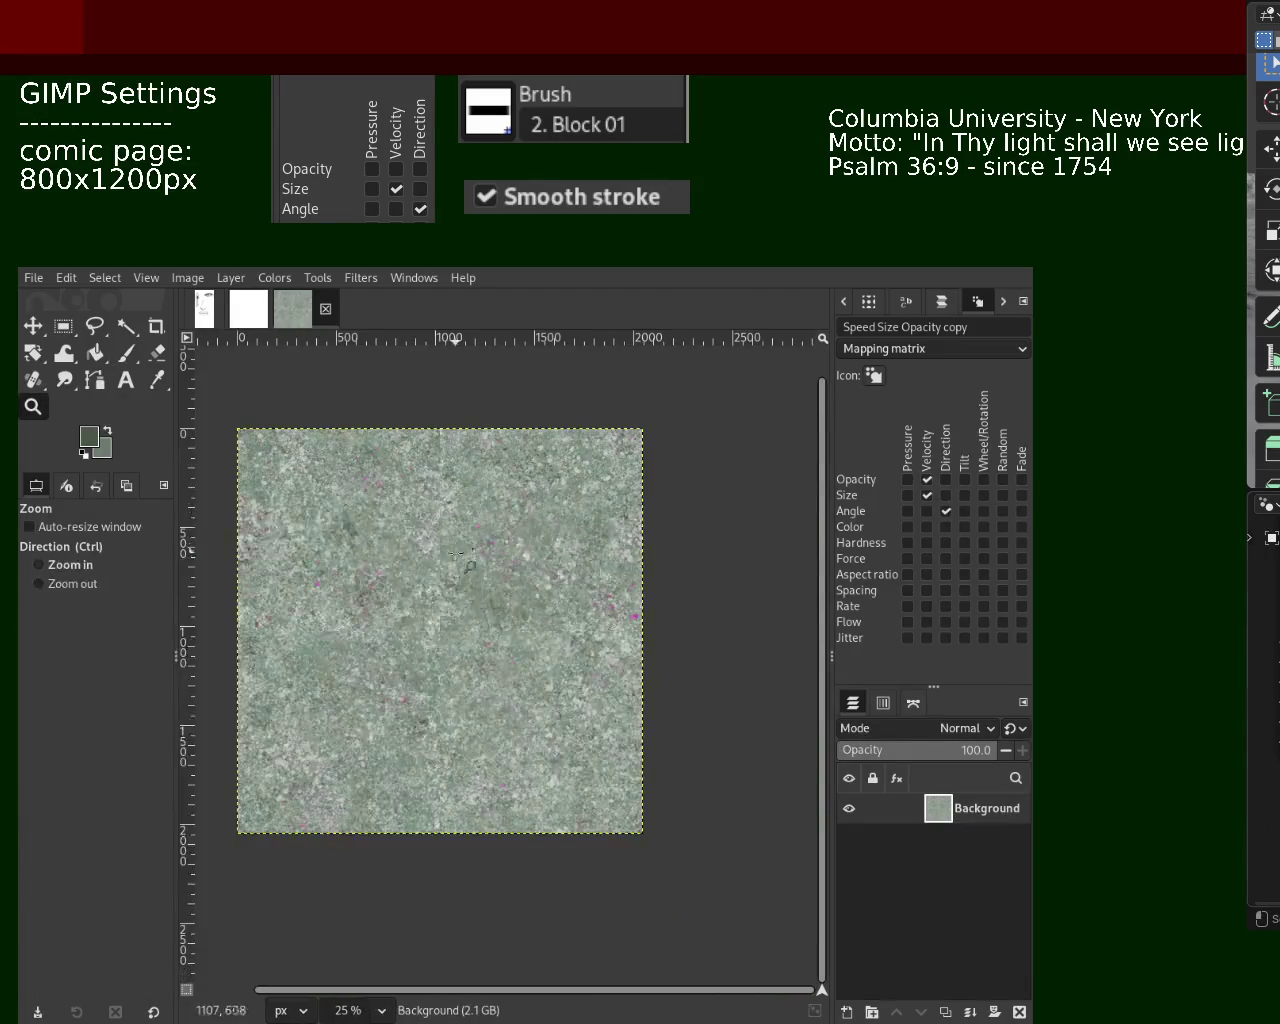
pyautogui.click(456, 549)
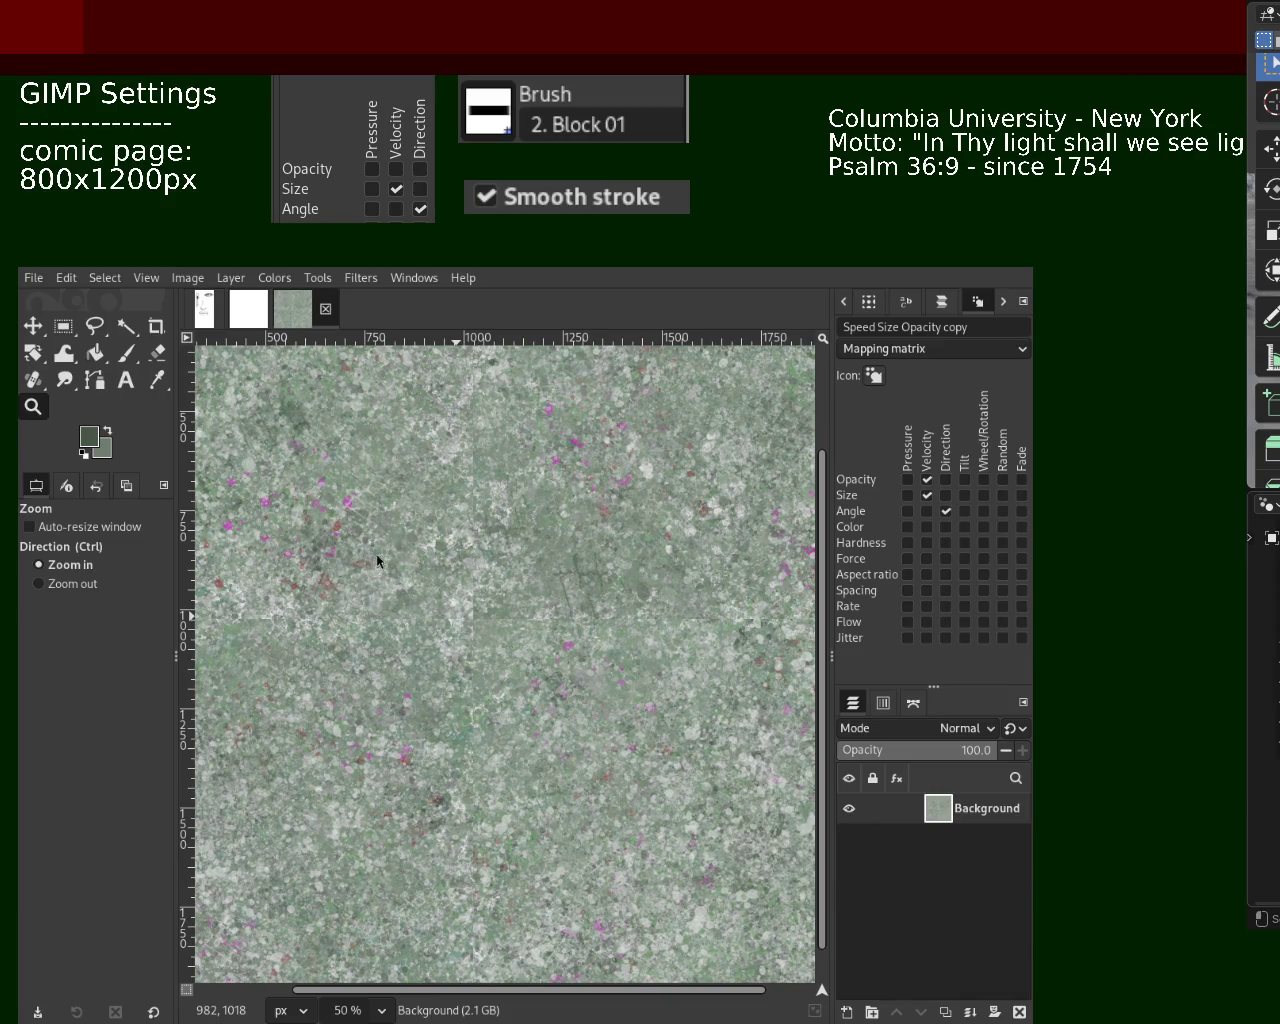
# Scroll-zoom back out until the whole texture fits in view
pyautogui.press('ctrl')
pyautogui.scroll(-2, 305, 447)
pyautogui.scroll(1, 400, 470)
pyautogui.scroll(-2, 440, 480)
pyautogui.scroll(1, 457, 489)
pyautogui.scroll(1, 457, 489)
pyautogui.scroll(-1, 460, 490)
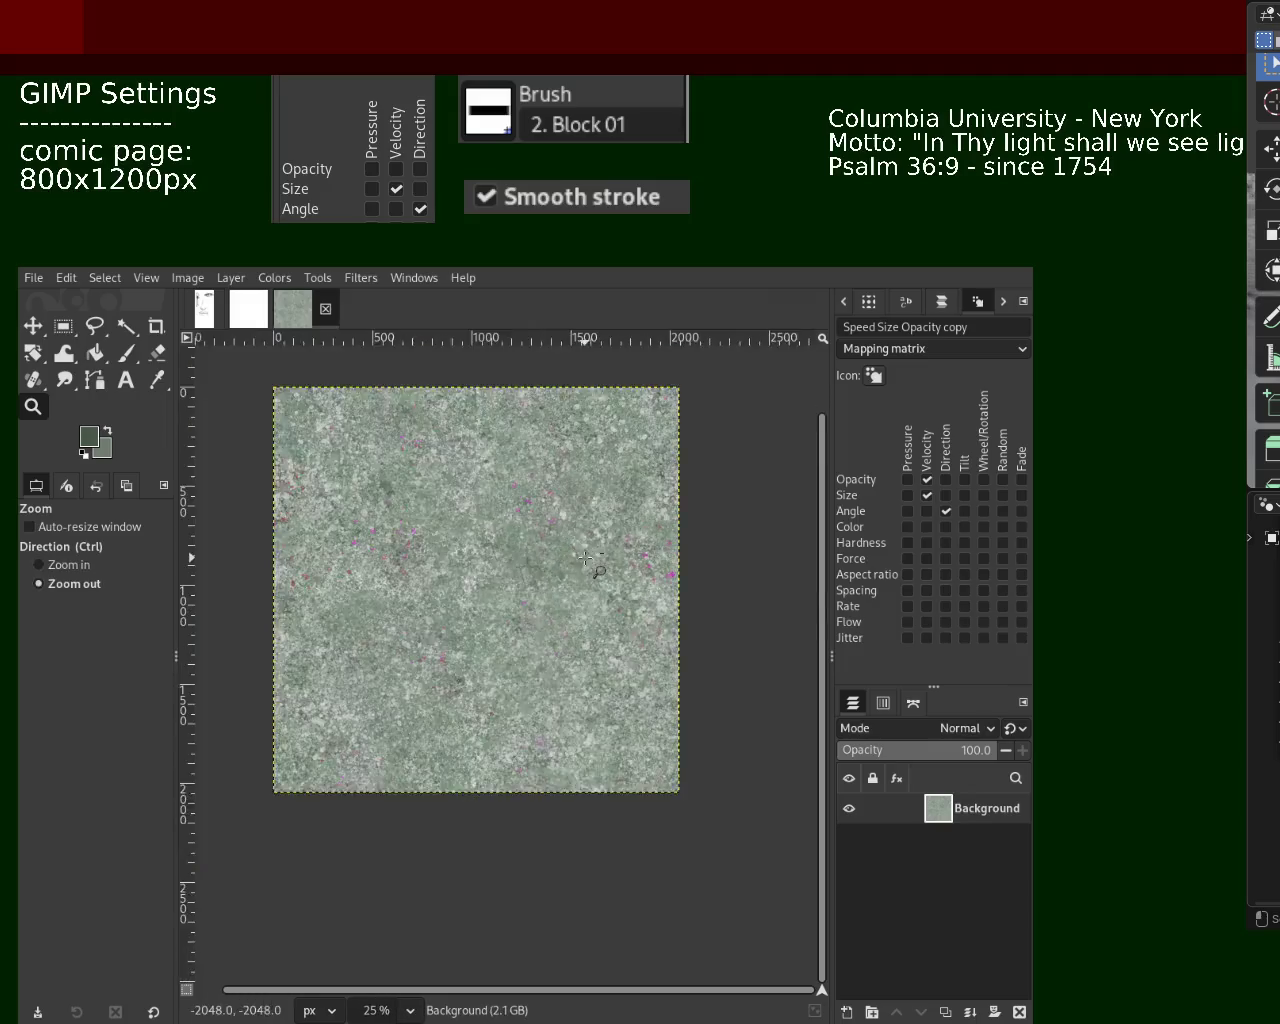
pyautogui.scroll(-1, 480, 500)
pyautogui.scroll(1, 490, 505)
pyautogui.scroll(-1, 500, 510)
pyautogui.scroll(2, 514, 520)
pyautogui.scroll(-1, 530, 522)
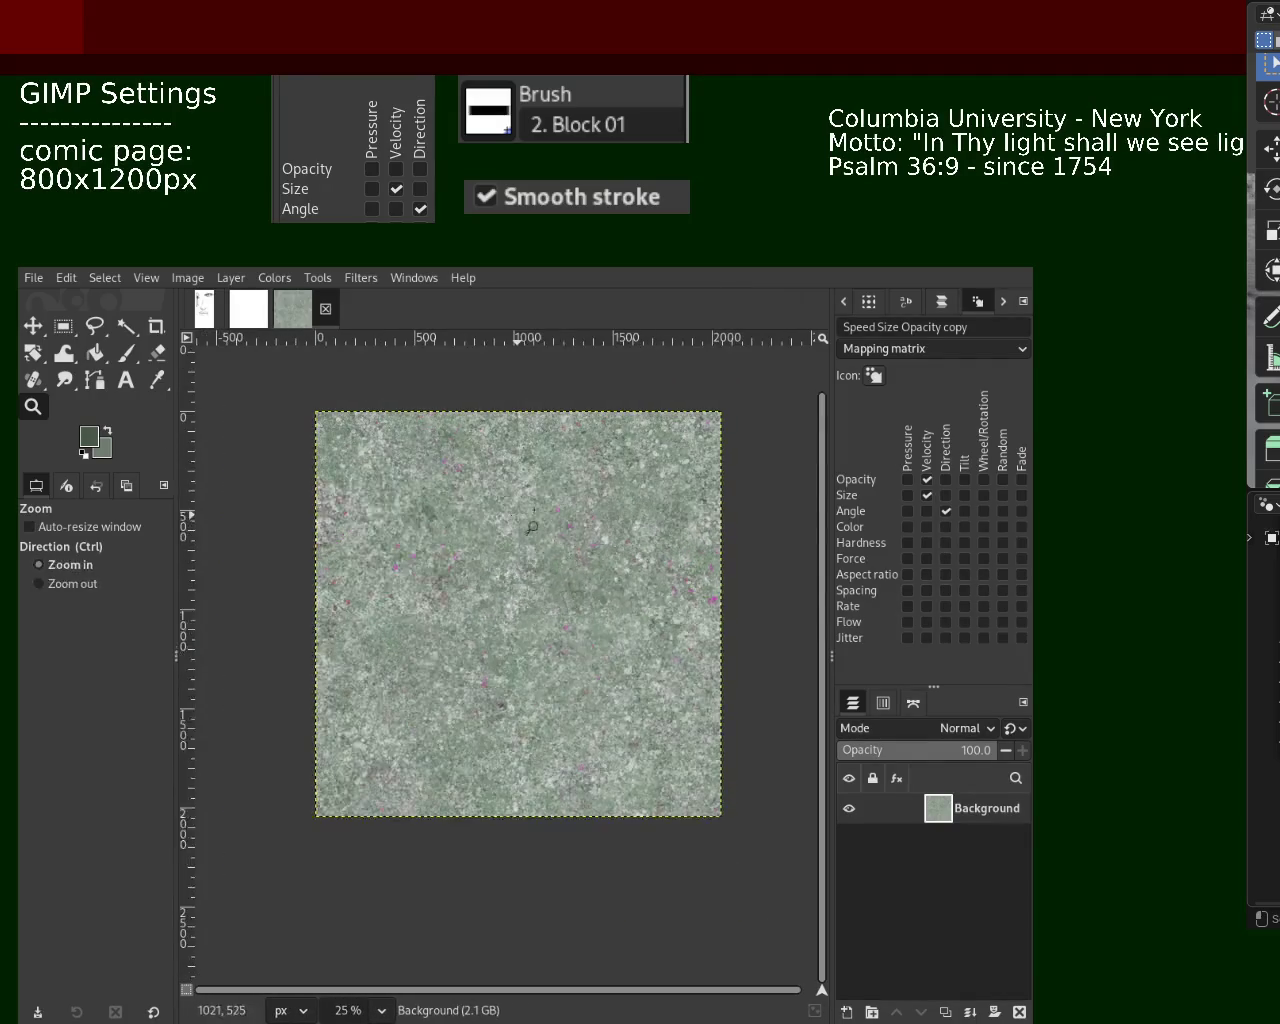
pyautogui.scroll(1, 590, 528)
# Sample a light grey from the texture and try a test dab, then undo it
pyautogui.press('p')
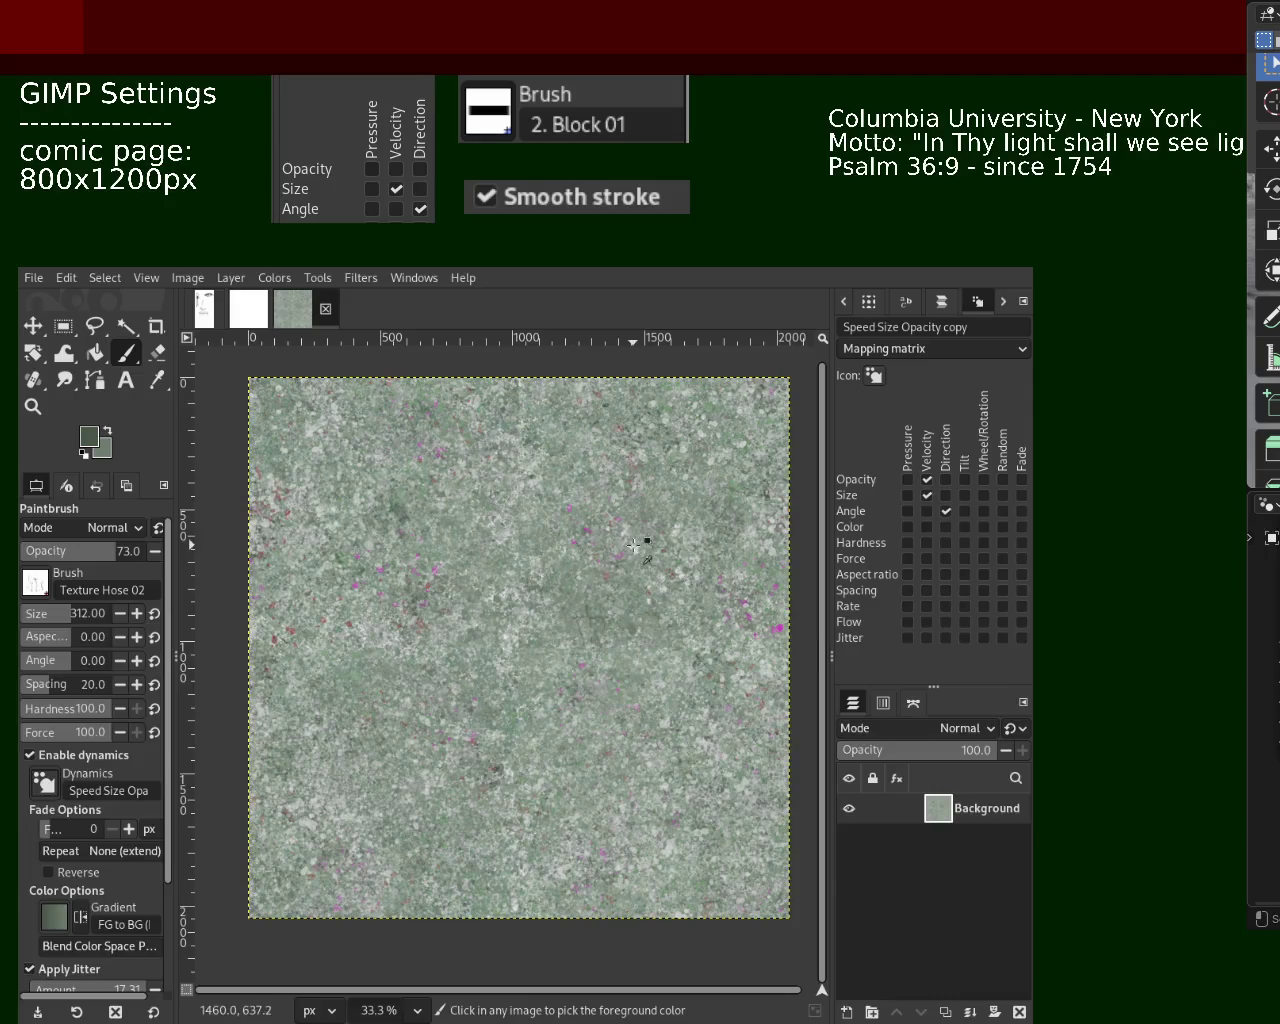
pyautogui.keyDown('ctrl'); pyautogui.click(632, 548); pyautogui.keyUp('ctrl')
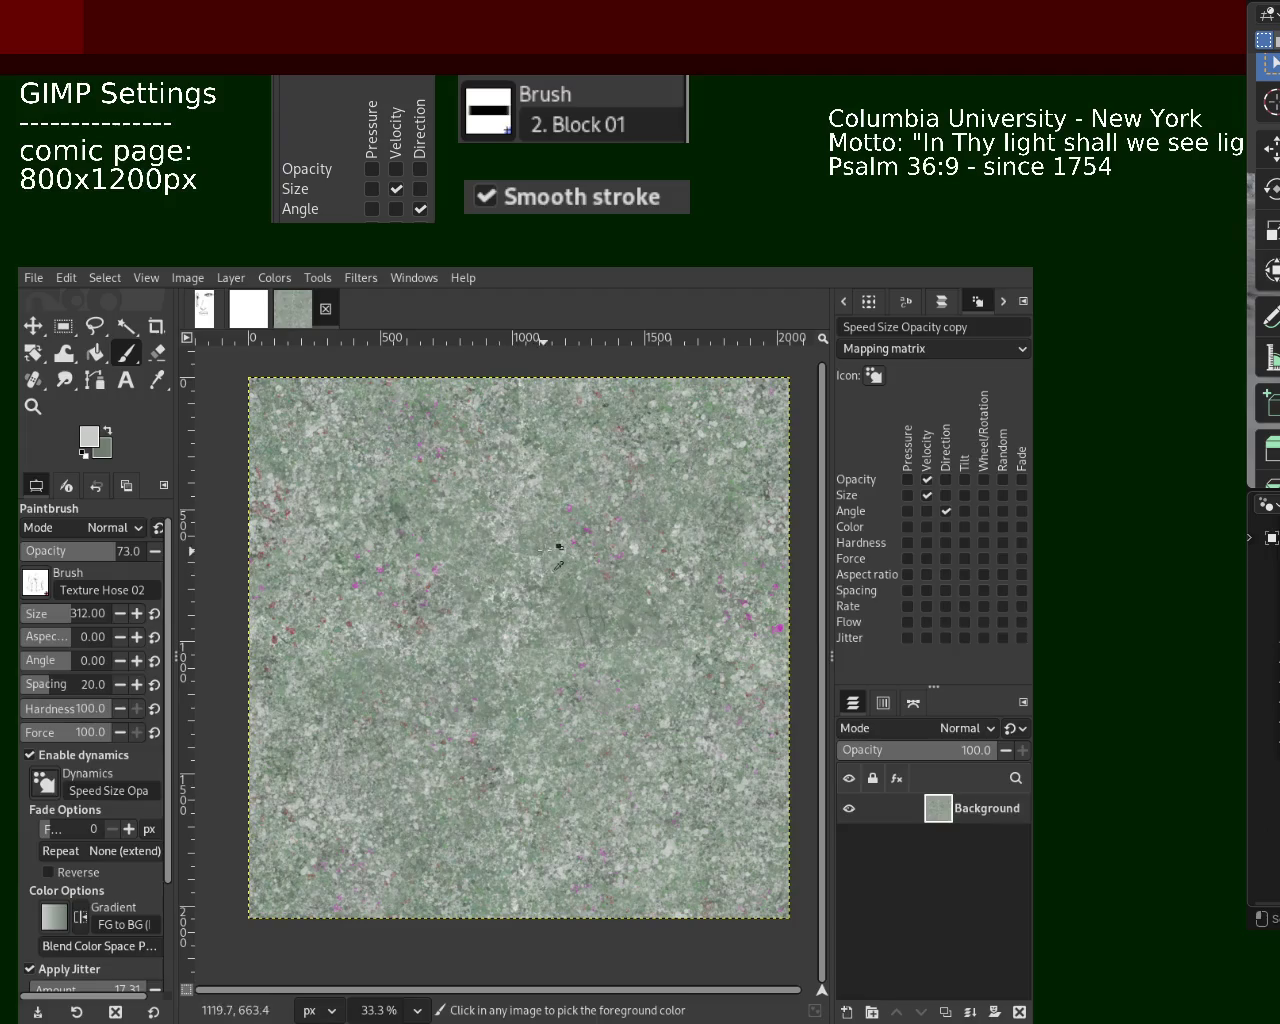
pyautogui.click(520, 594)
pyautogui.hotkey('ctrl', 'z')
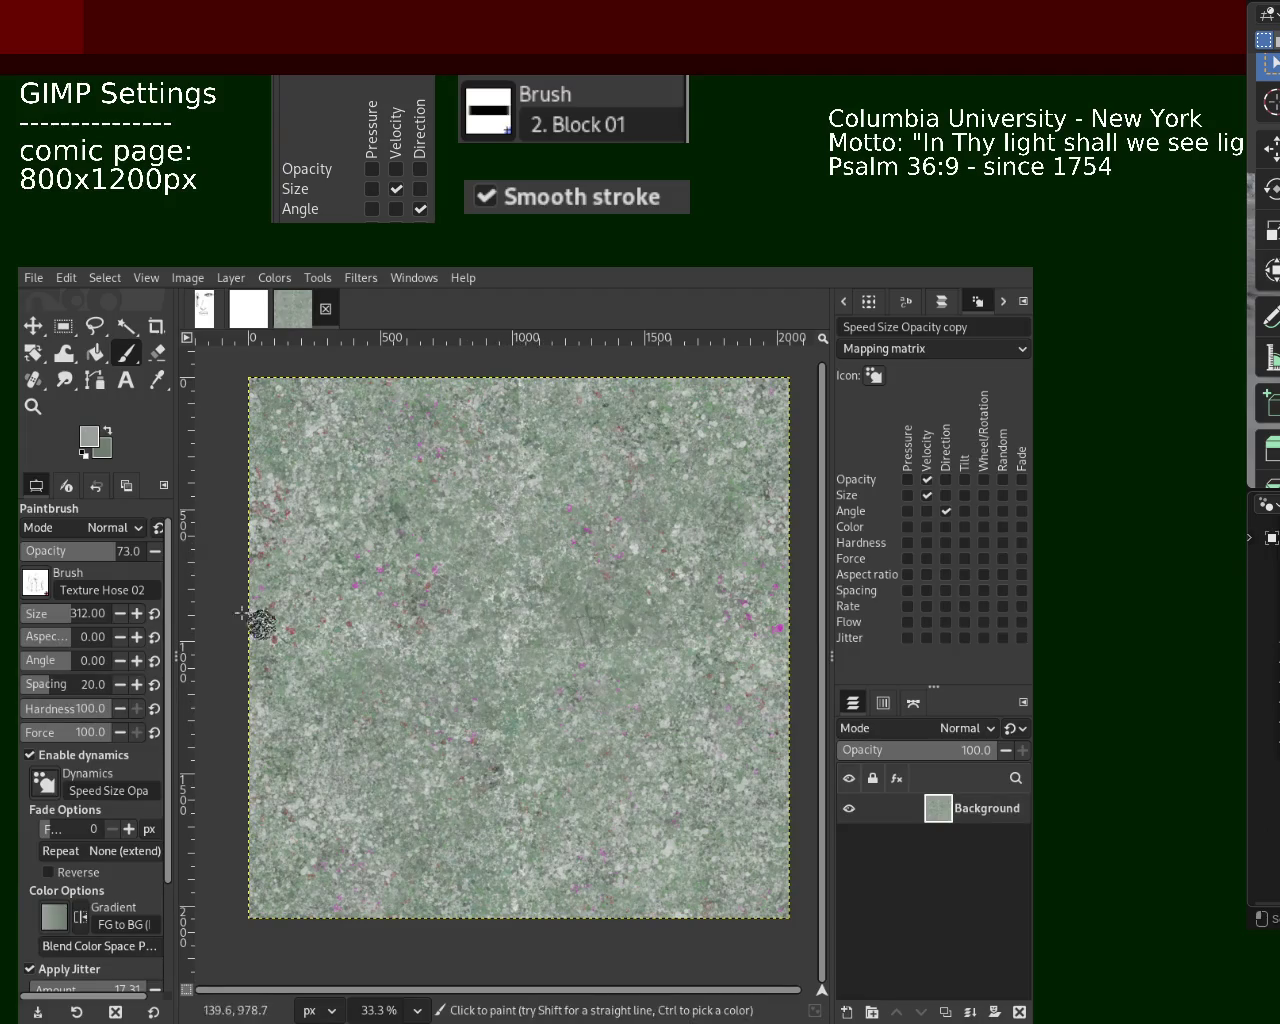
# Sample a dark green, shrink the brush to 68, and paint a small dab
pyautogui.keyDown('ctrl'); pyautogui.click(316, 712); pyautogui.keyUp('ctrl')
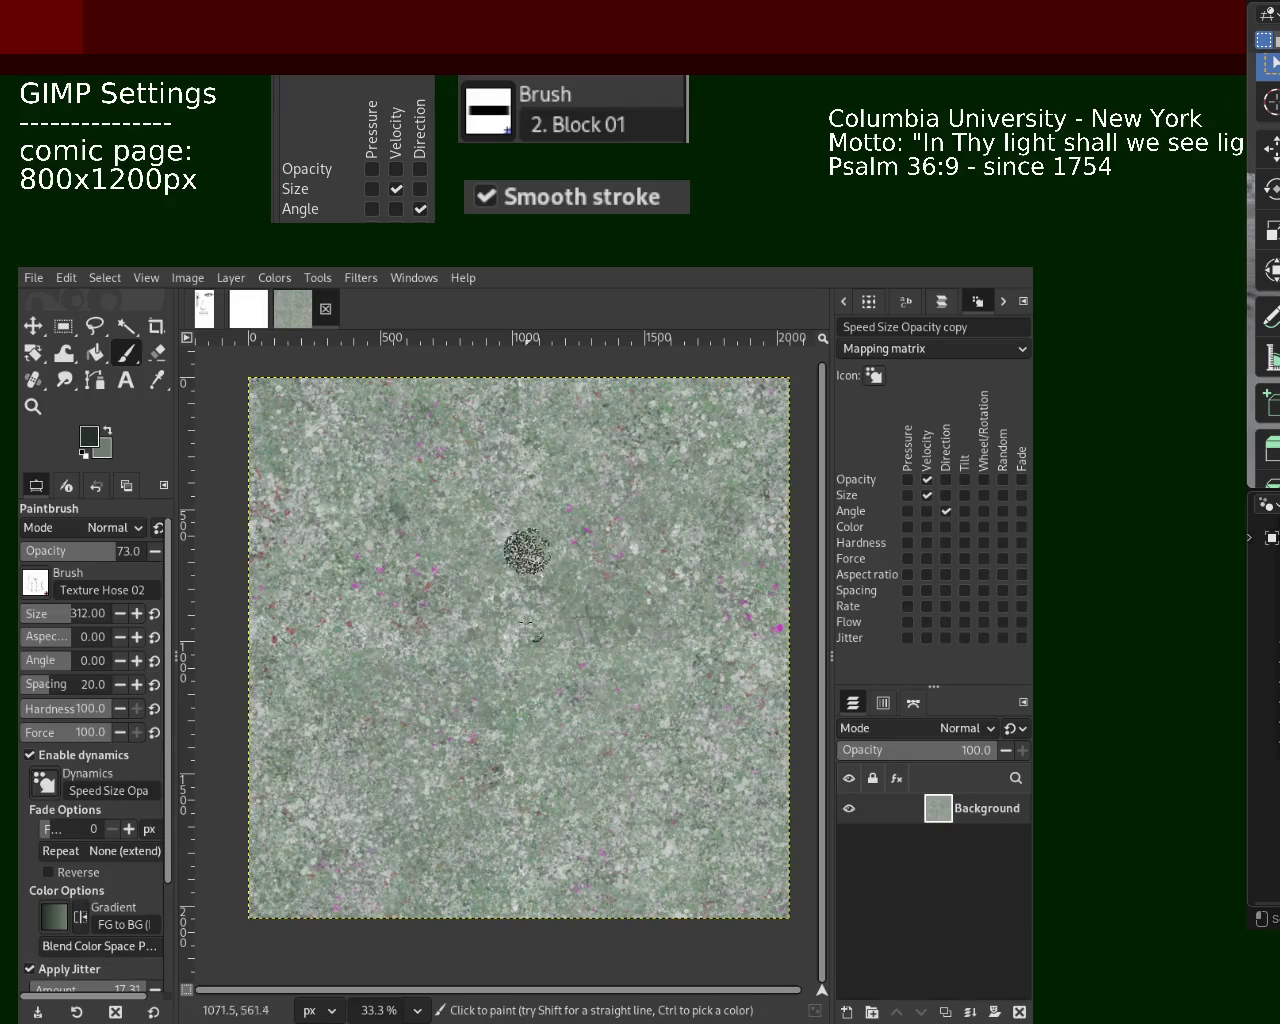
pyautogui.click(36, 613)
pyautogui.click(518, 698)
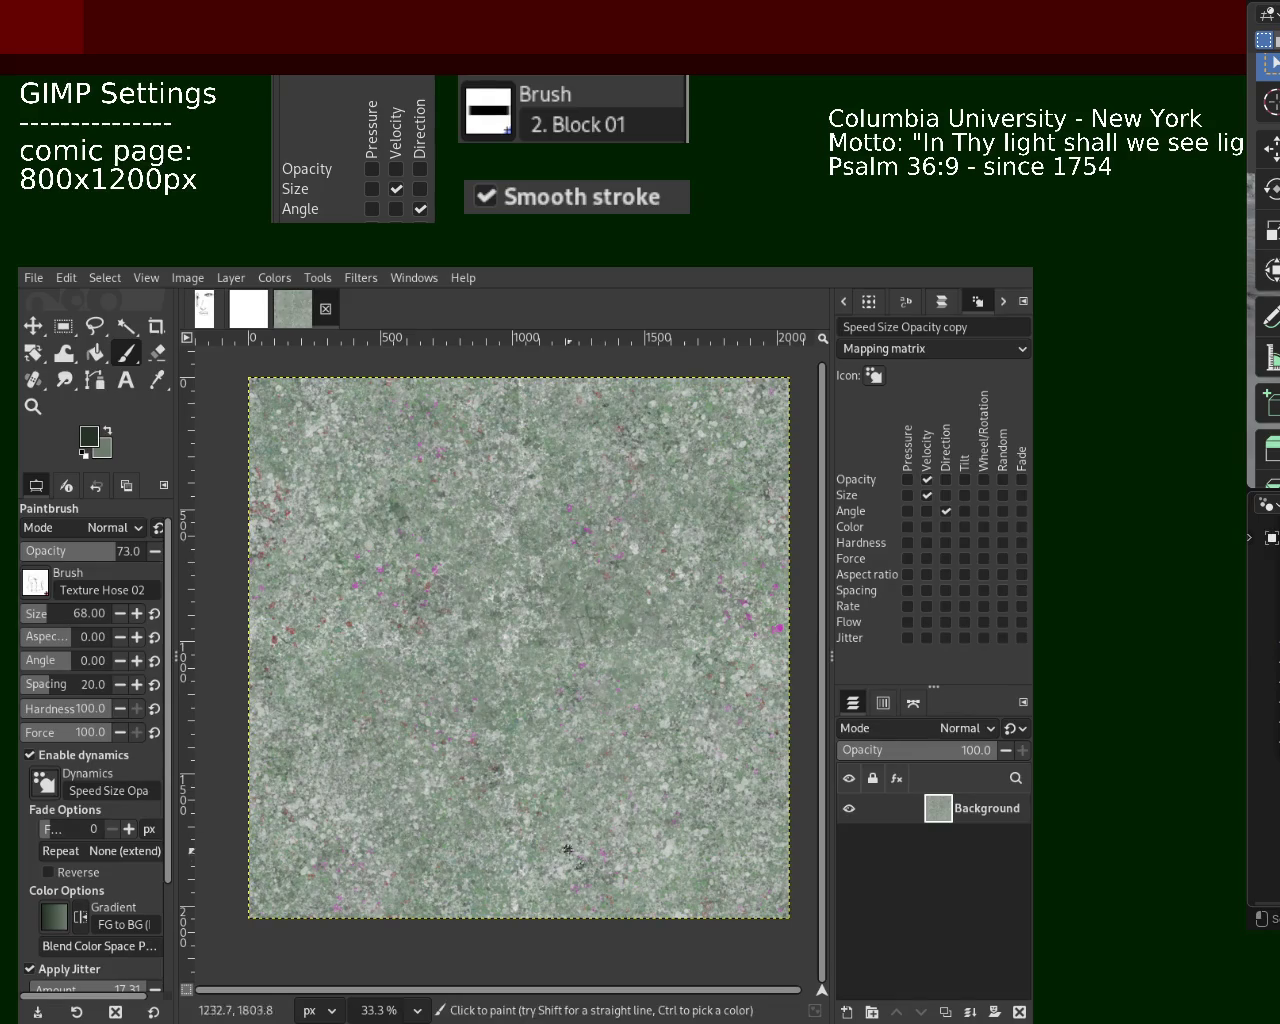
# Enlarge the brush to 130 and settle on a slightly darker green sampled from the texture
pyautogui.scroll(3, 42, 616)
pyautogui.moveTo(42, 616); pyautogui.dragTo(80, 624)
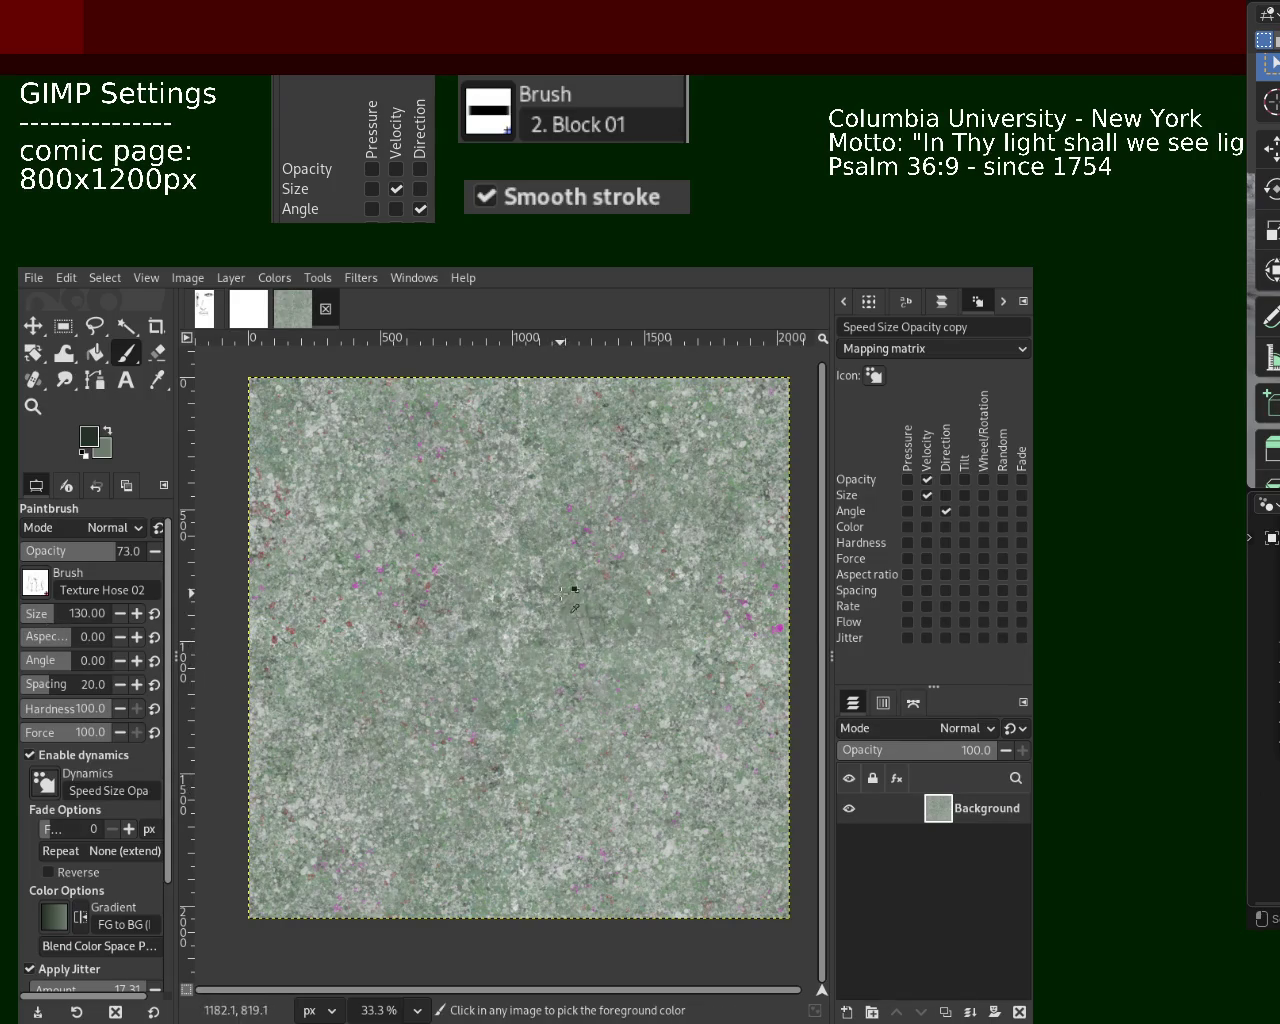
pyautogui.keyDown('ctrl'); pyautogui.click(566, 580); pyautogui.keyUp('ctrl')
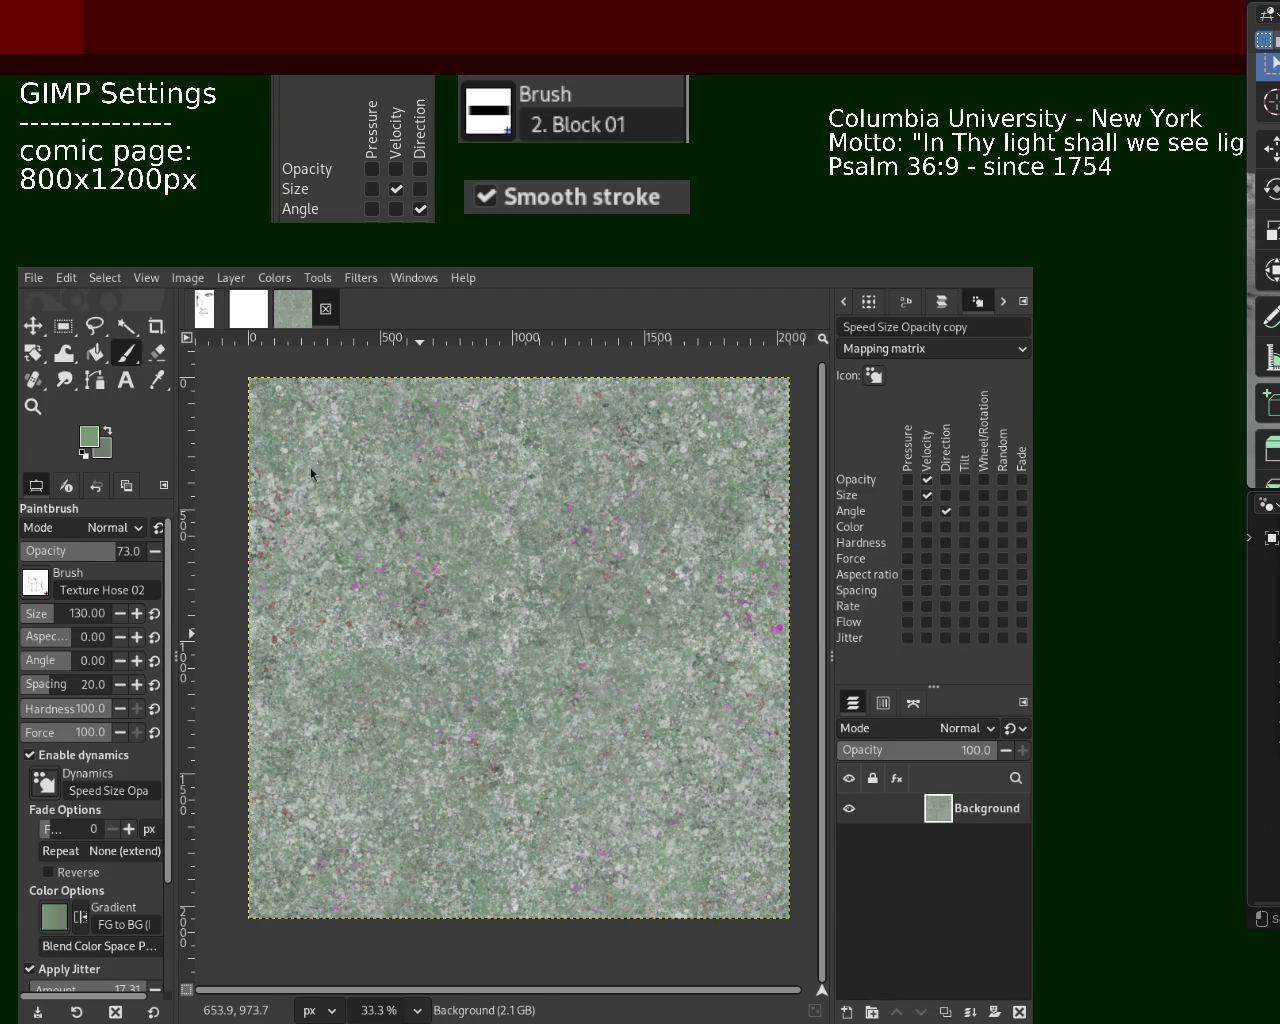
pyautogui.press('ctrl')
pyautogui.press('ctrl')
pyautogui.keyDown('ctrl'); pyautogui.click(690, 472); pyautogui.keyUp('ctrl')
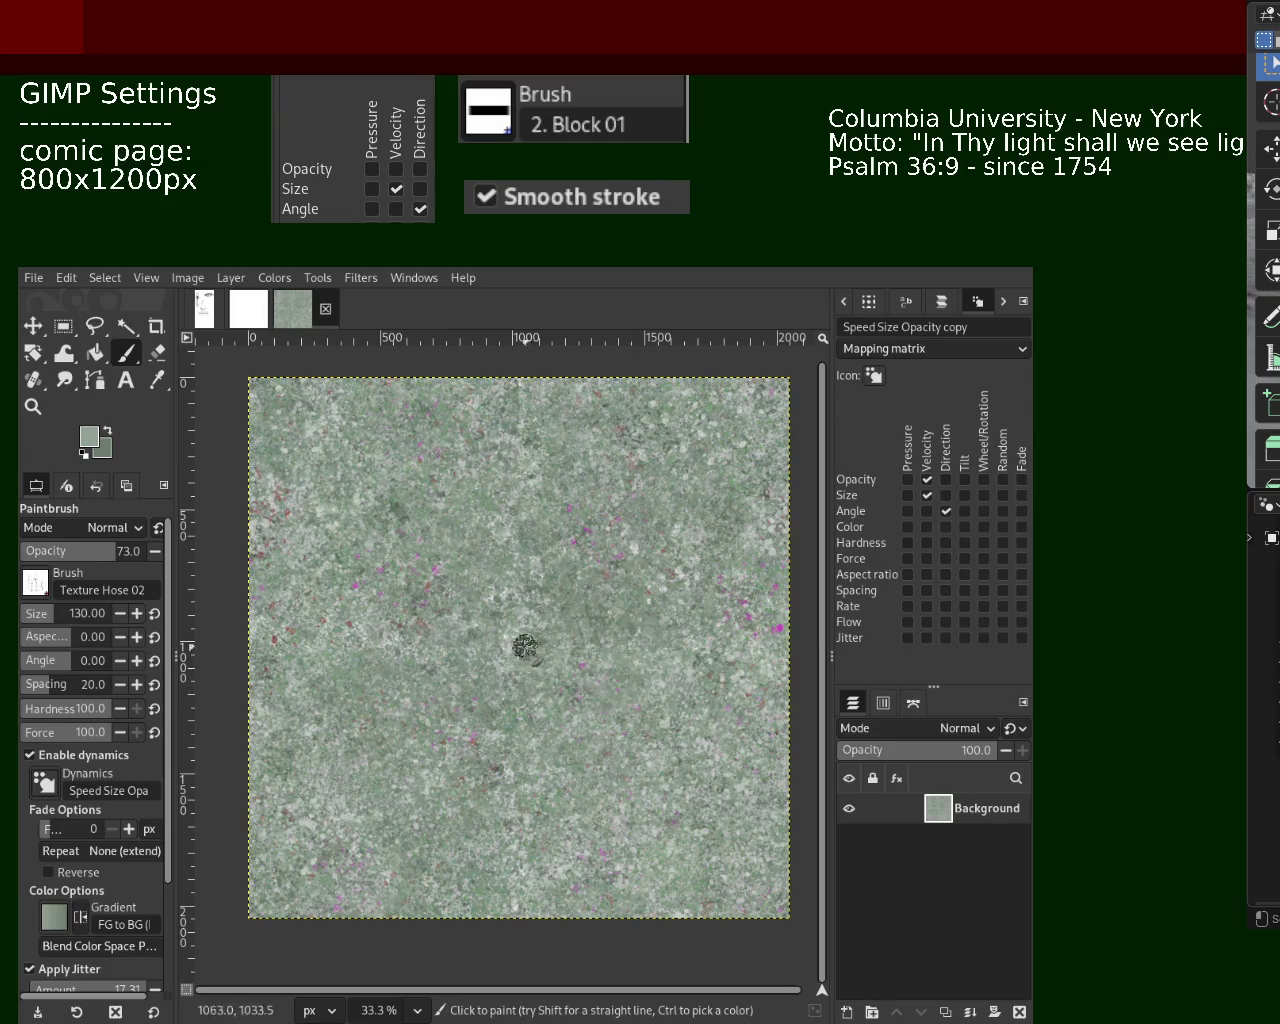
pyautogui.press('ctrl')
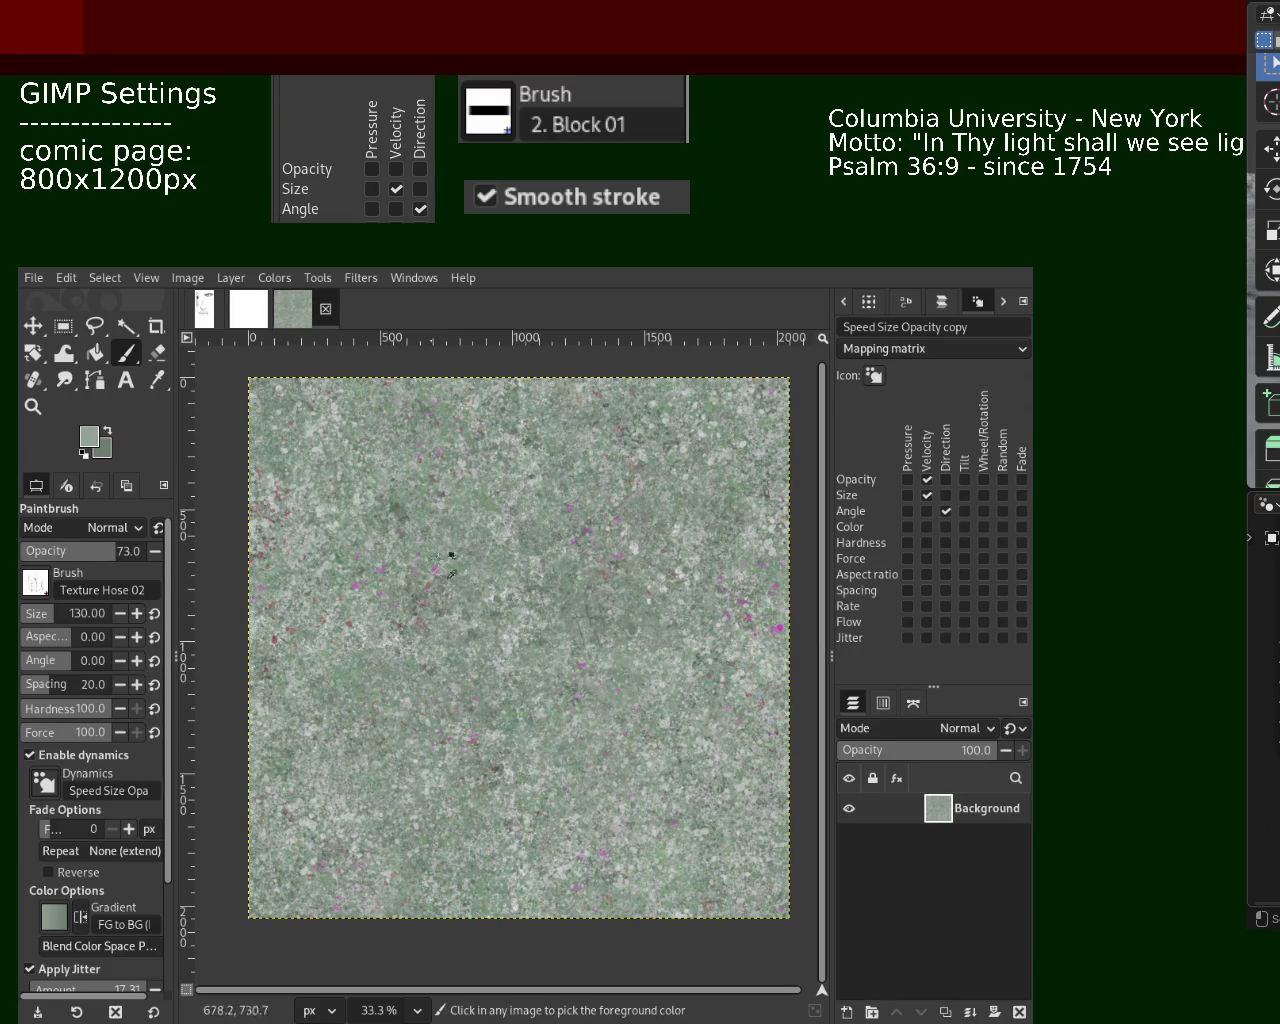
pyautogui.keyDown('ctrl'); pyautogui.click(482, 586); pyautogui.keyUp('ctrl')
pyautogui.press('z')
pyautogui.press('-')
pyautogui.click(523, 433)
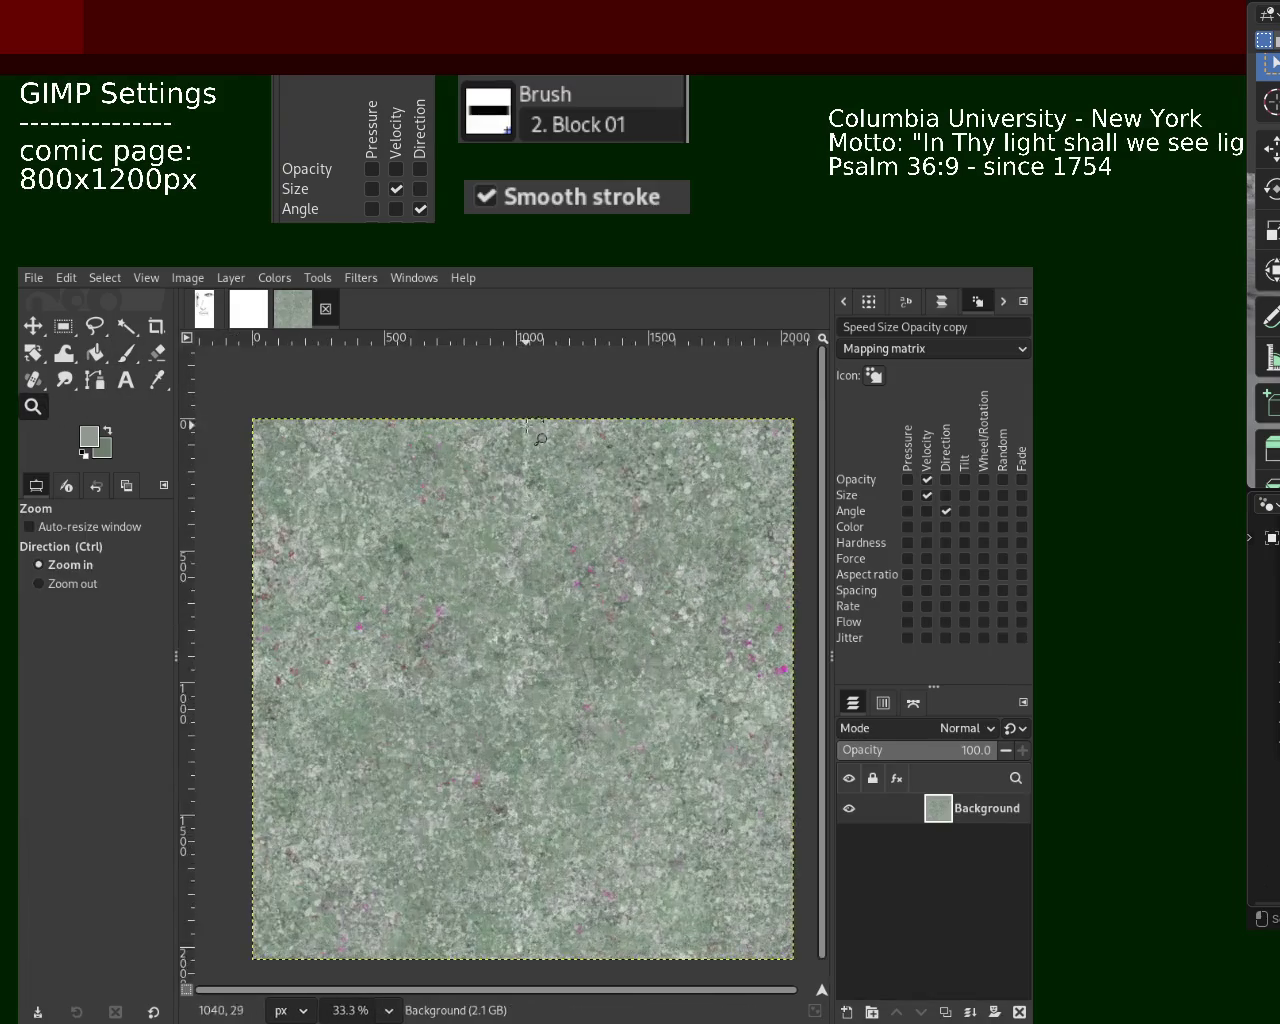
pyautogui.press('1')
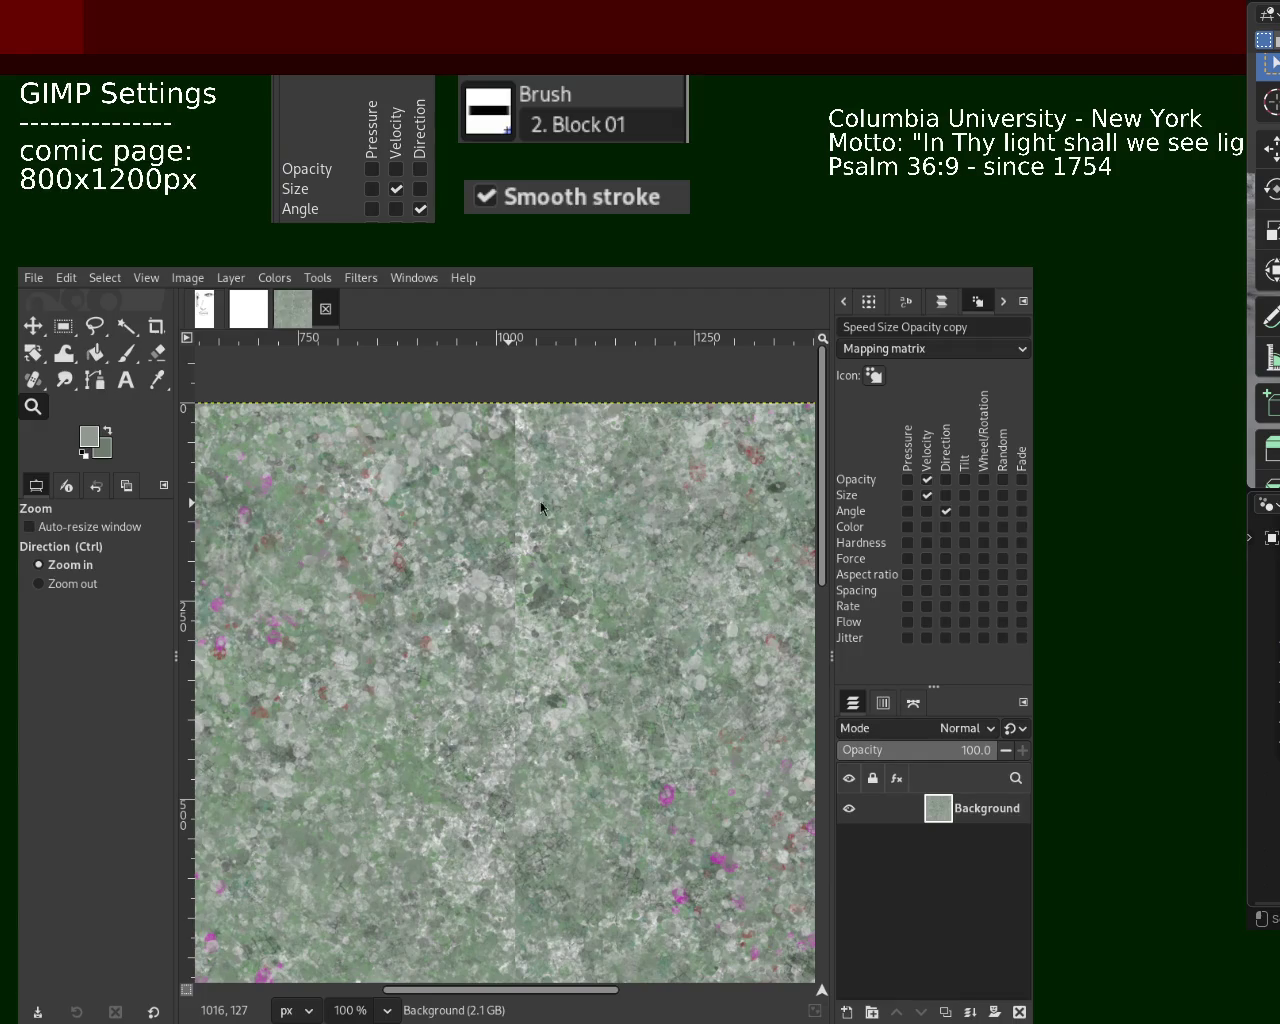
pyautogui.click(126, 352)
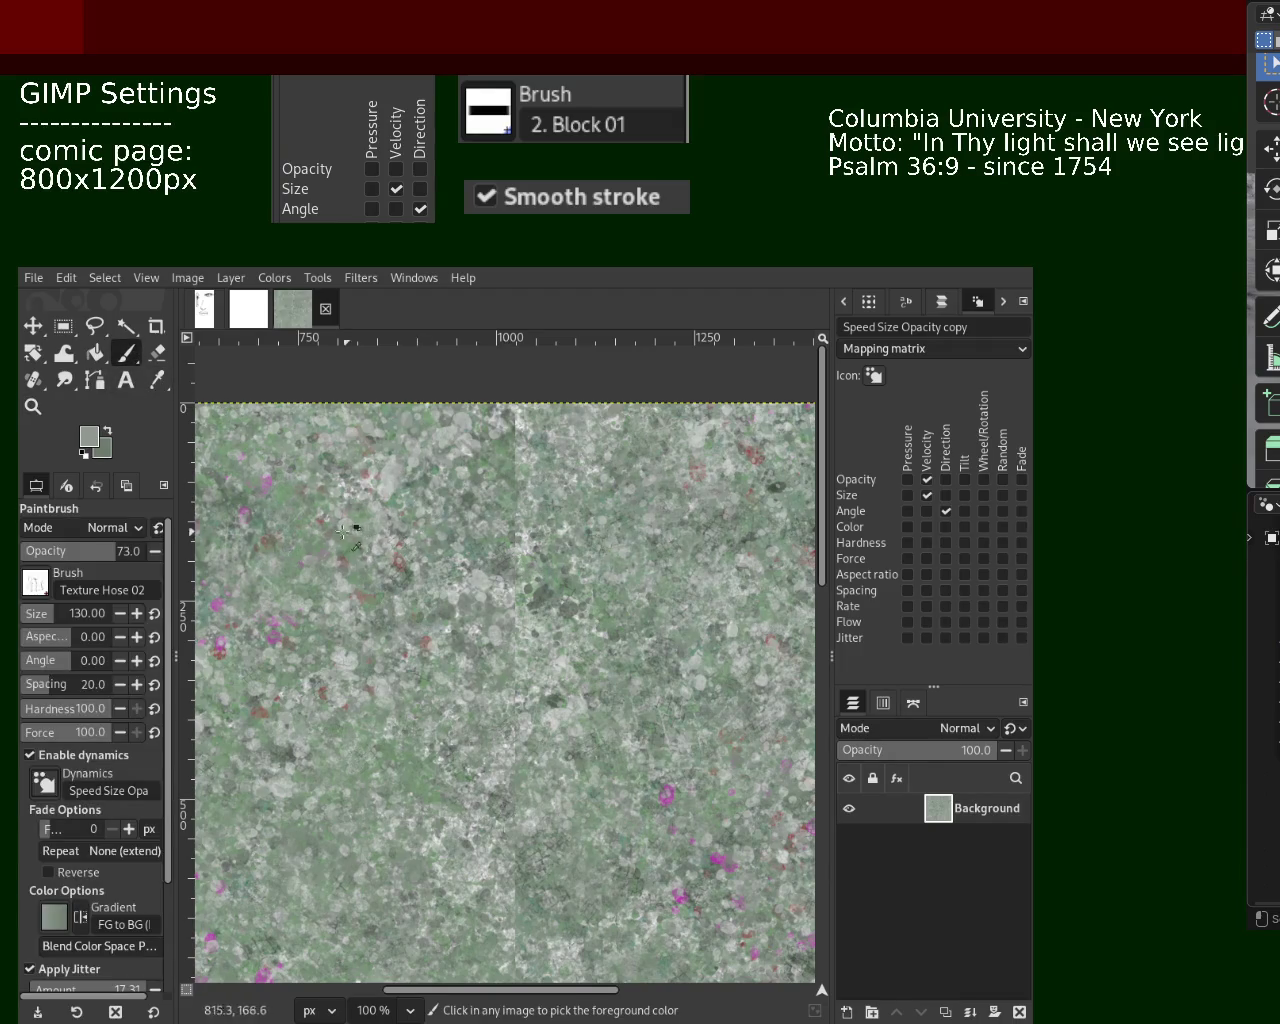
pyautogui.press('ctrl')
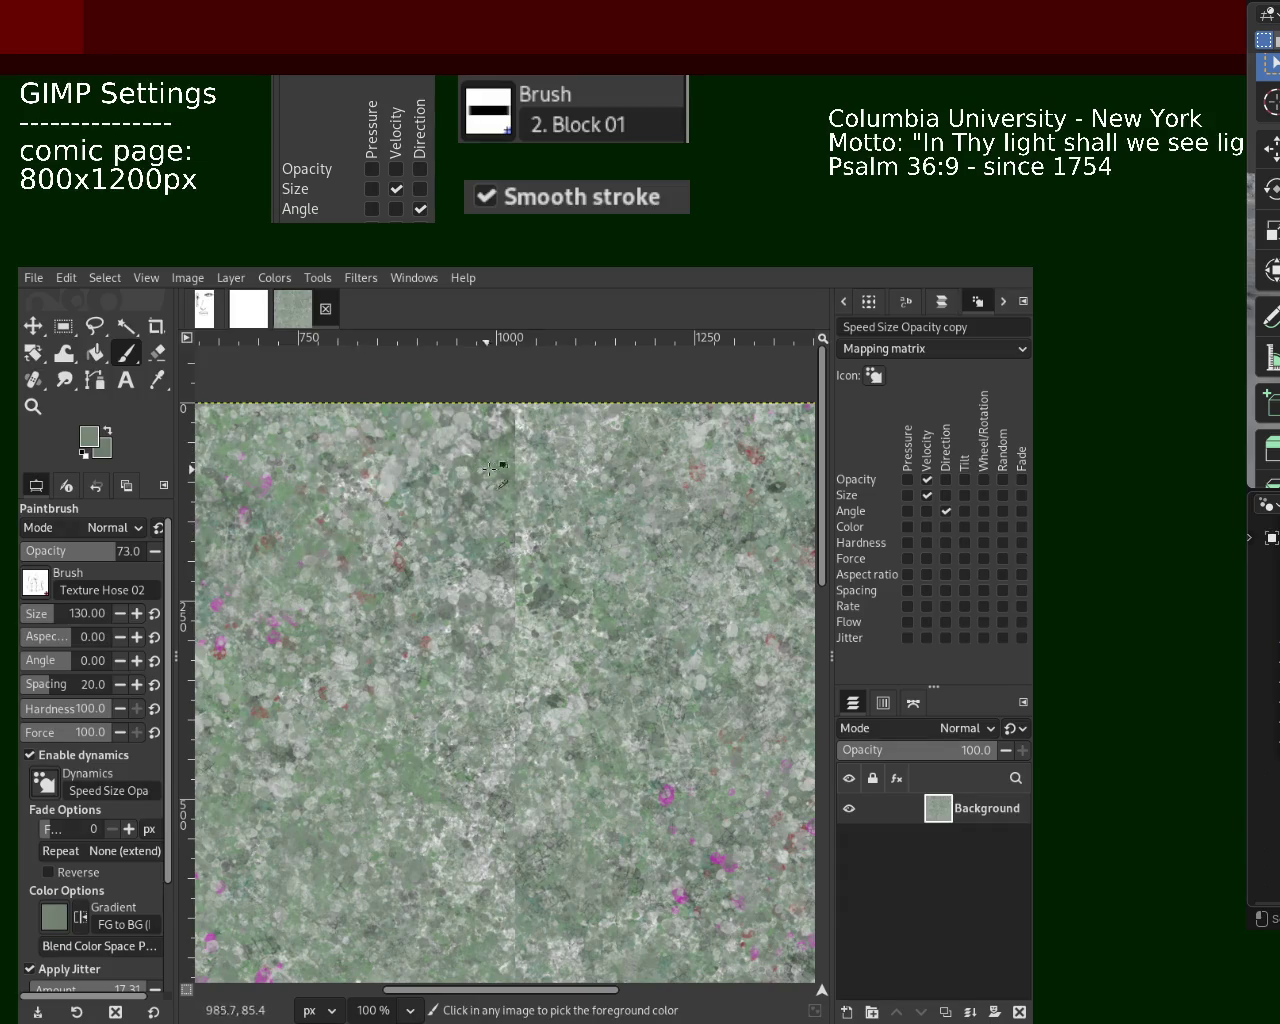
pyautogui.press('z')
pyautogui.keyDown('ctrl'); pyautogui.click(436, 557); pyautogui.keyUp('ctrl')
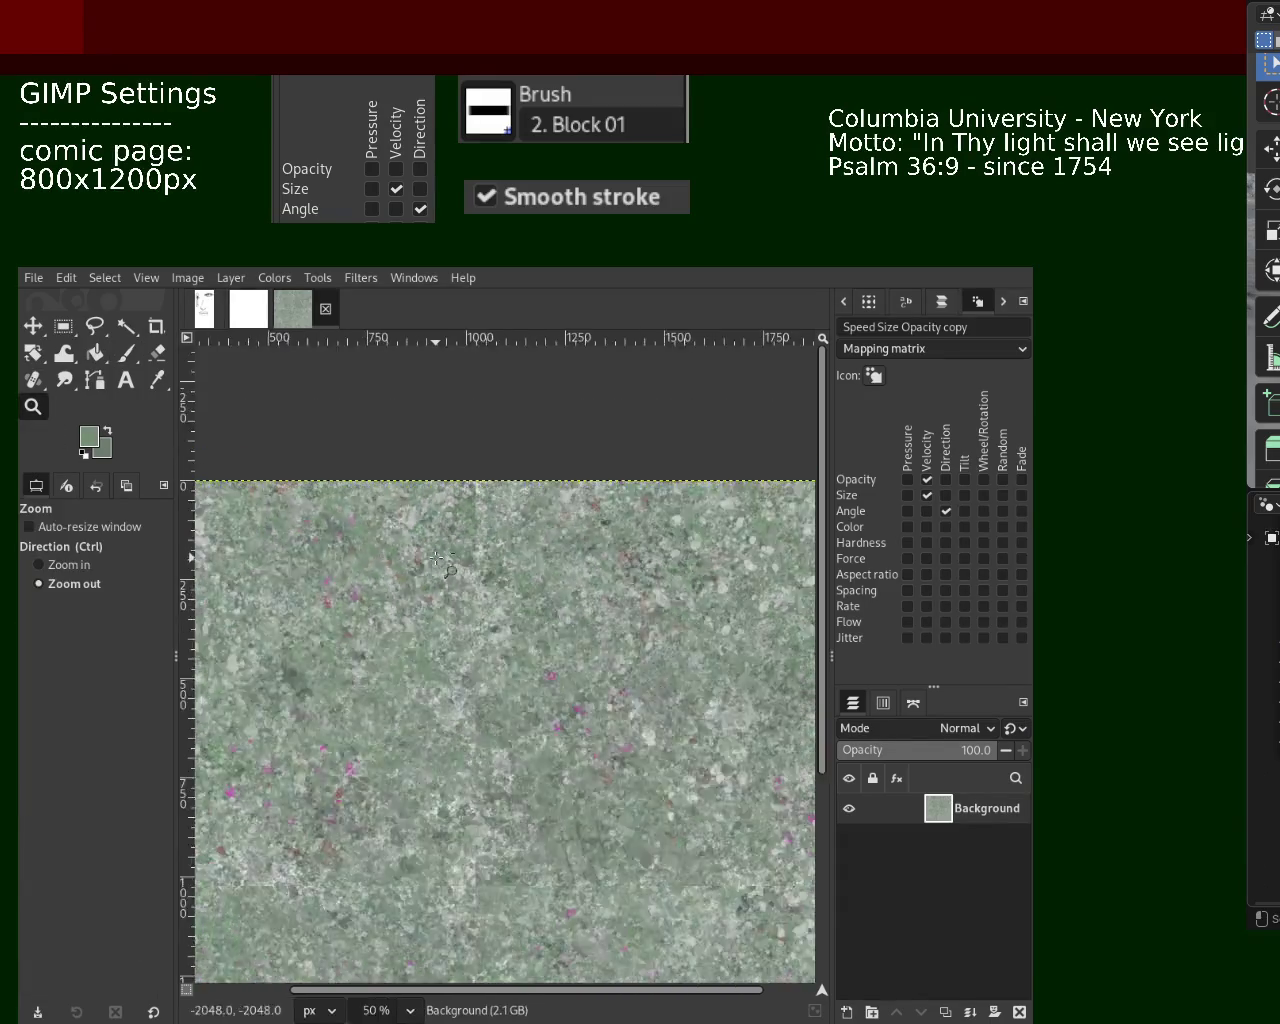
pyautogui.keyDown('ctrl'); pyautogui.click(436, 557); pyautogui.keyUp('ctrl')
pyautogui.keyDown('ctrl'); pyautogui.click(436, 557); pyautogui.keyUp('ctrl')
pyautogui.click(395, 672)
pyautogui.keyDown('ctrl'); pyautogui.click(443, 648); pyautogui.keyUp('ctrl')
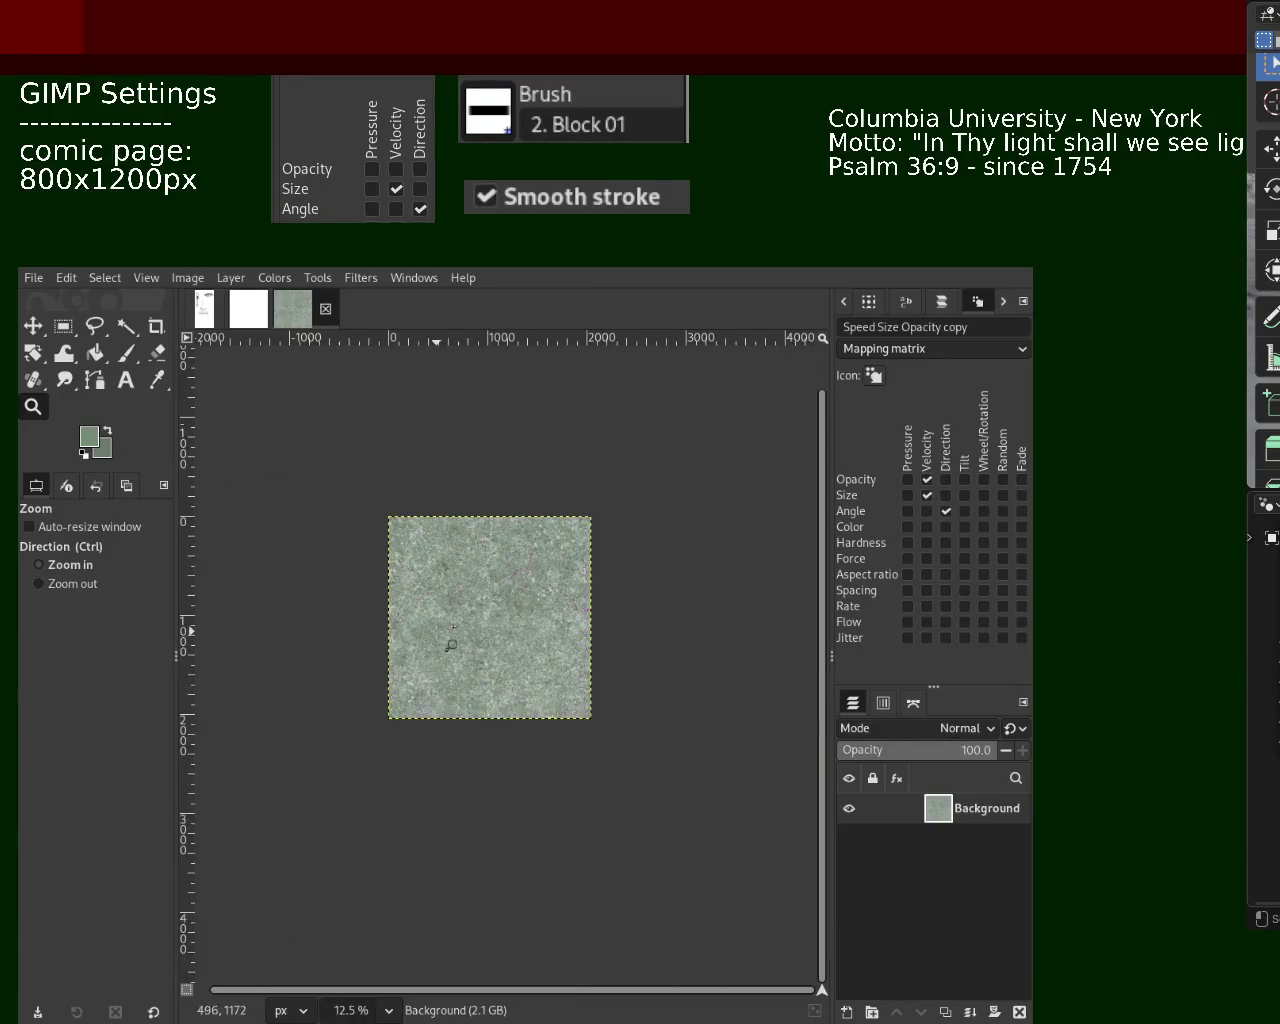
pyautogui.click(437, 630)
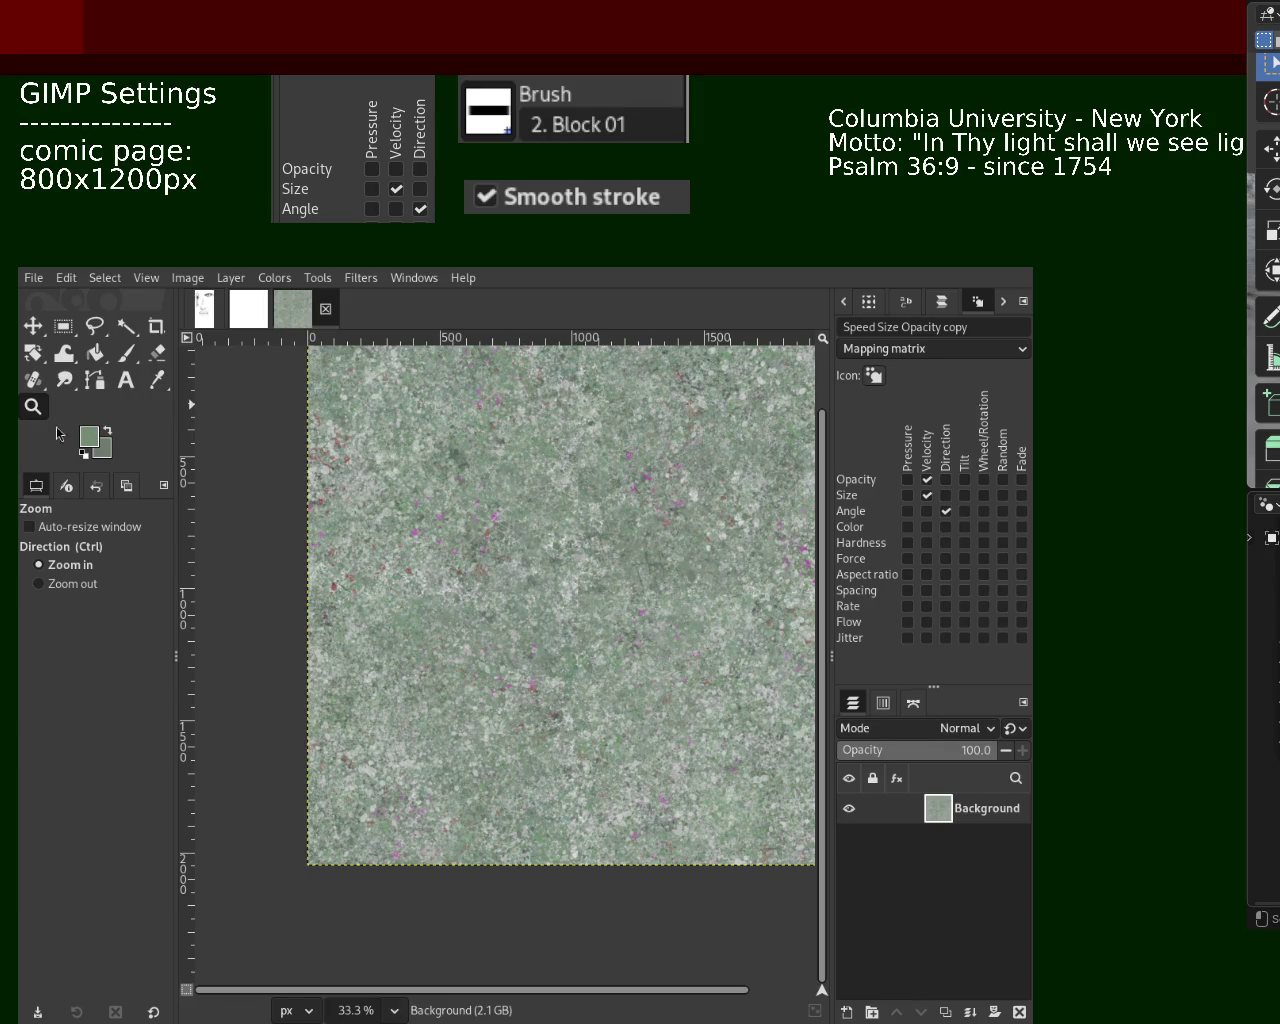
pyautogui.keyDown('ctrl'); pyautogui.click(550, 490); pyautogui.keyUp('ctrl')
# Fit the texture in view, then try a near-black sample before picking a lighter tone
pyautogui.click(550, 490)
pyautogui.keyDown('ctrl'); pyautogui.click(553, 495); pyautogui.keyUp('ctrl')
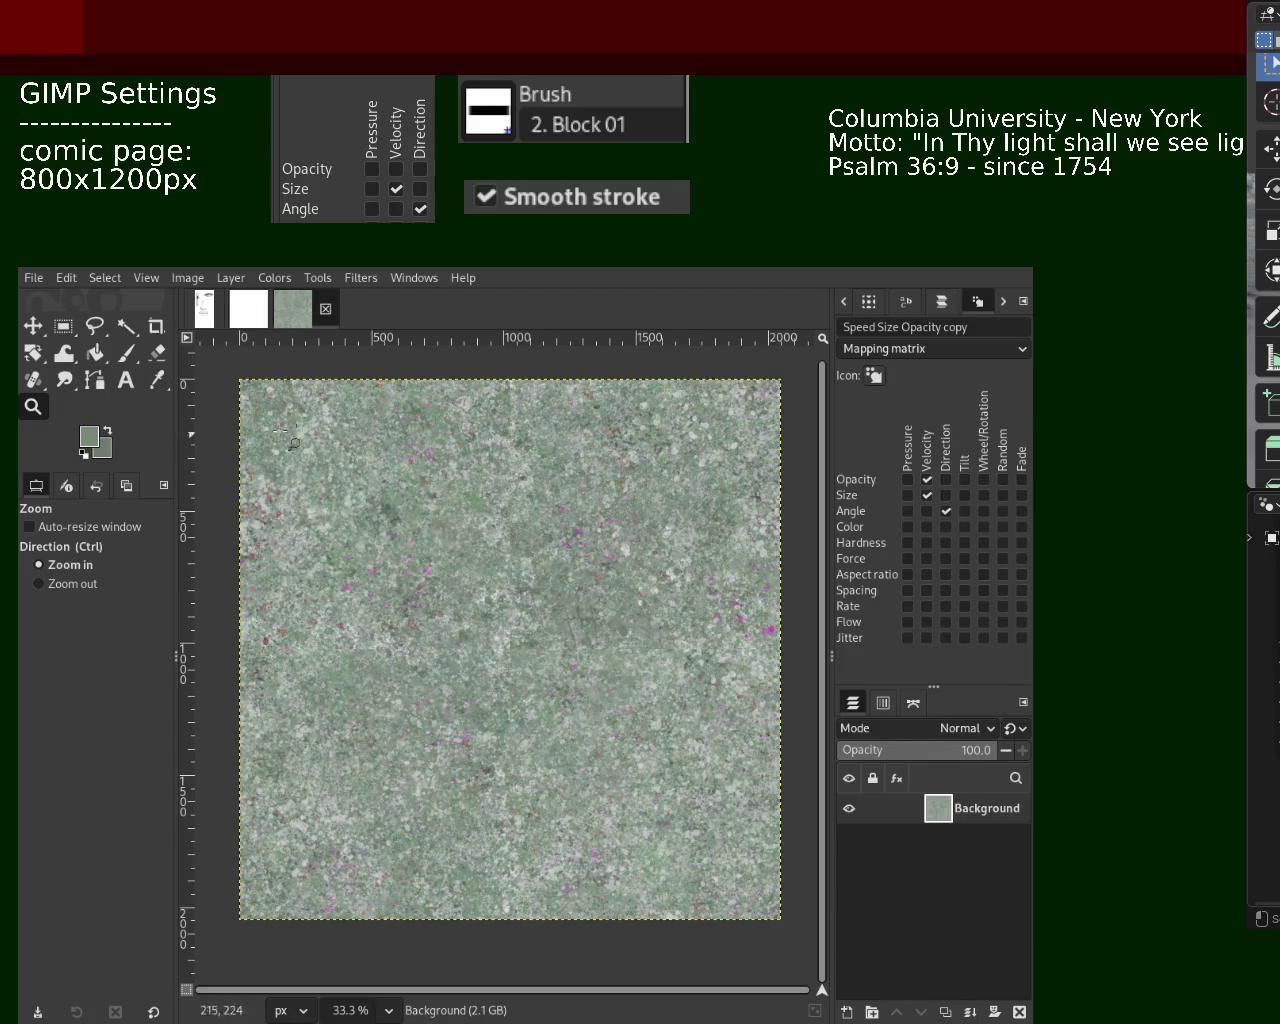
pyautogui.press('p')
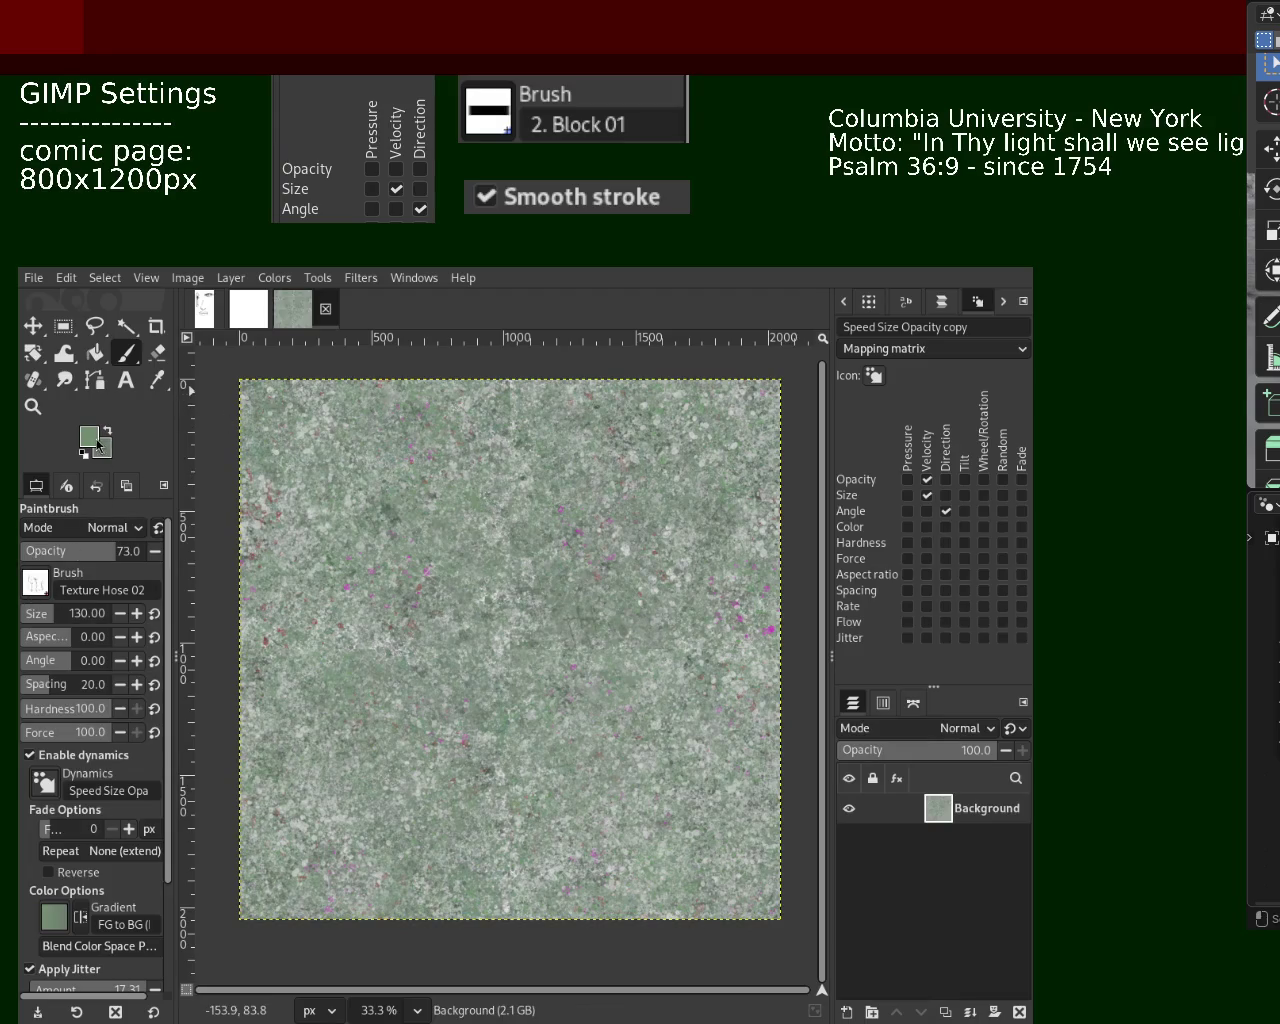
pyautogui.keyDown('ctrl'); pyautogui.click(315, 720); pyautogui.keyUp('ctrl')
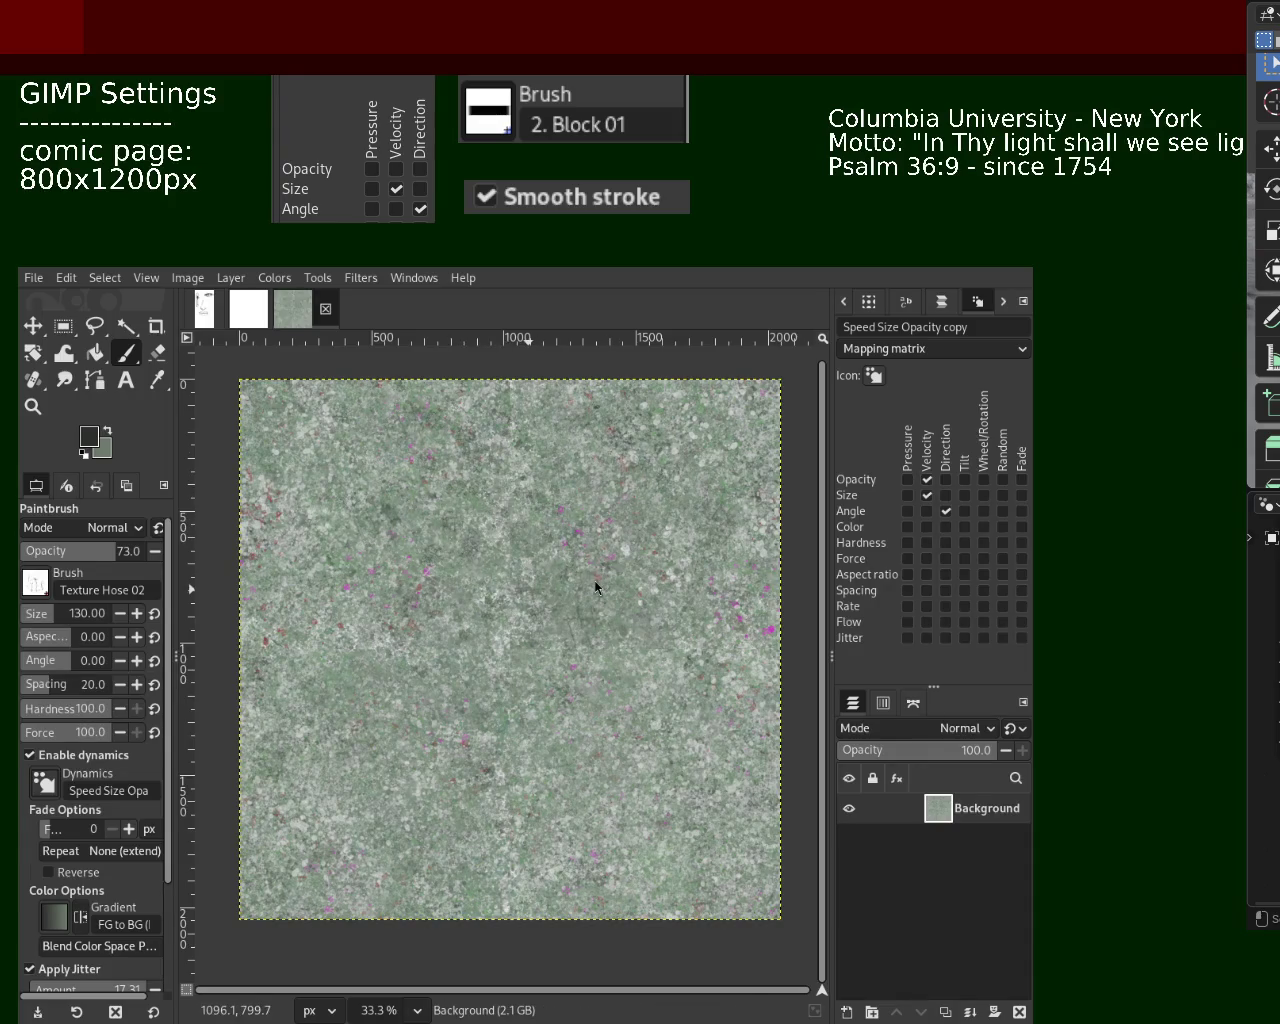
pyautogui.keyDown('ctrl'); pyautogui.click(507, 490); pyautogui.keyUp('ctrl')
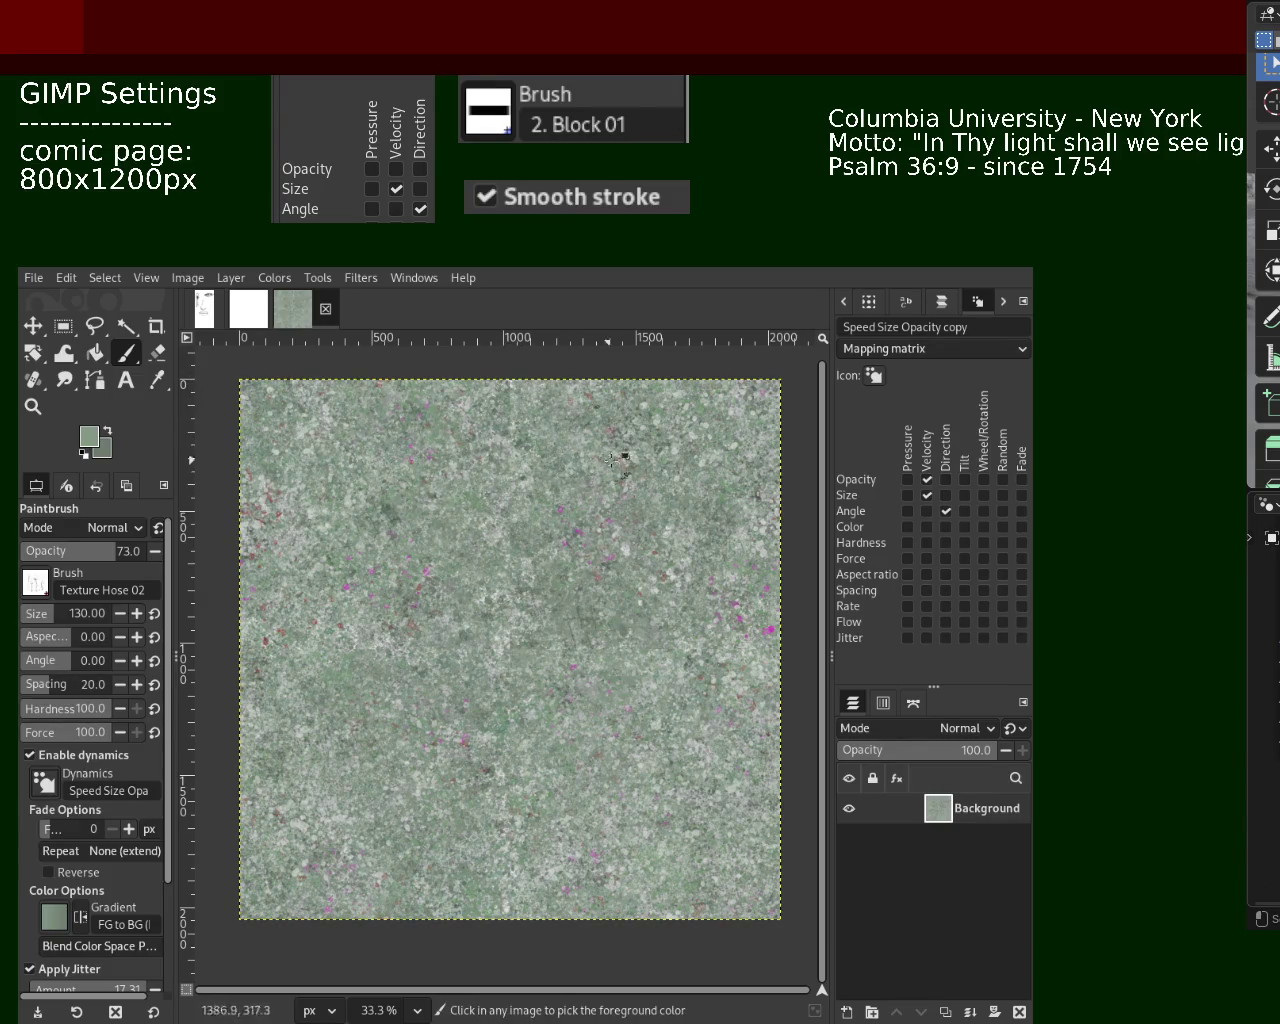
pyautogui.keyDown('ctrl'); pyautogui.click(643, 440); pyautogui.keyUp('ctrl')
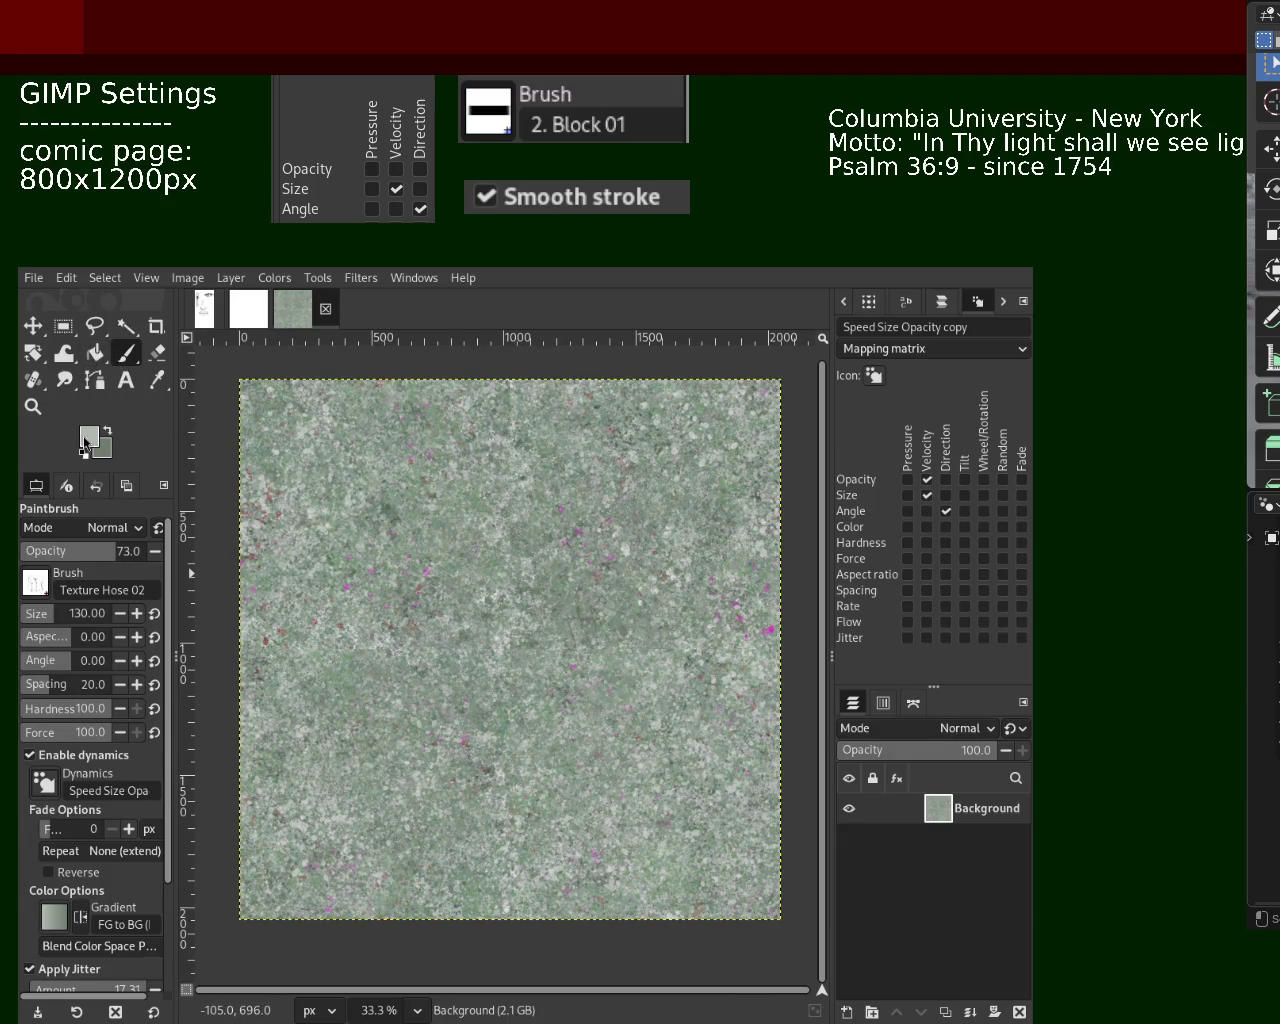
# Settle on a light grey sampled from the texture and switch to the Splats 01 brush
pyautogui.keyDown('ctrl'); pyautogui.click(318, 651); pyautogui.keyUp('ctrl')
pyautogui.keyDown('ctrl'); pyautogui.click(314, 576); pyautogui.keyUp('ctrl')
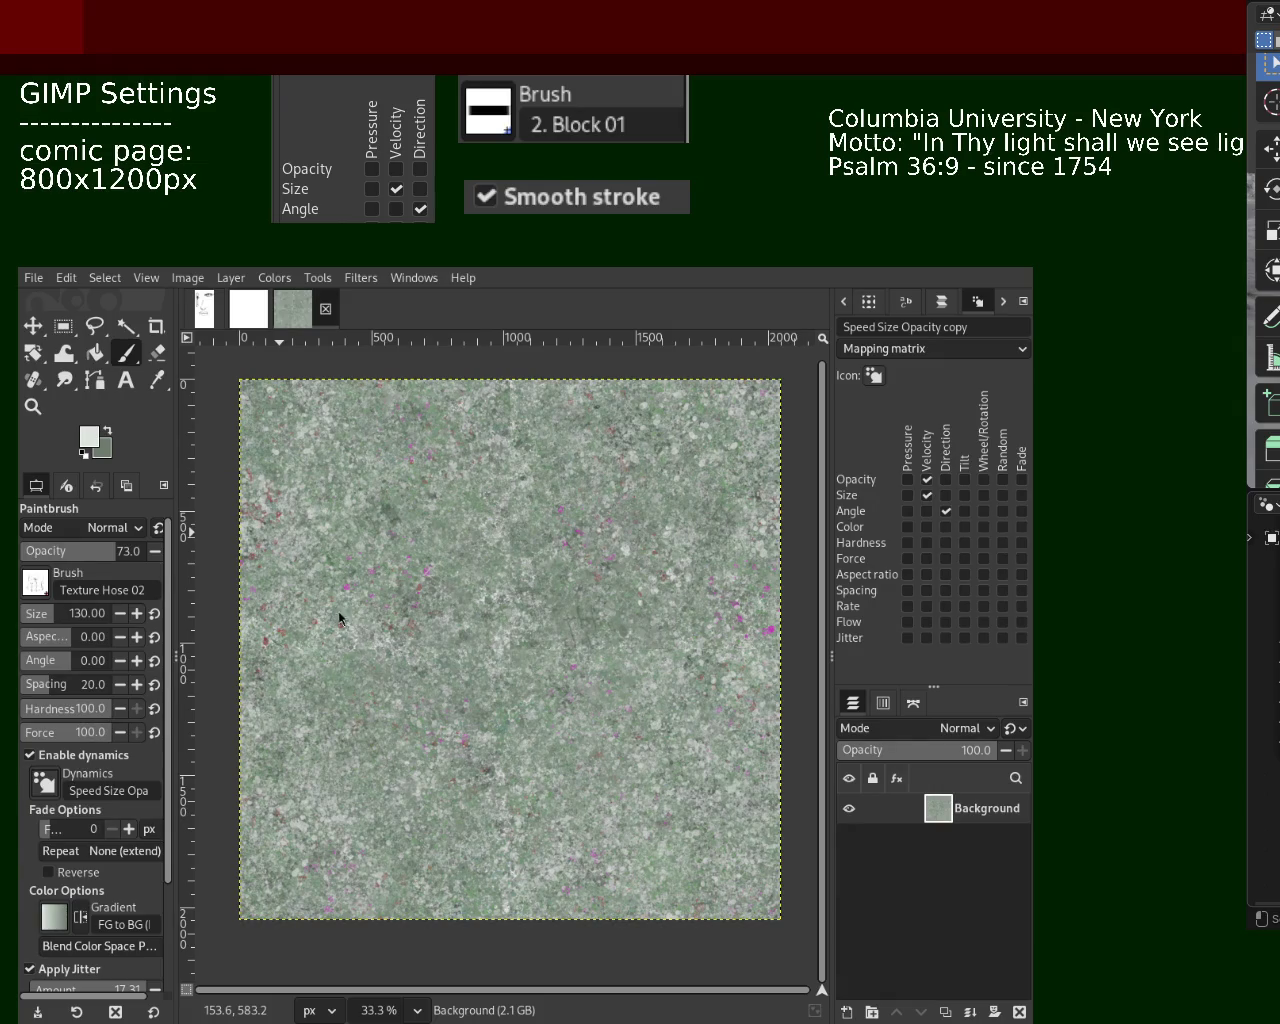
pyautogui.keyDown('ctrl'); pyautogui.click(318, 594); pyautogui.keyUp('ctrl')
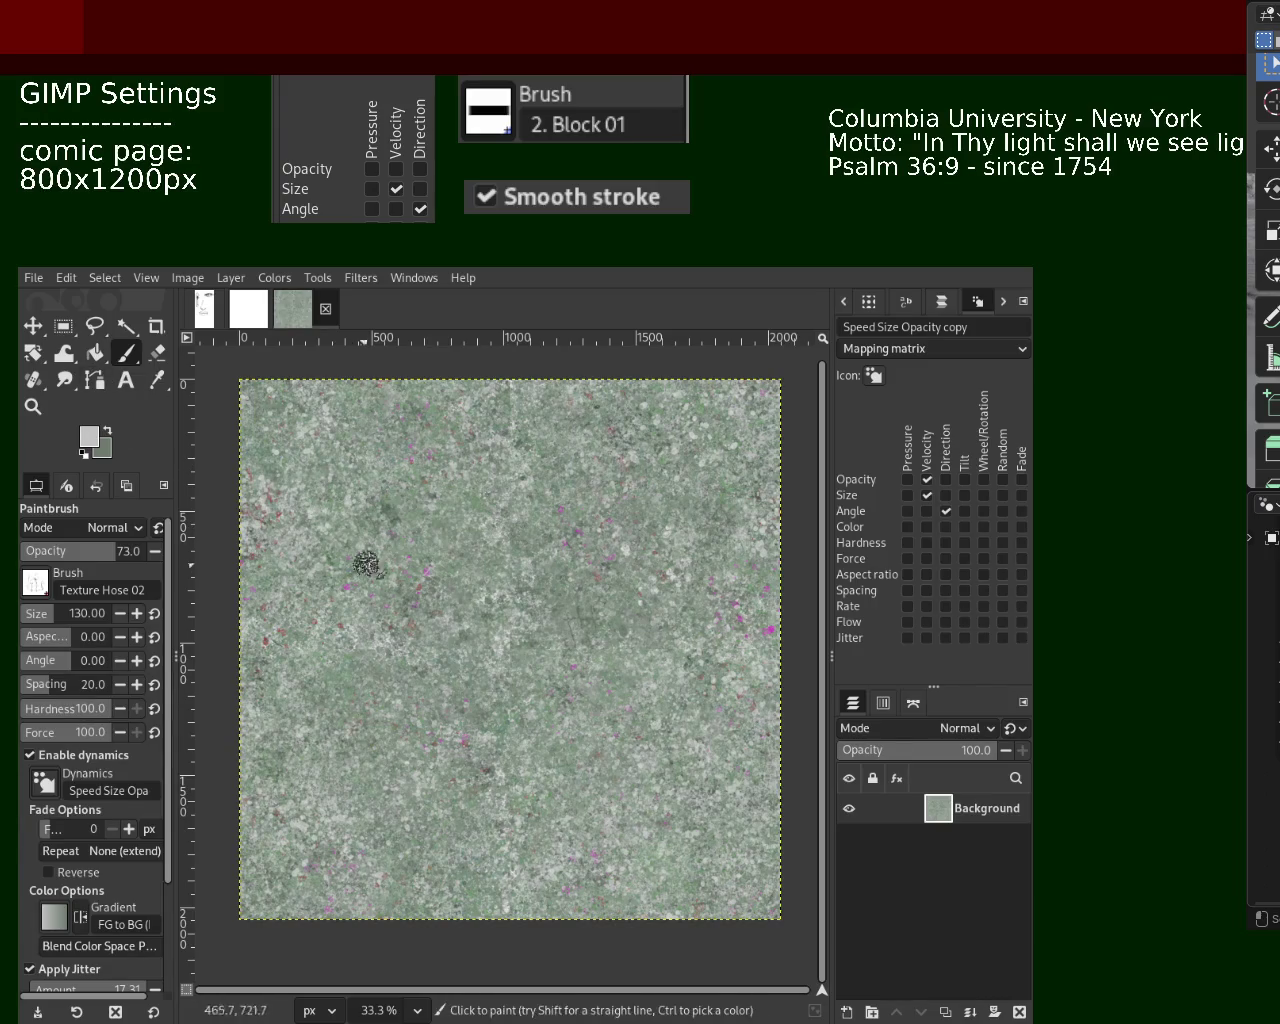
pyautogui.keyDown('ctrl'); pyautogui.click(473, 477); pyautogui.keyUp('ctrl')
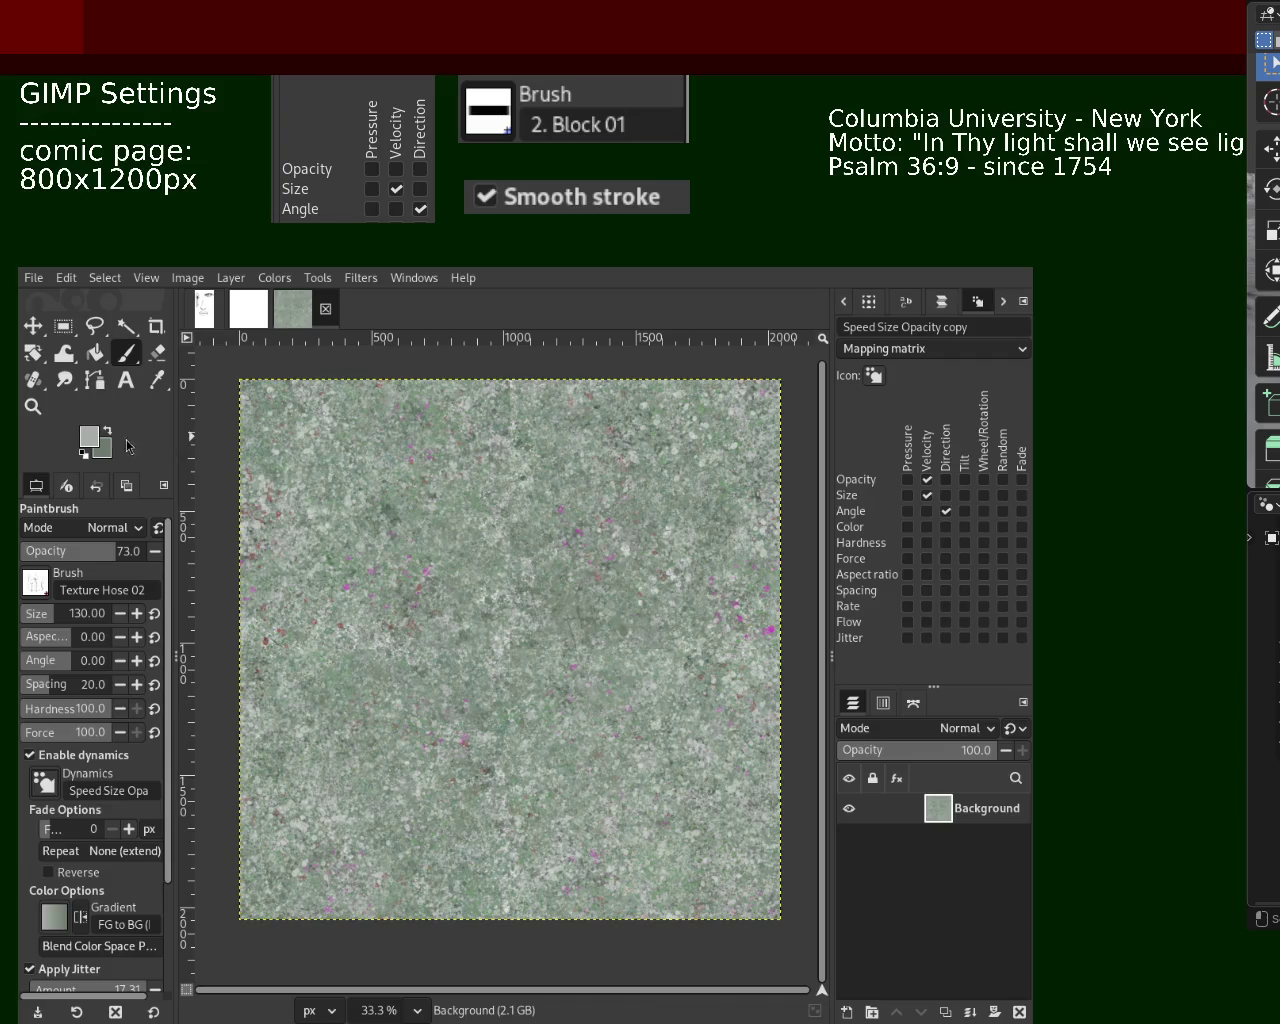
pyautogui.keyDown('ctrl'); pyautogui.click(310, 598); pyautogui.keyUp('ctrl')
pyautogui.press('.')
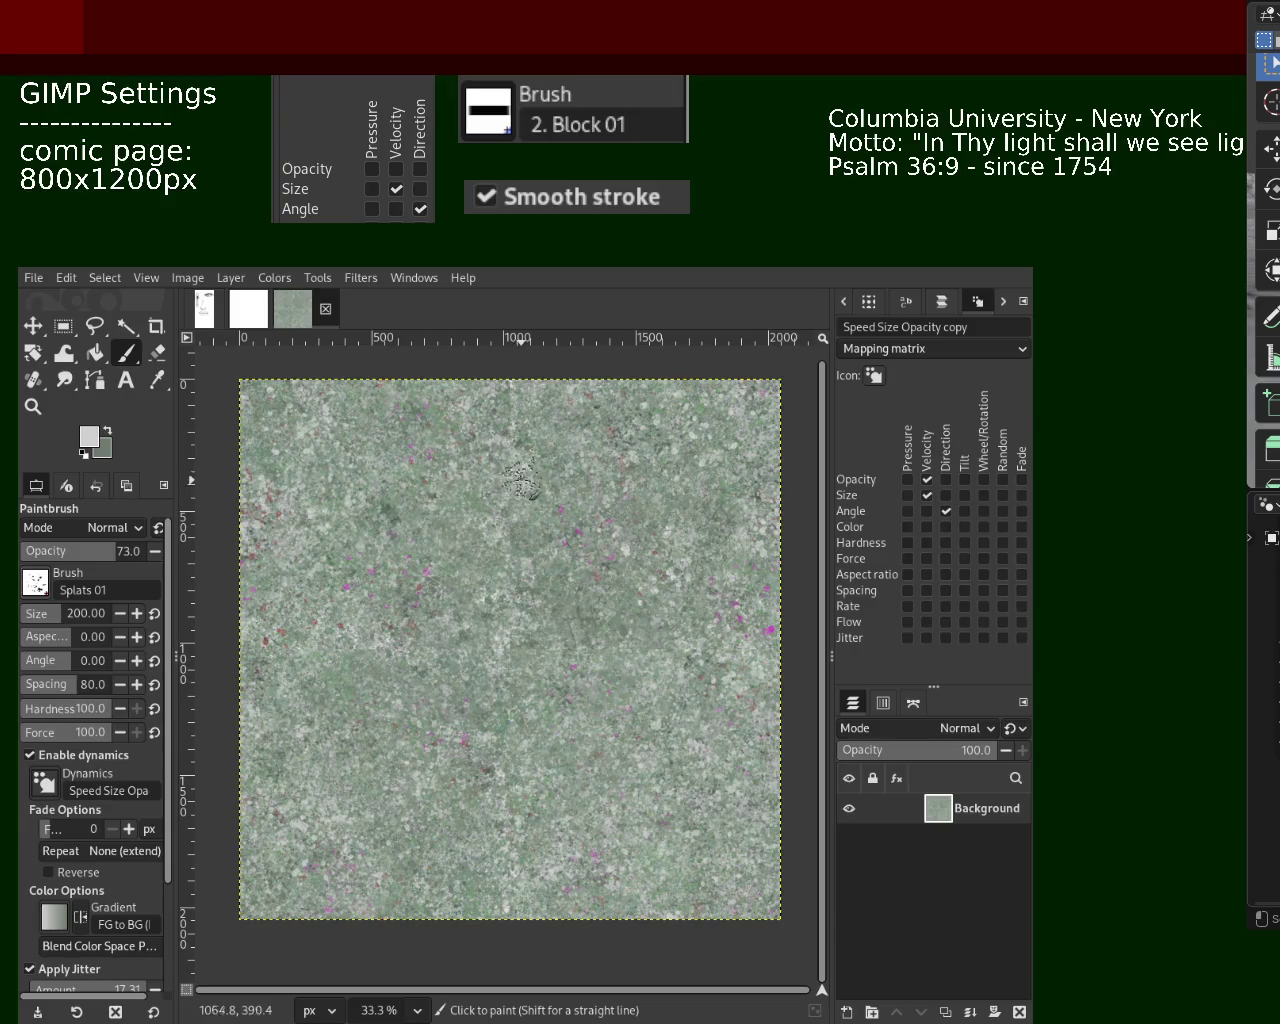
# Pick a near-black tone, drag the brush size to 441, and dab near the upper middle
pyautogui.keyDown('ctrl'); pyautogui.click(524, 478); pyautogui.keyUp('ctrl')
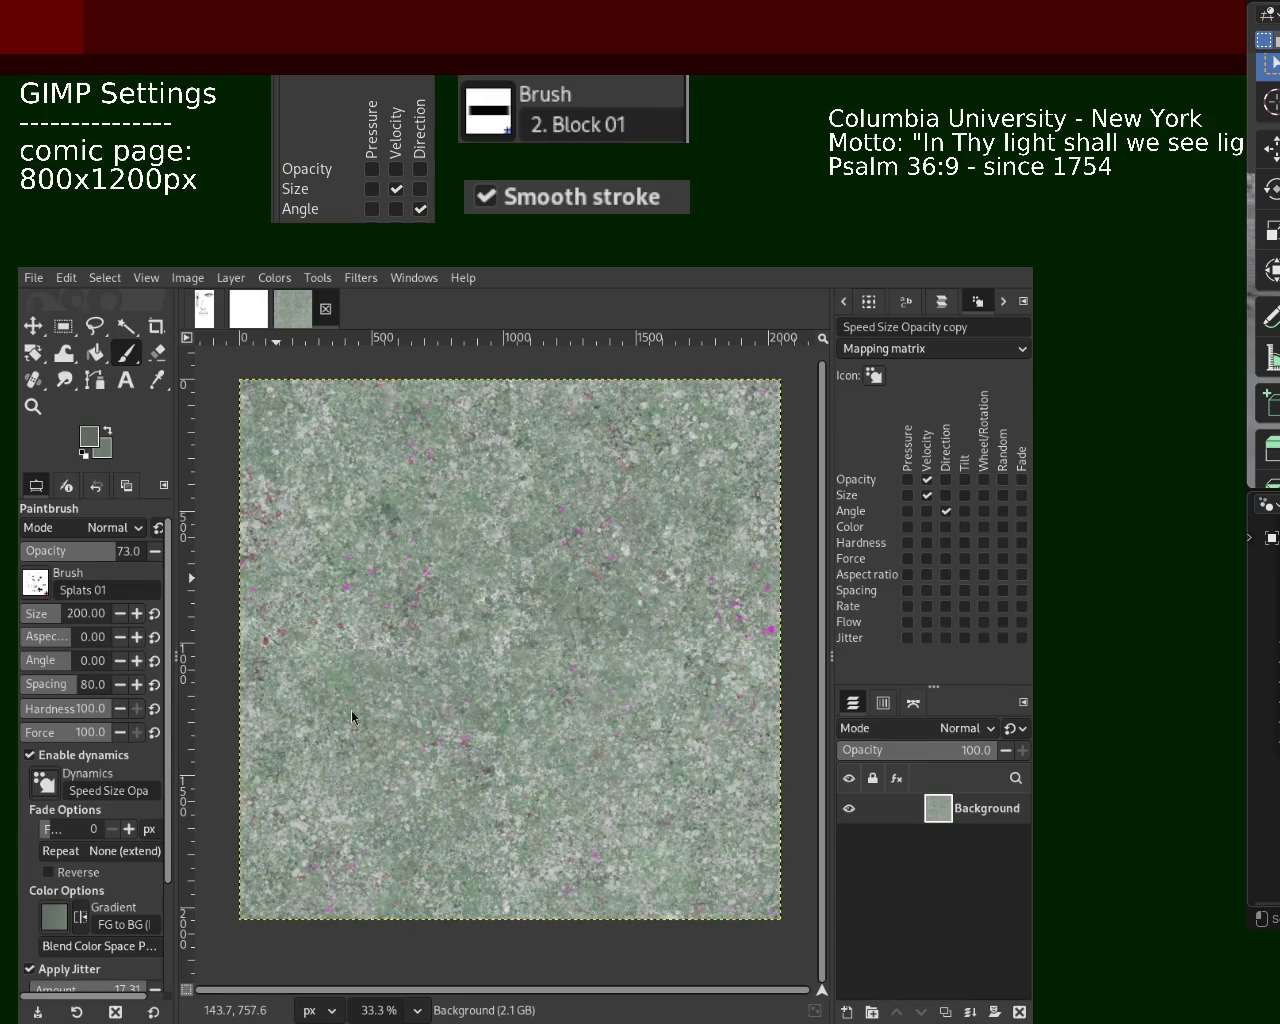
pyautogui.keyDown('ctrl'); pyautogui.click(280, 735); pyautogui.keyUp('ctrl')
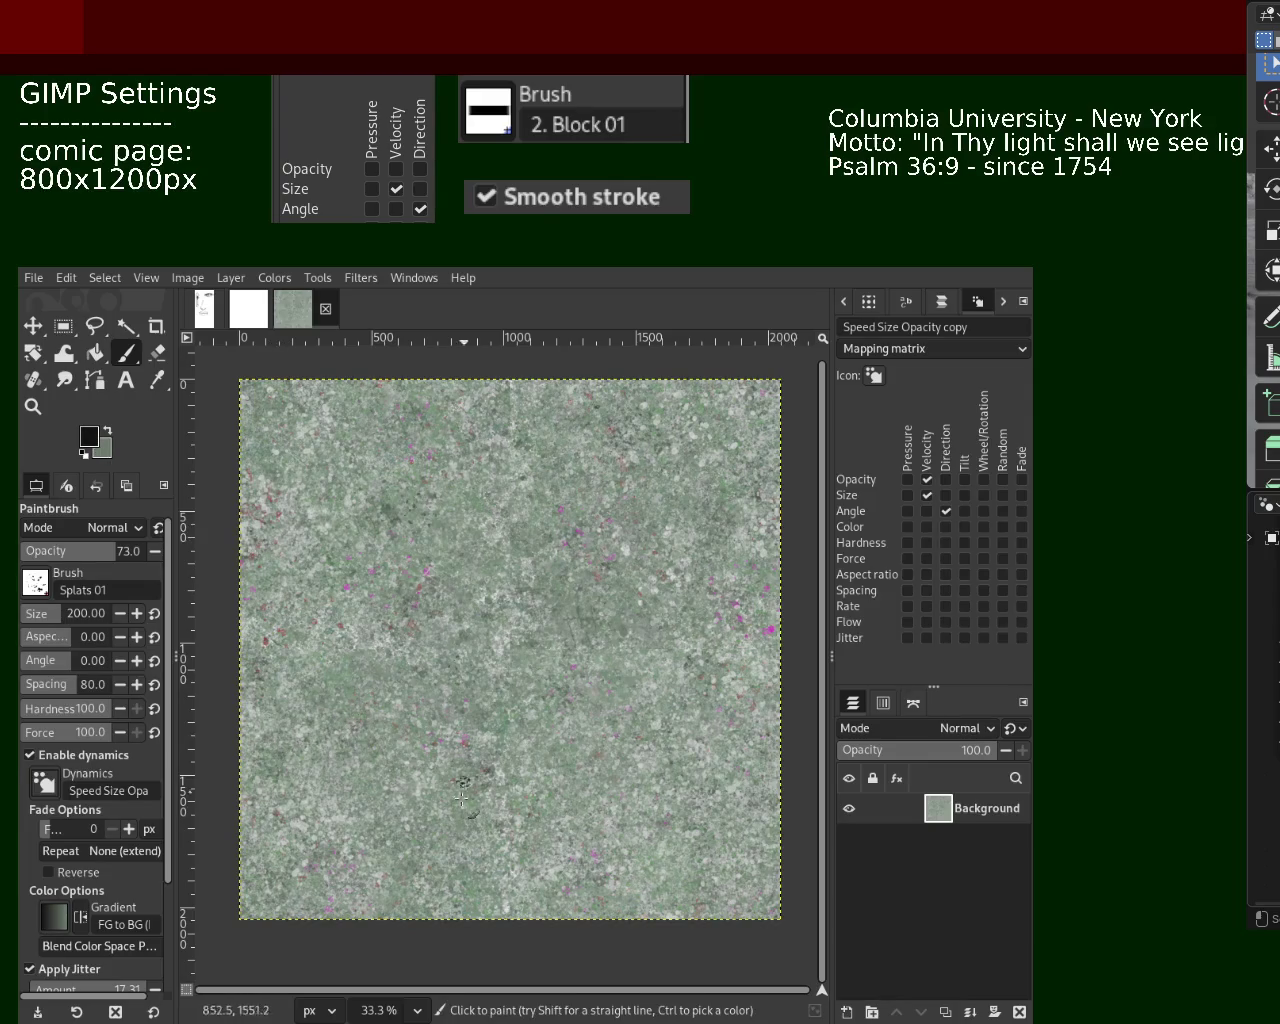
pyautogui.click(92, 612)
pyautogui.moveTo(92, 612); pyautogui.dragTo(60, 612)
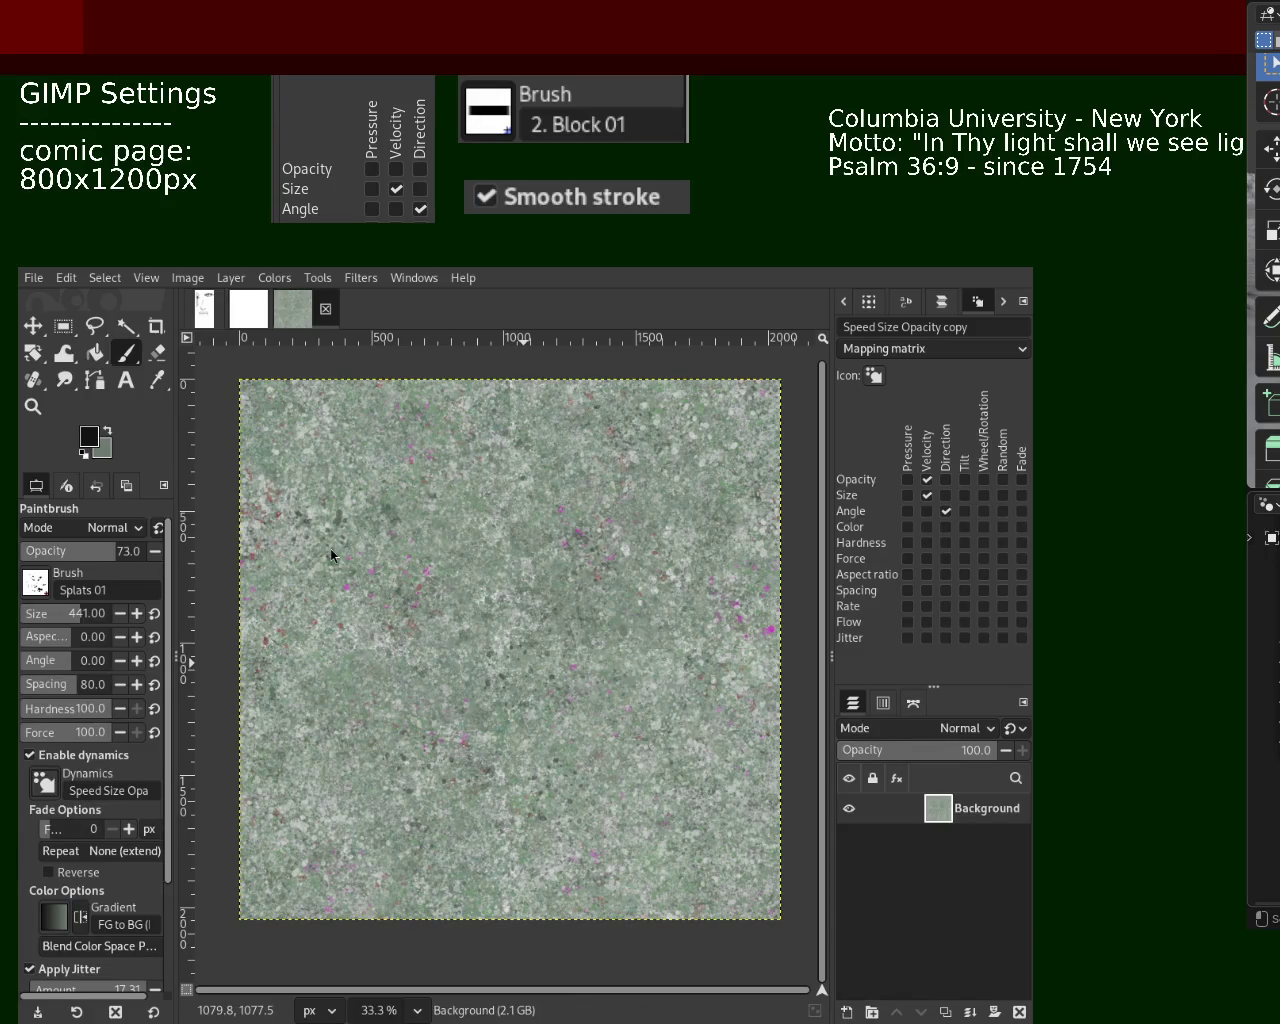
pyautogui.click(410, 416)
# Try and undo dark splat dabs, set brush size 379, and dab a dark splat
pyautogui.hotkey('ctrl', 'z')
pyautogui.click(675, 800)
pyautogui.hotkey('ctrl', 'z')
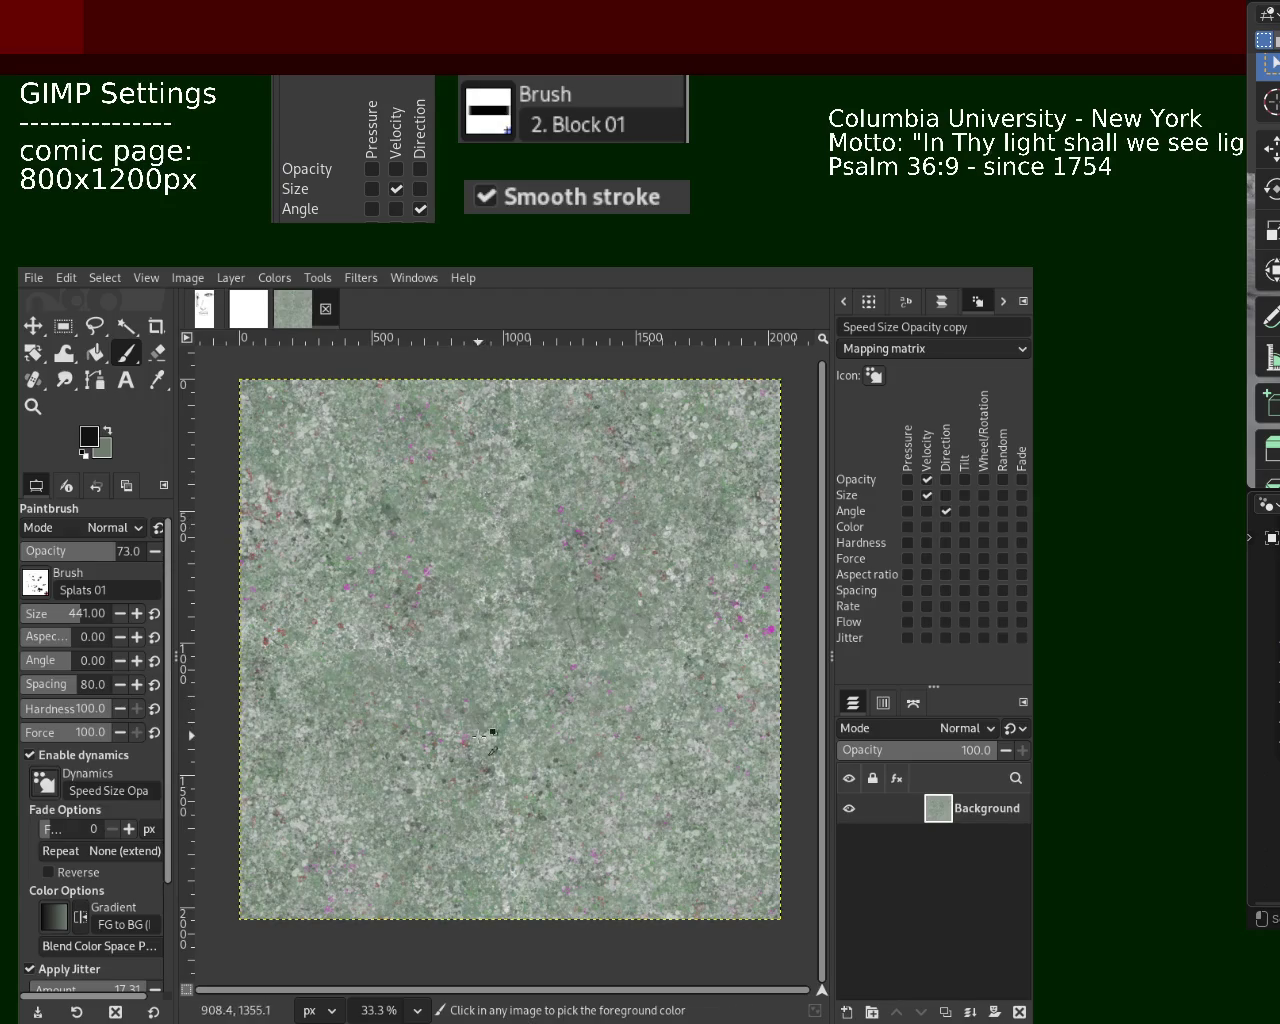
pyautogui.click(37, 607)
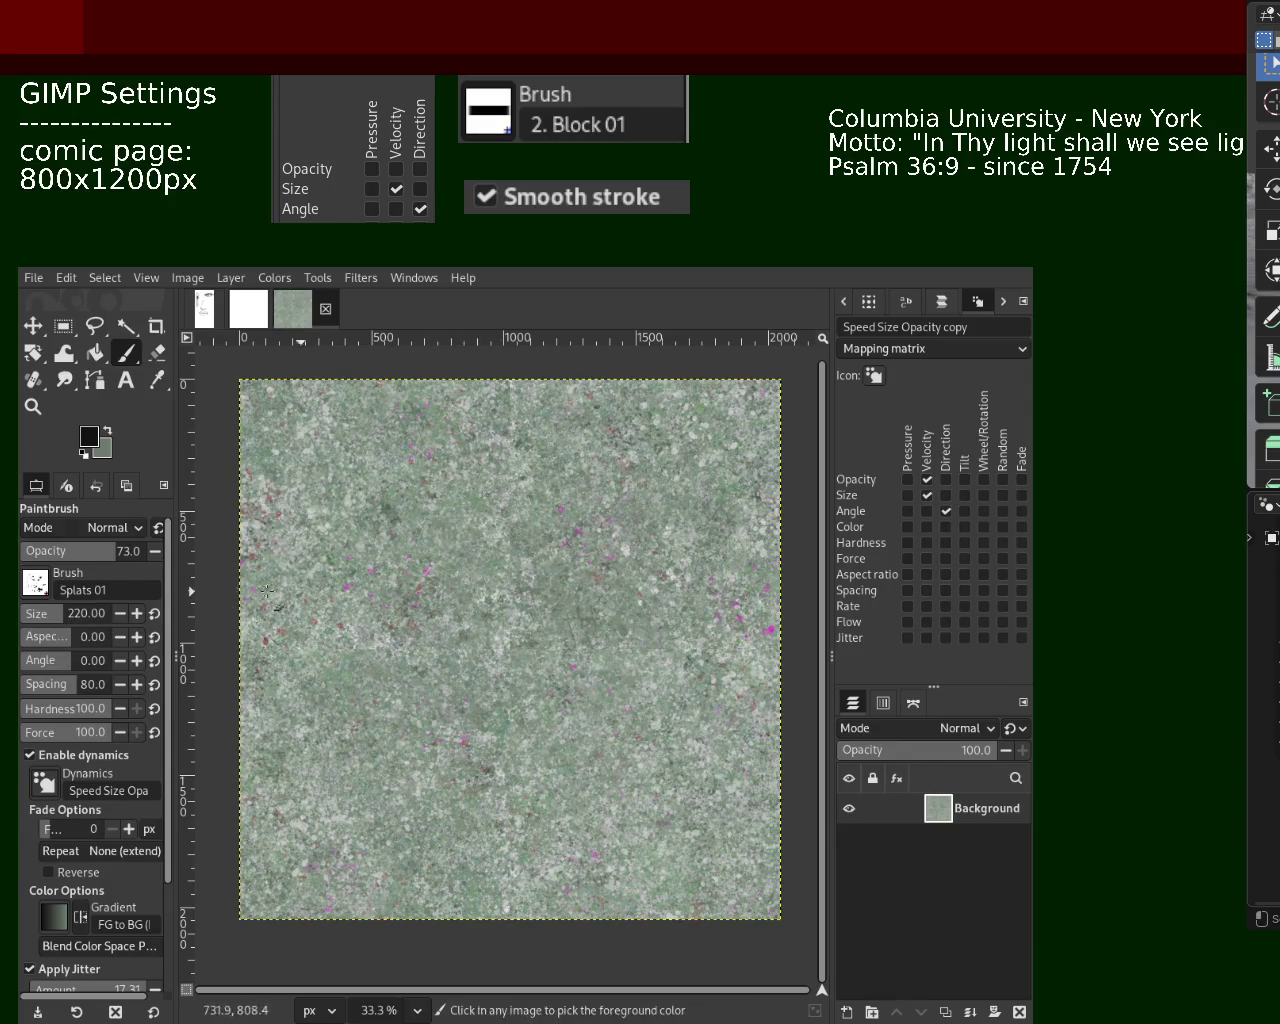
pyautogui.moveTo(45, 613); pyautogui.dragTo(75, 613)
pyautogui.moveTo(345, 428); pyautogui.dragTo(433, 430)
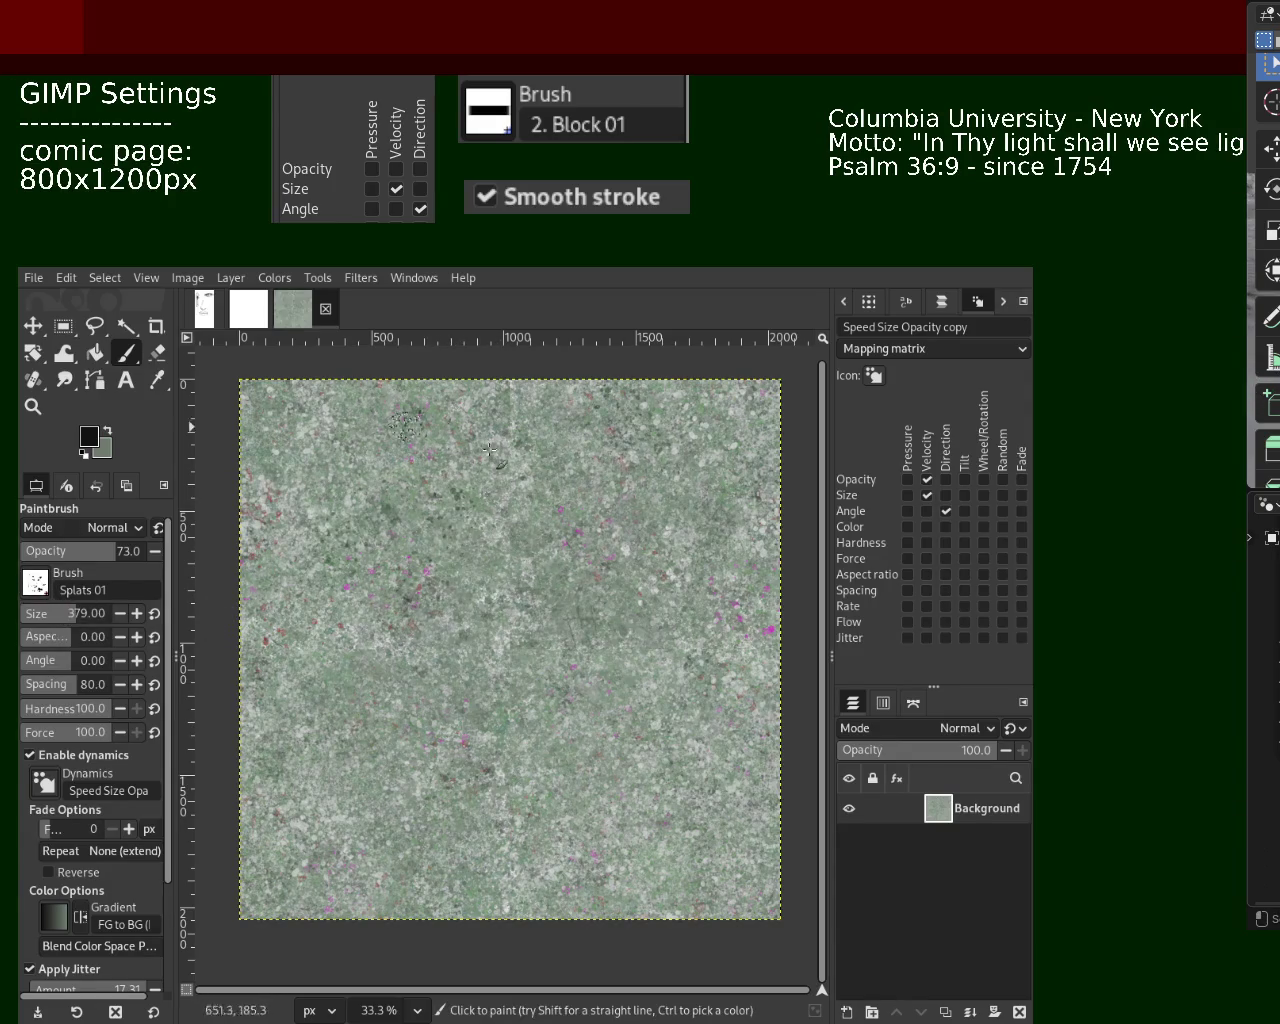
pyautogui.hotkey('ctrl', 'z')
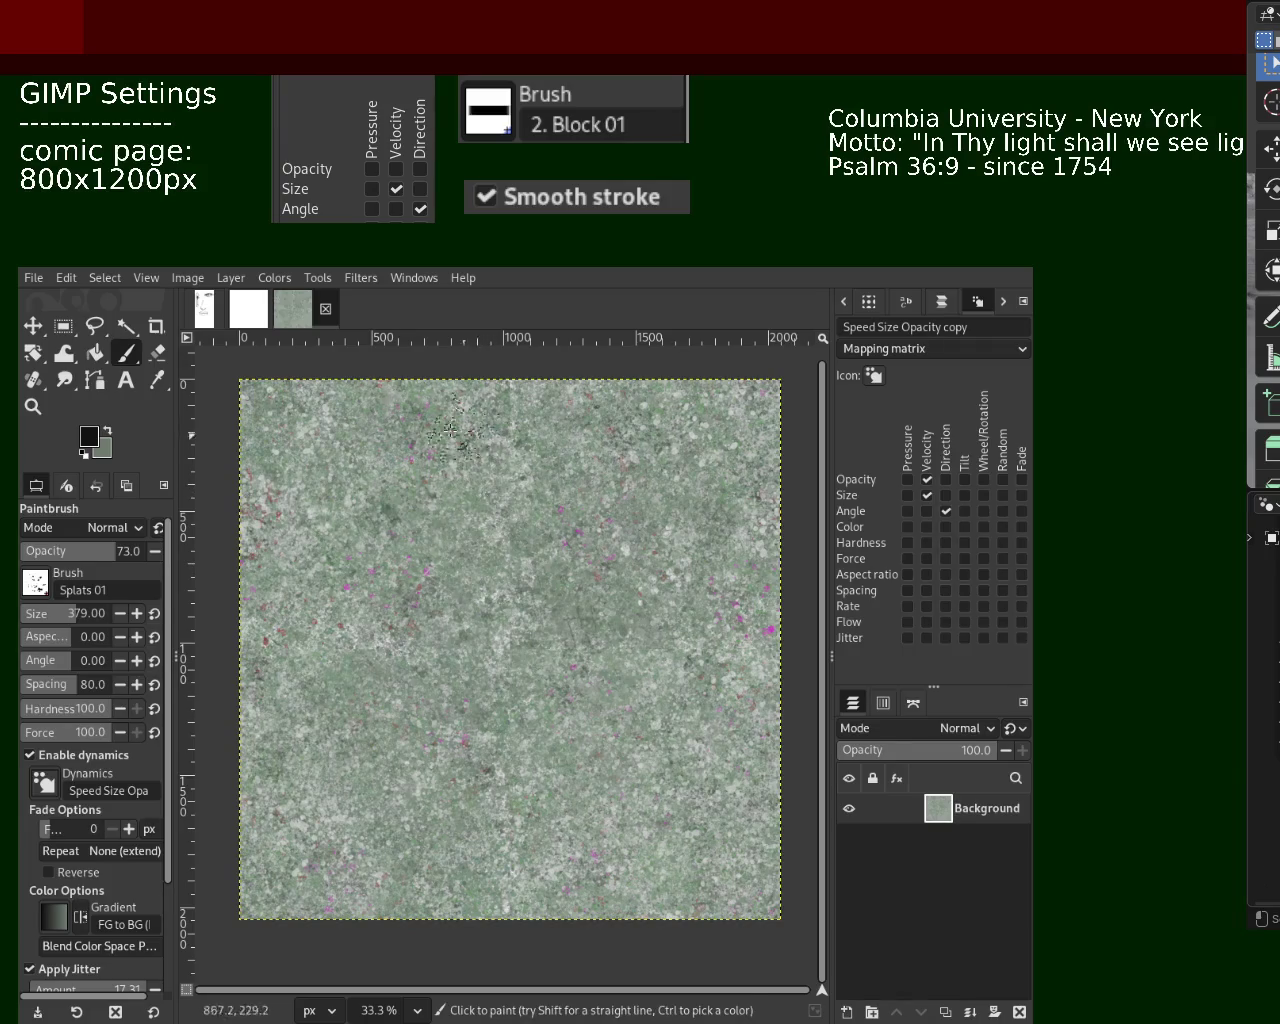
pyautogui.click(652, 768)
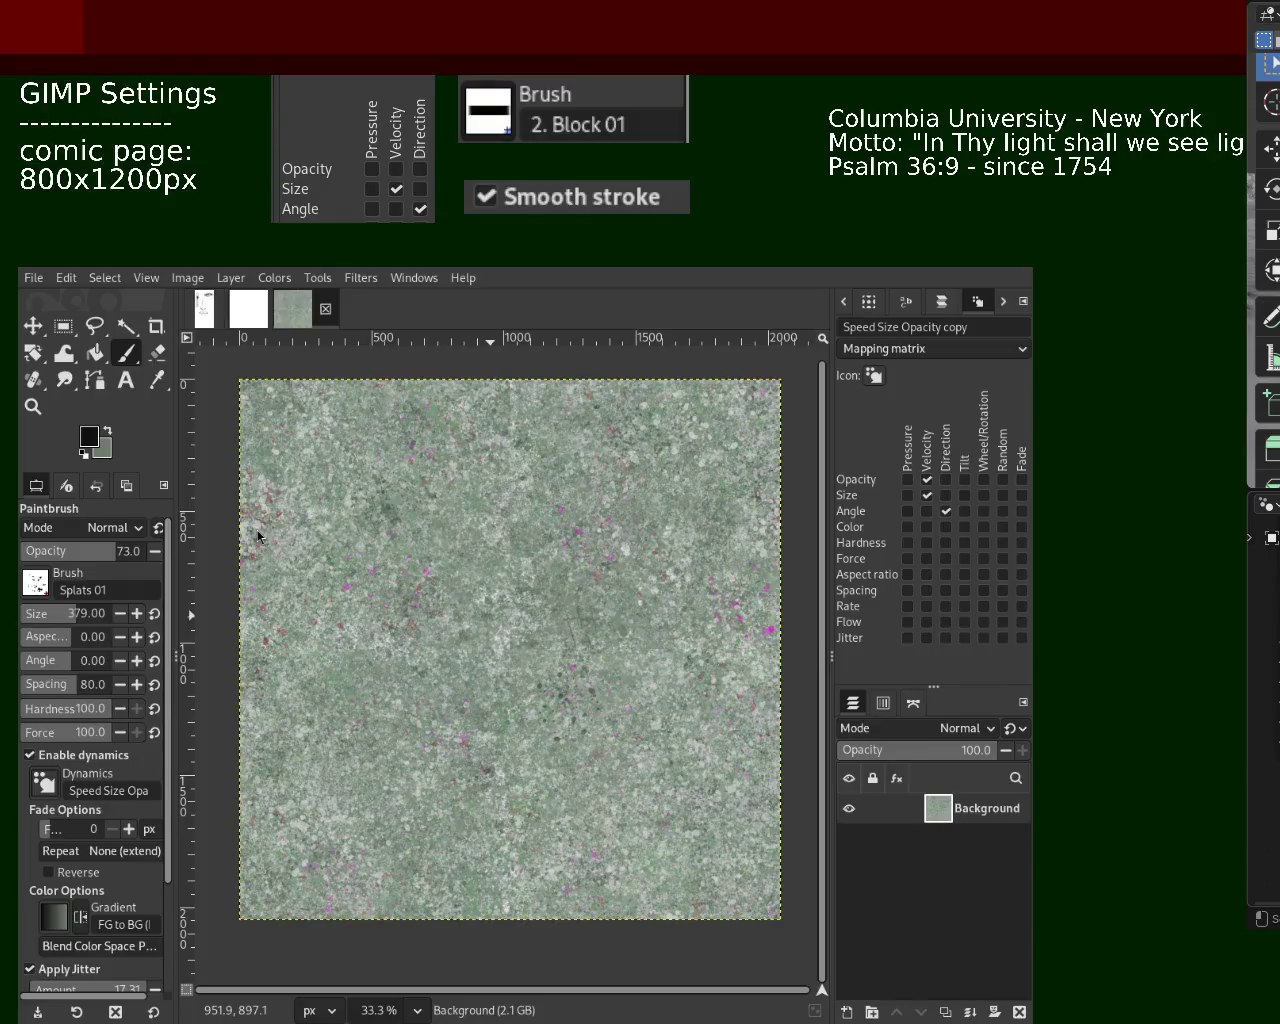
# Zoom to check the result, then sample a light grey-green from the texture for painting
pyautogui.click(33, 406)
pyautogui.scroll(-1, 408, 557)
pyautogui.scroll(-1, 408, 557)
pyautogui.scroll(2, 408, 557)
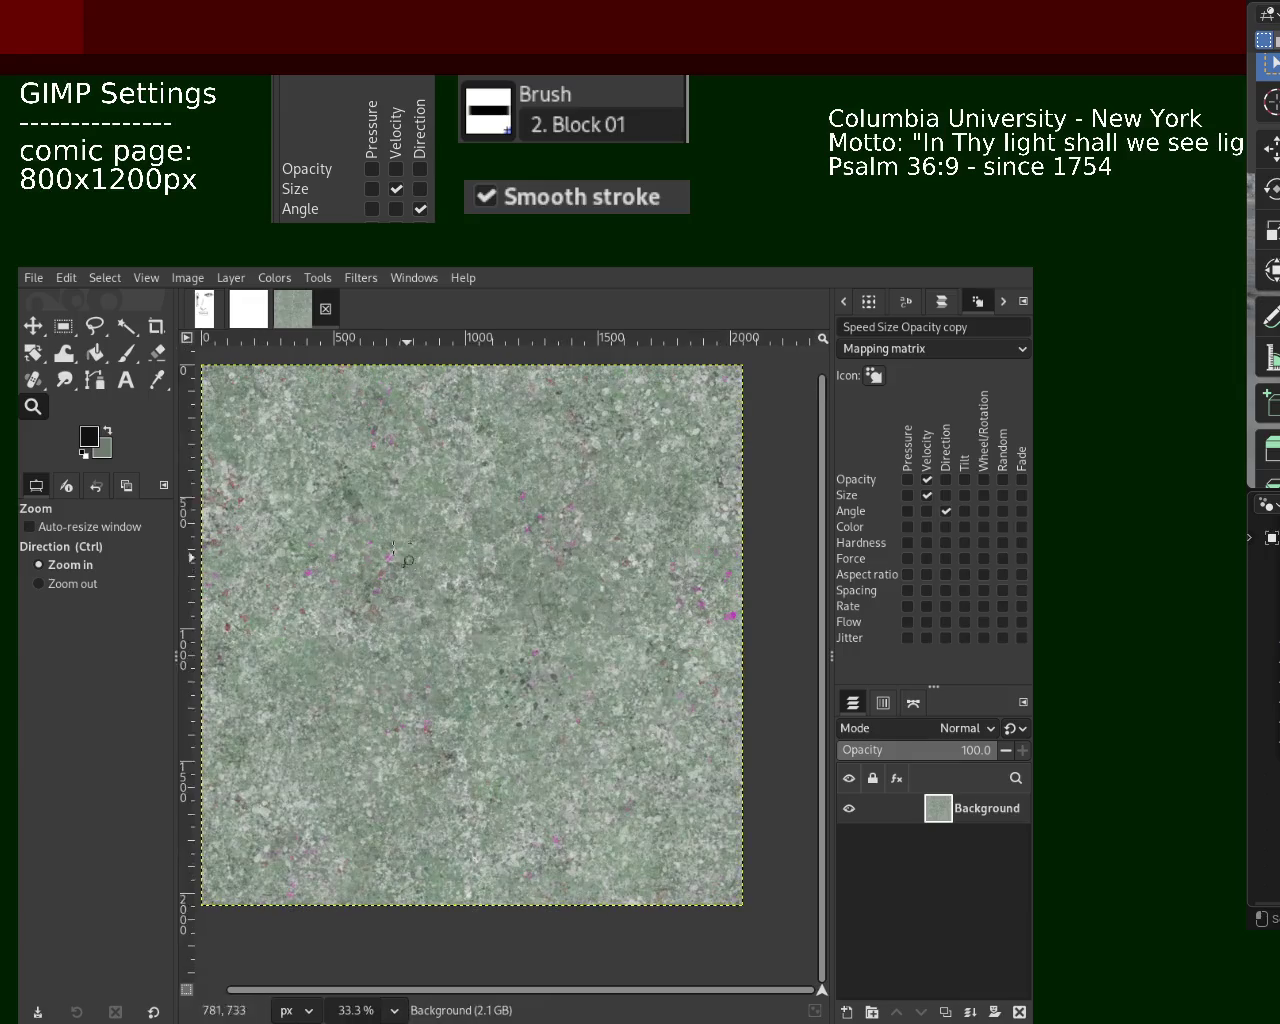
pyautogui.click(126, 352)
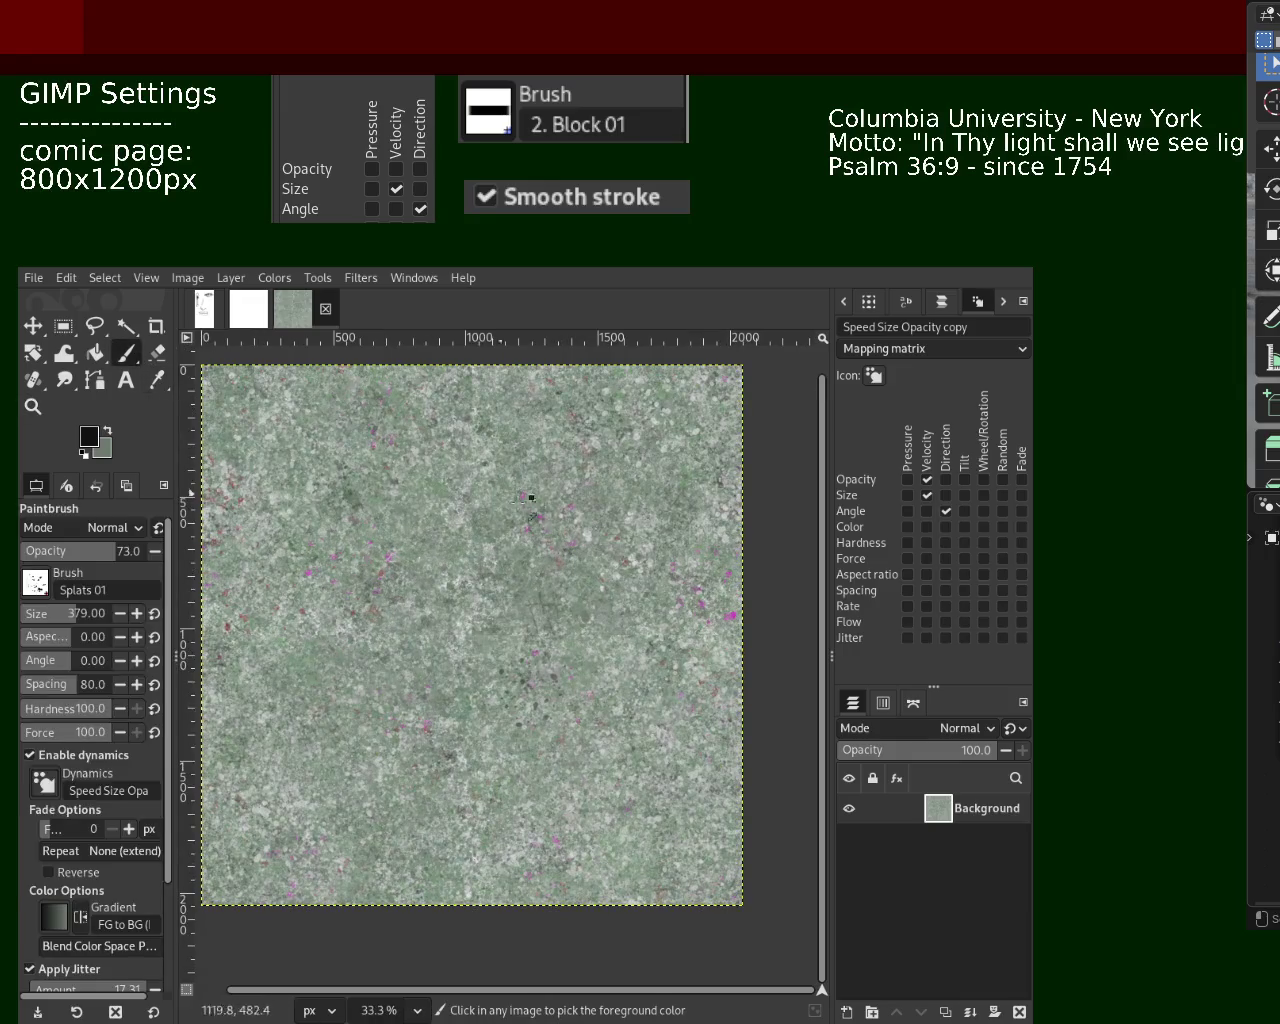
pyautogui.keyDown('ctrl'); pyautogui.click(707, 425); pyautogui.keyUp('ctrl')
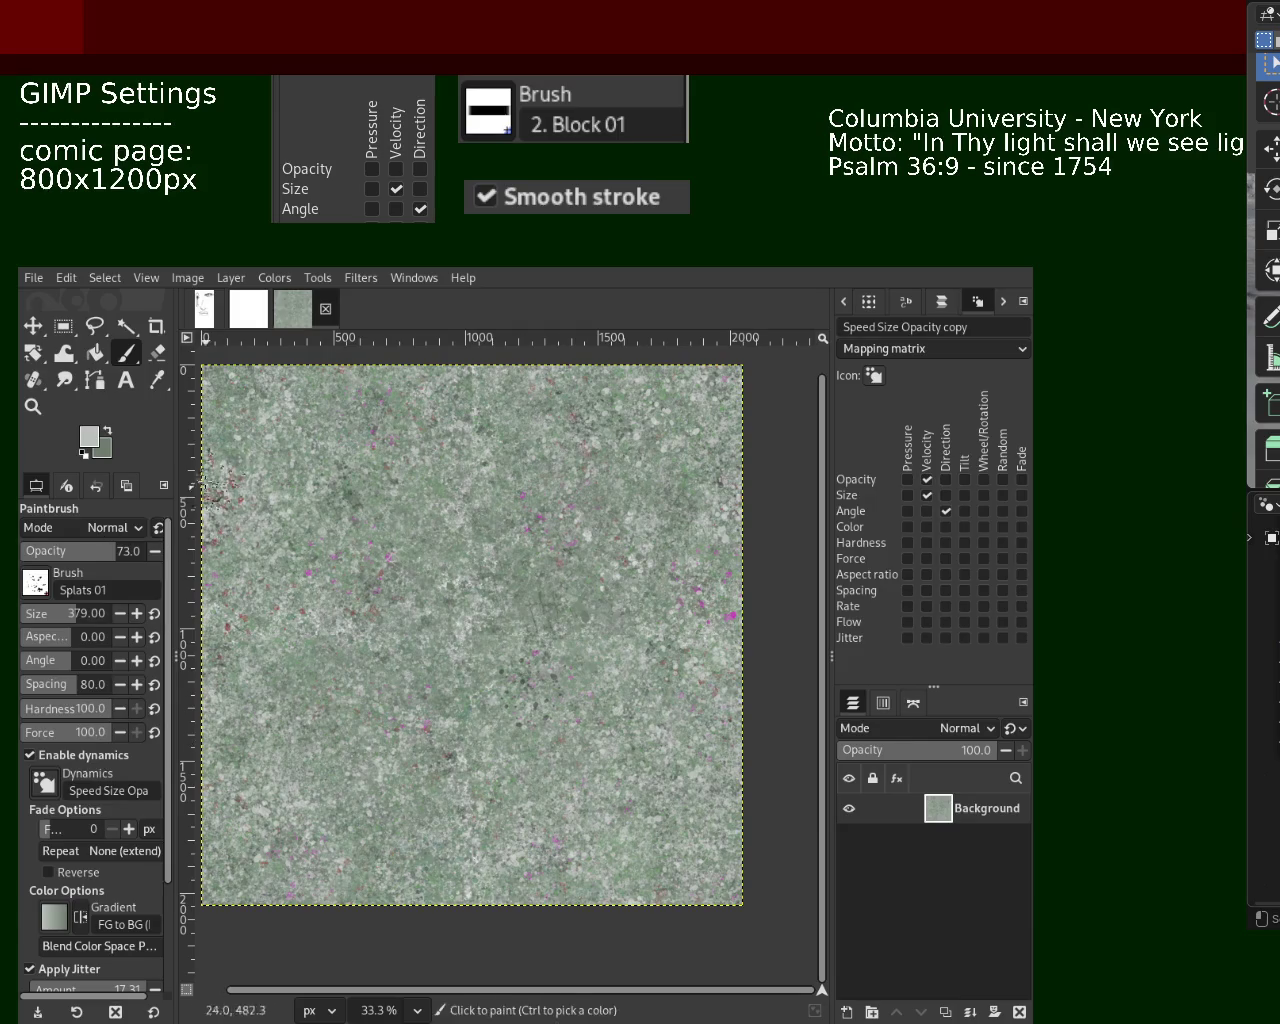
pyautogui.click(33, 406)
pyautogui.scroll(-2, 493, 580)
pyautogui.scroll(1, 493, 580)
pyautogui.scroll(1, 493, 580)
pyautogui.scroll(-1, 493, 580)
pyautogui.scroll(2, 493, 580)
pyautogui.scroll(-2, 493, 580)
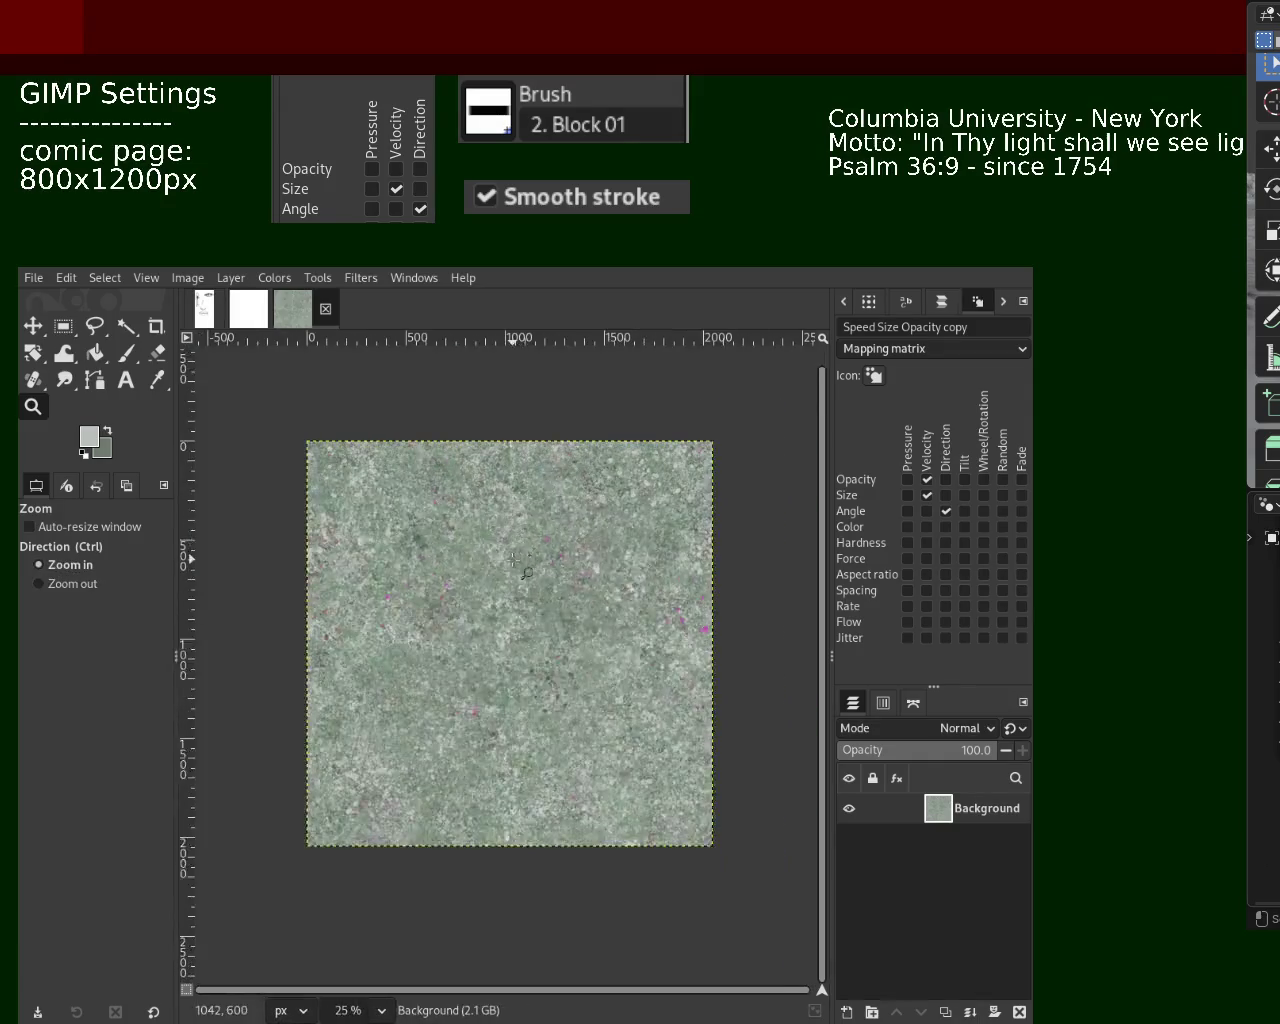
pyautogui.scroll(1, 493, 580)
pyautogui.click(108, 354)
pyautogui.click(127, 355)
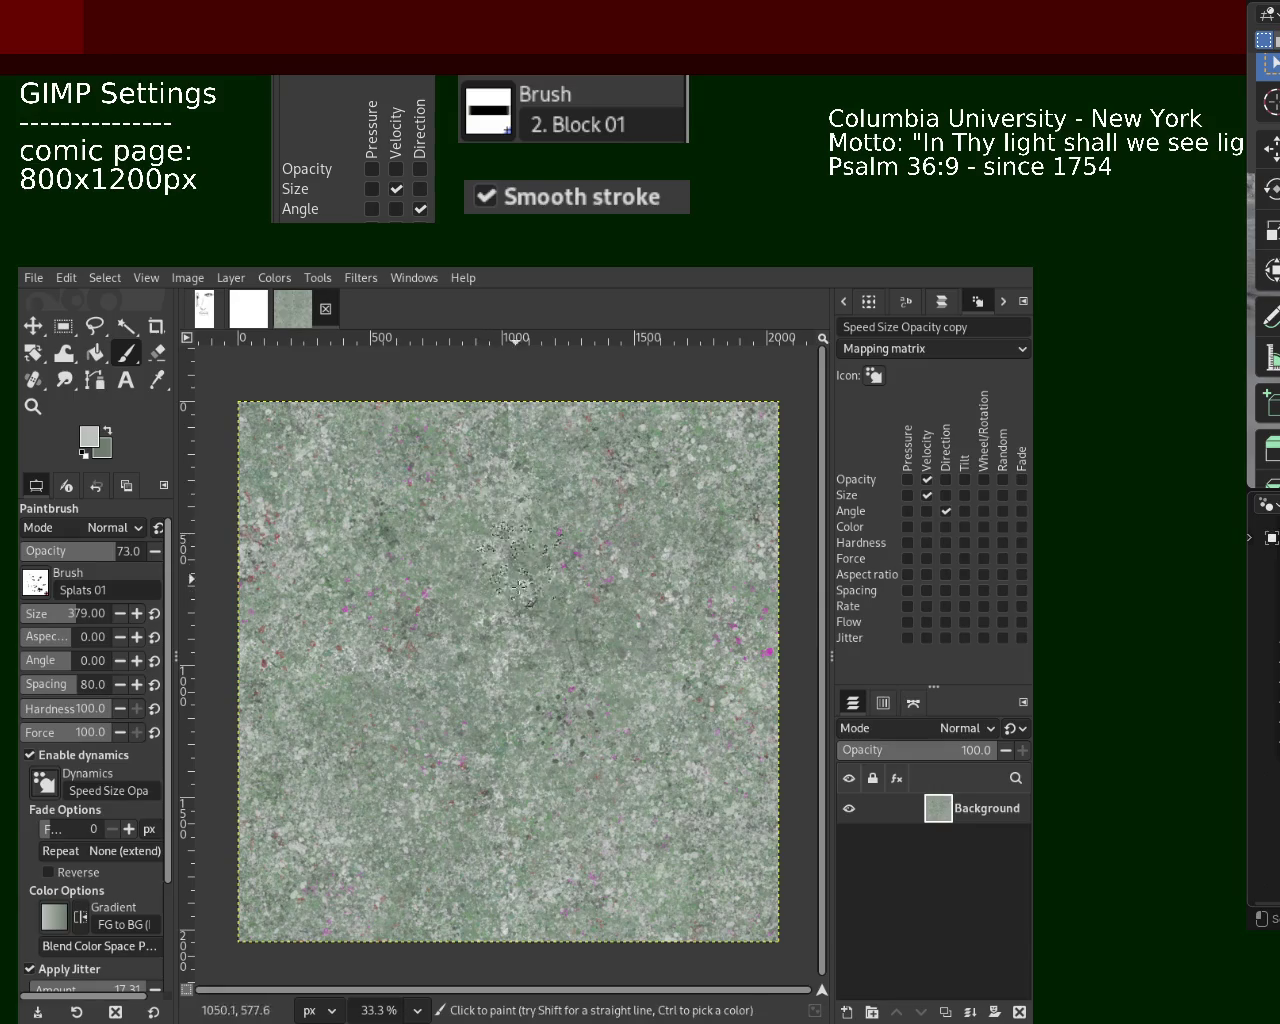
pyautogui.keyDown('ctrl'); pyautogui.click(510, 418); pyautogui.keyUp('ctrl')
# Drag dark green splat dabs down across the upper-left quarter of the texture
pyautogui.moveTo(510, 418); pyautogui.dragTo(514, 483)
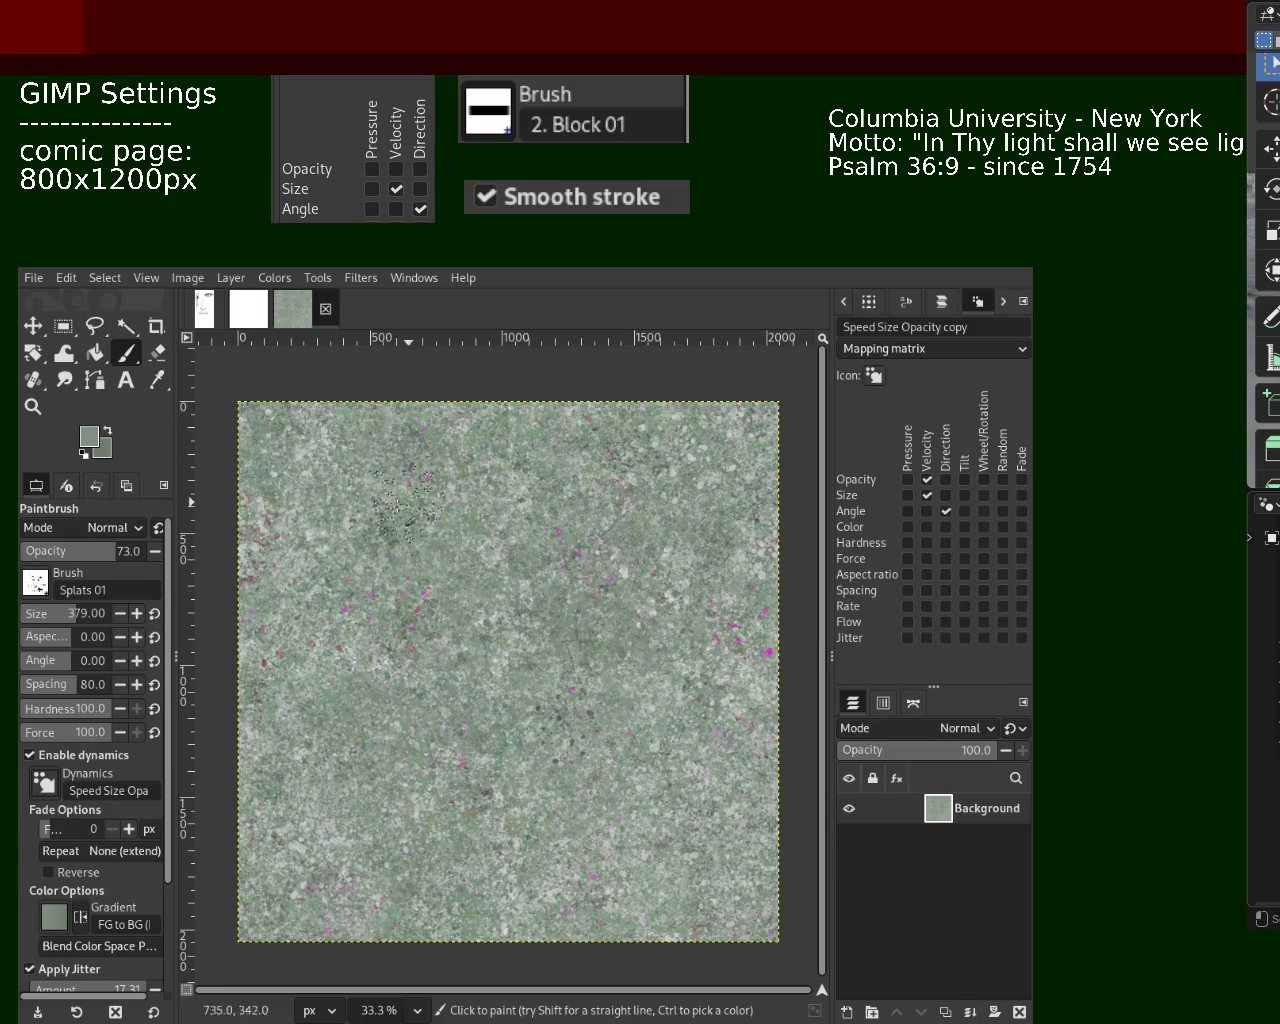
# Sample several grey-green ground colours from the texture and raise the Splats 01 brush opacity from 73 to 100
pyautogui.press('ctrl')
pyautogui.keyDown('ctrl'); pyautogui.click(462, 505); pyautogui.keyUp('ctrl')
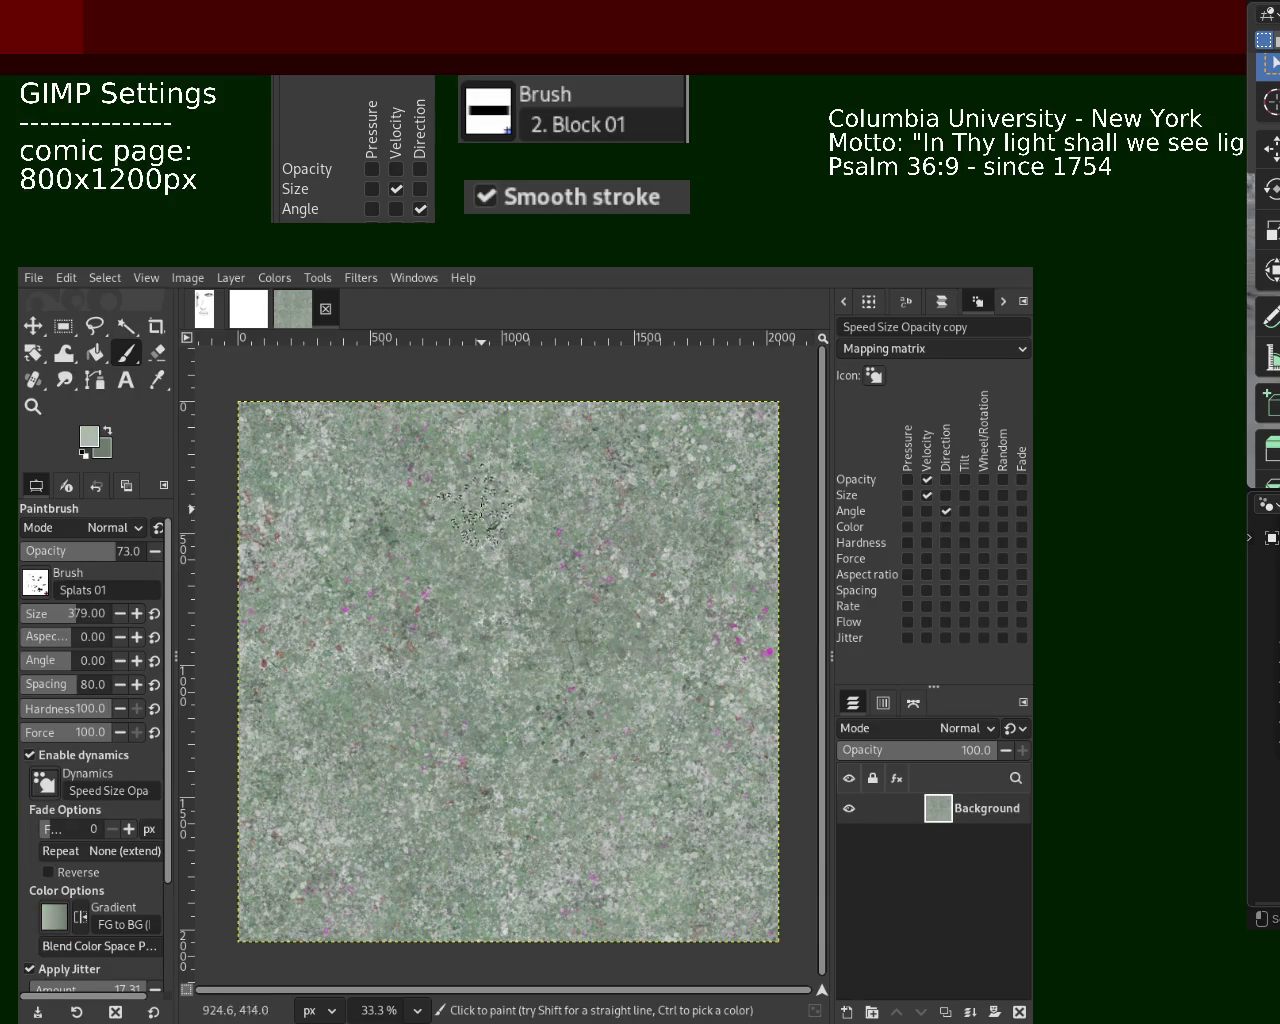
pyautogui.press('ctrl')
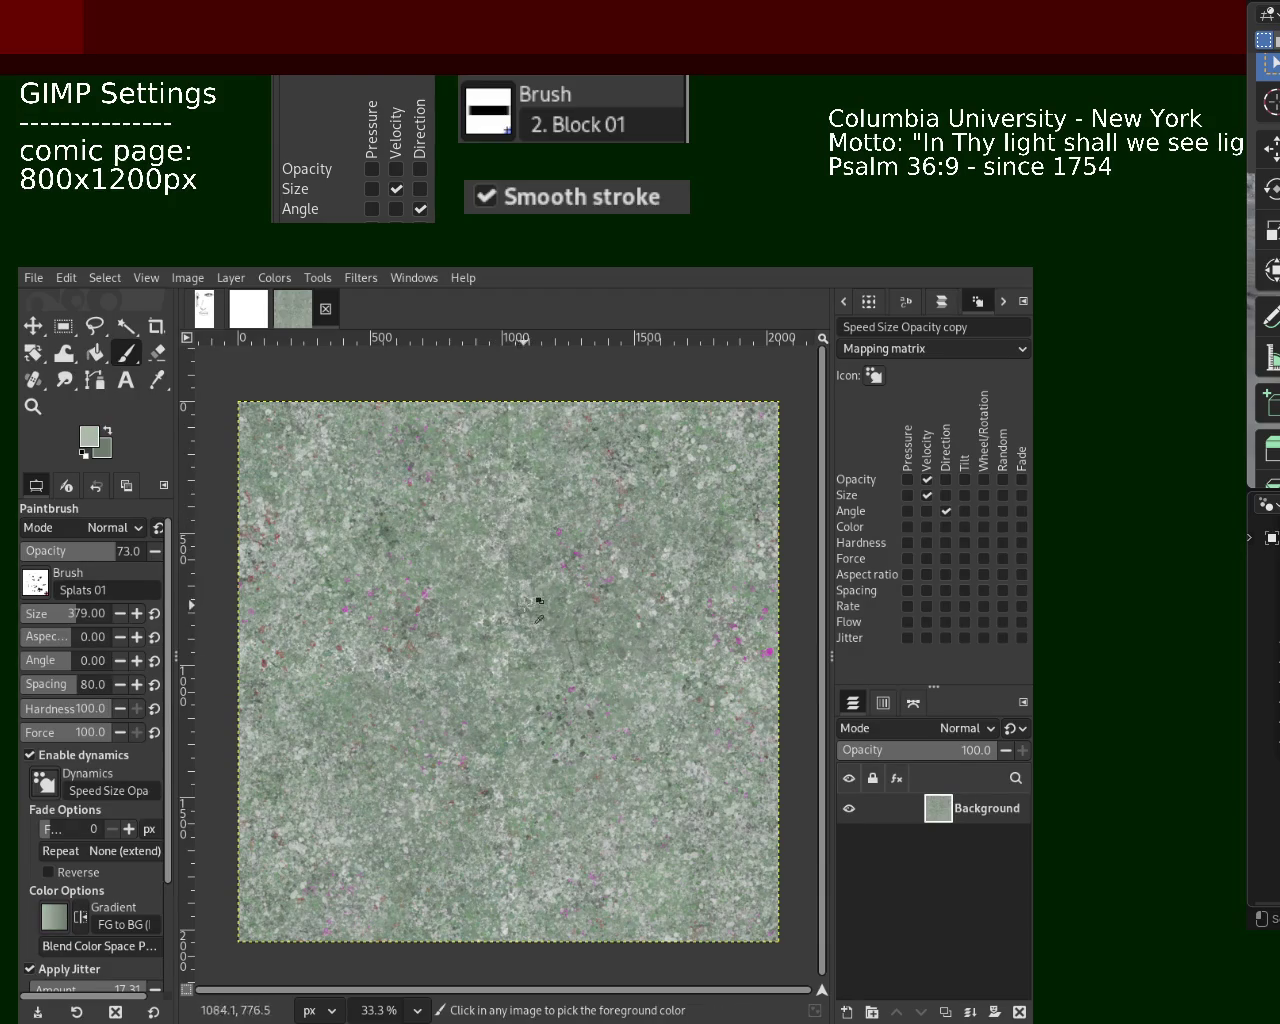
pyautogui.keyDown('ctrl'); pyautogui.click(532, 603); pyautogui.keyUp('ctrl')
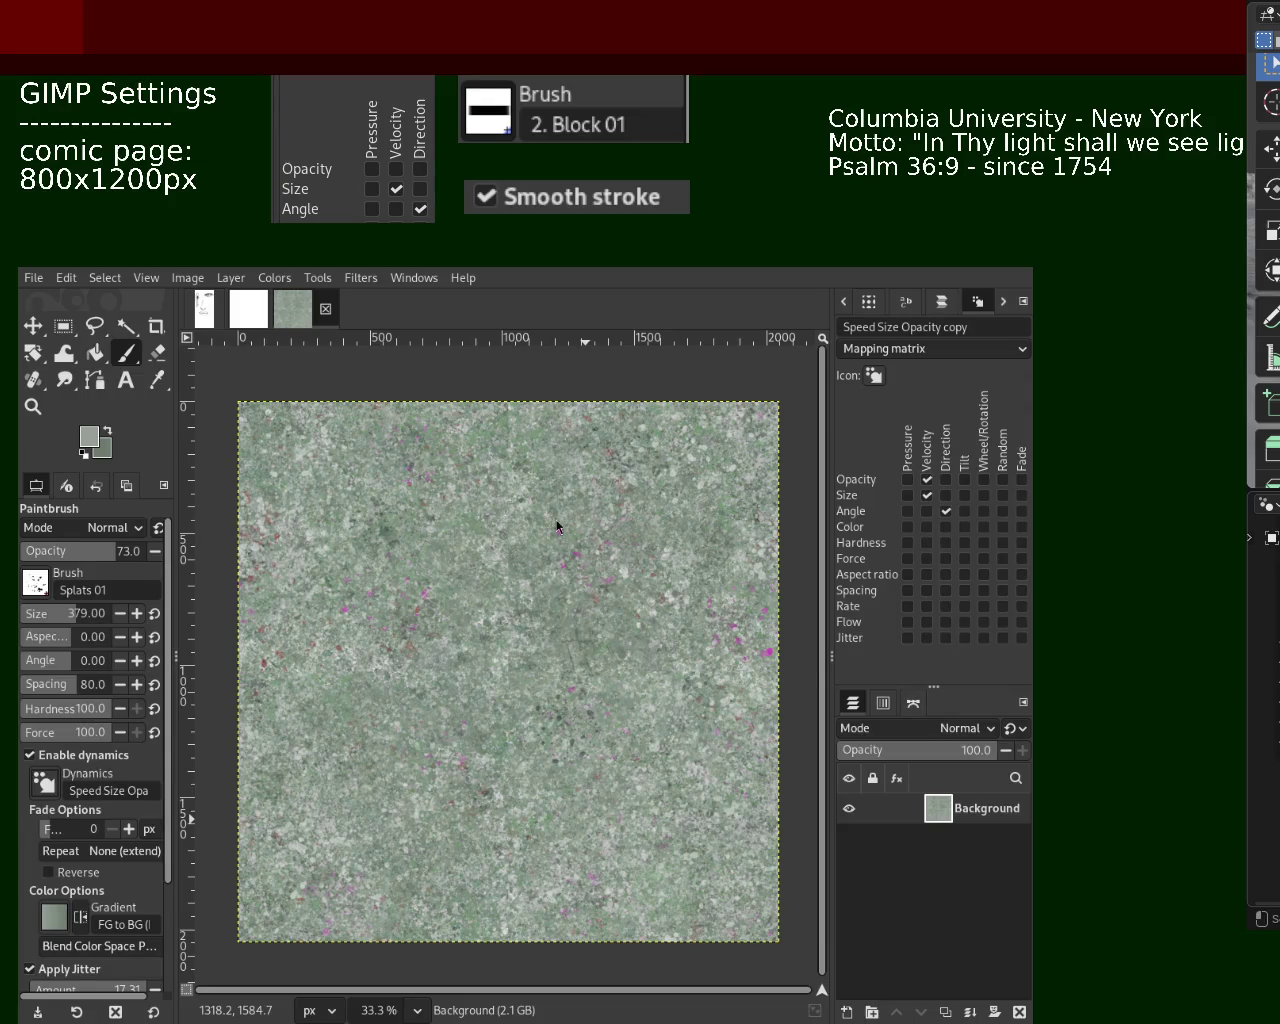
pyautogui.keyDown('ctrl'); pyautogui.click(765, 577); pyautogui.keyUp('ctrl')
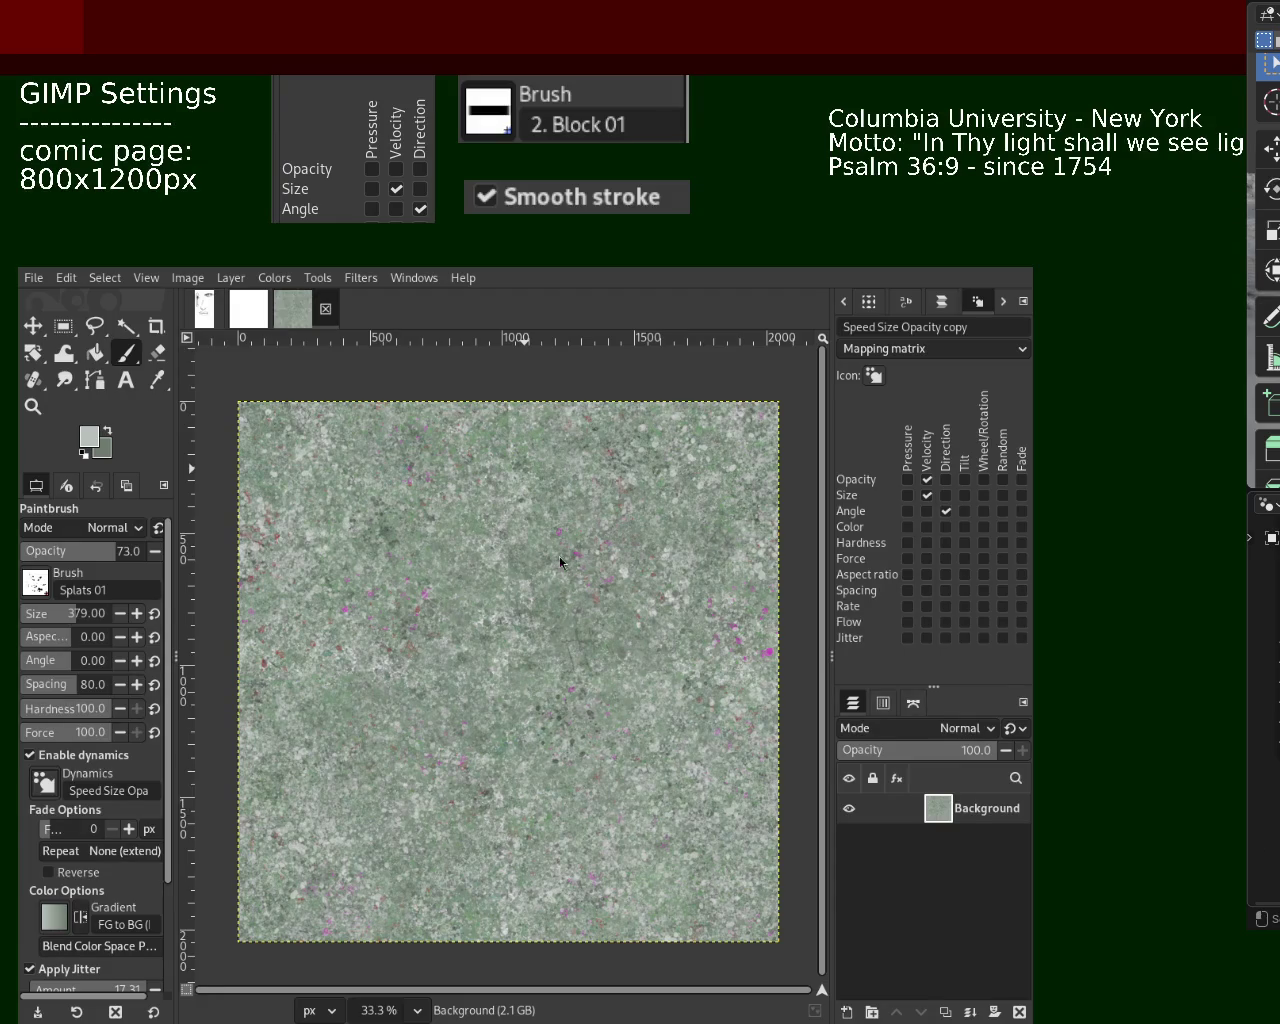
pyautogui.keyDown('ctrl'); pyautogui.click(302, 518); pyautogui.keyUp('ctrl')
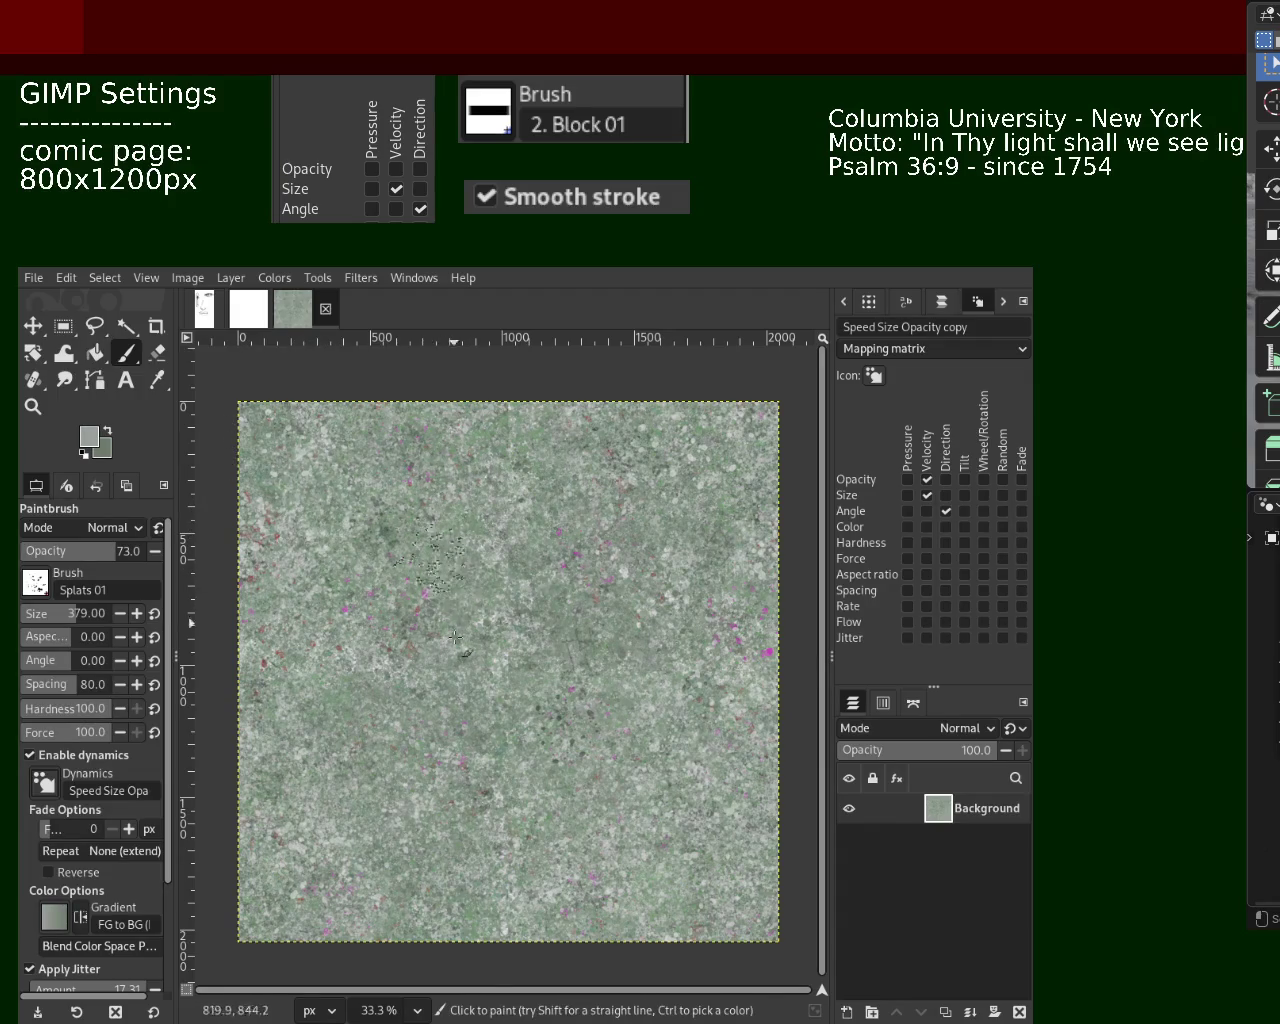
pyautogui.moveTo(114, 551); pyautogui.dragTo(148, 551)
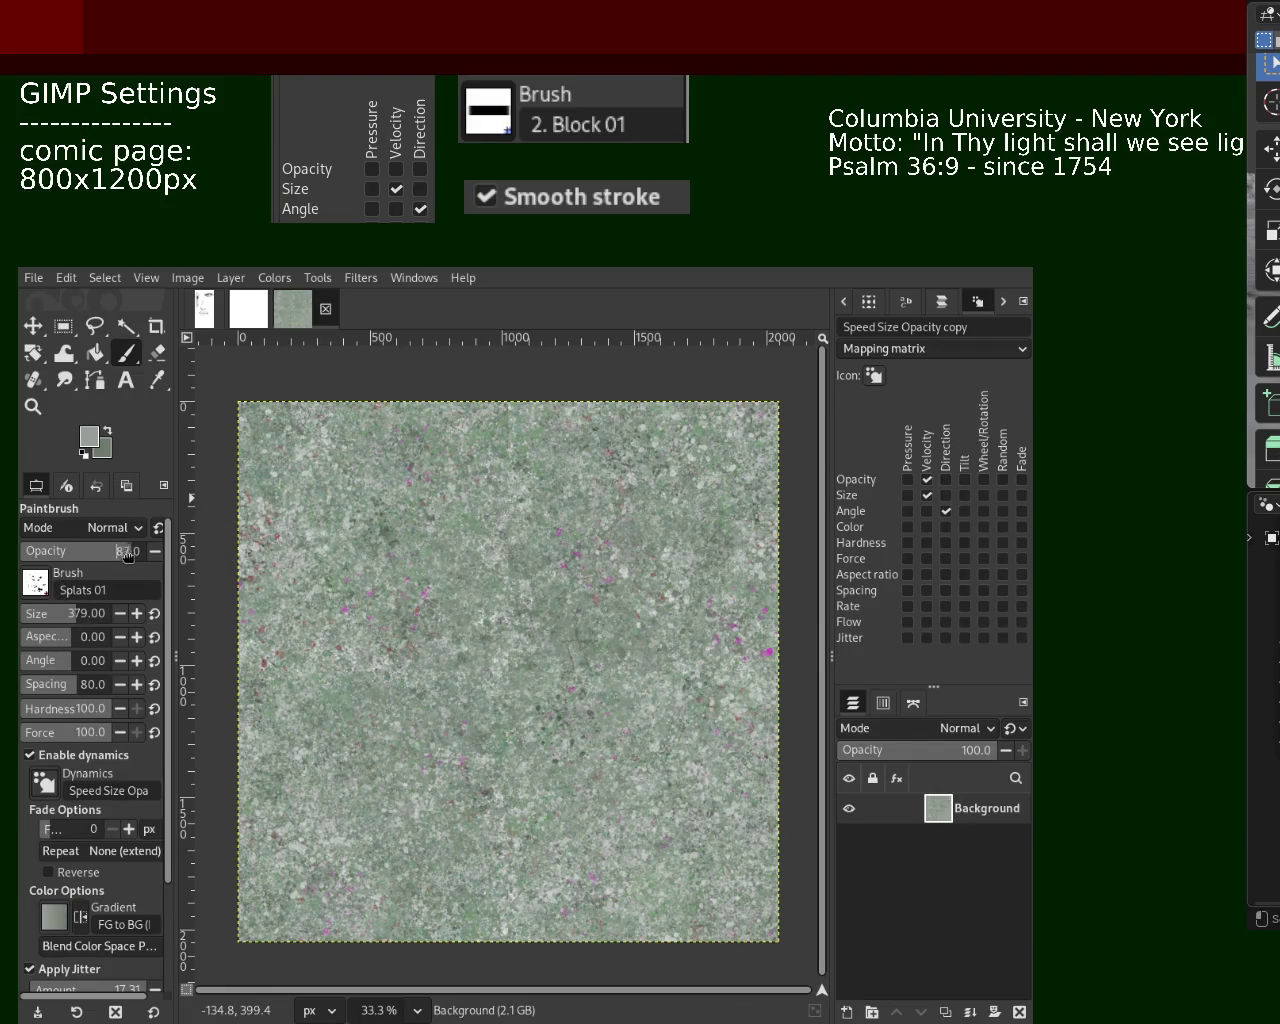
# Pick a lighter green from the texture for further seam-hiding splat dabs
pyautogui.keyDown('ctrl'); pyautogui.click(472, 548); pyautogui.keyUp('ctrl')
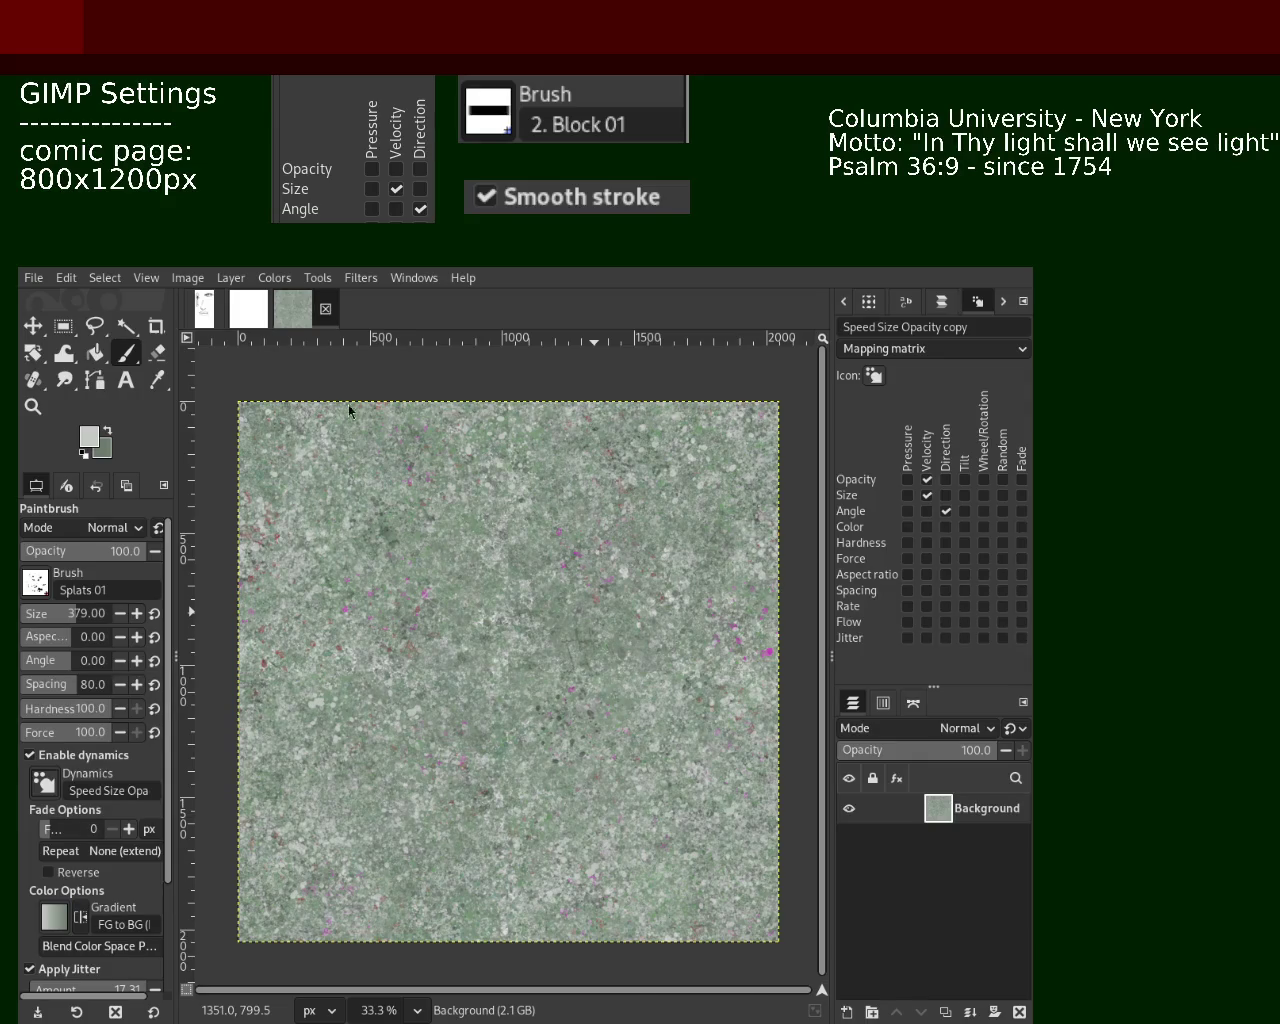
pyautogui.click(33, 406)
# Return to the Splats 01 paintbrush and sample darker and brighter greens near the centre
pyautogui.scroll(-2, 473, 540)
pyautogui.scroll(2, 473, 540)
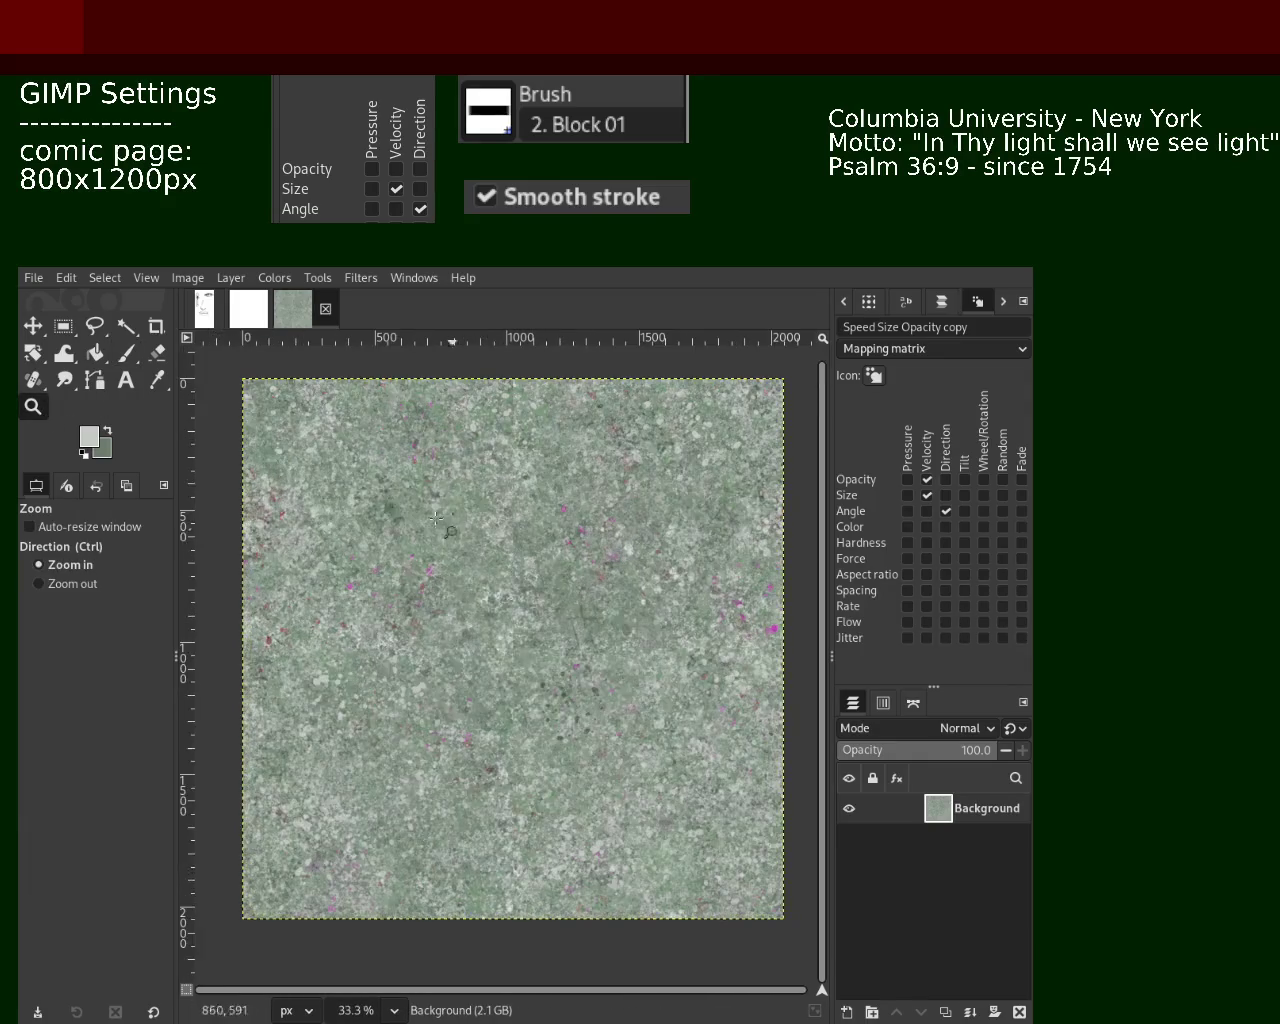
pyautogui.click(126, 353)
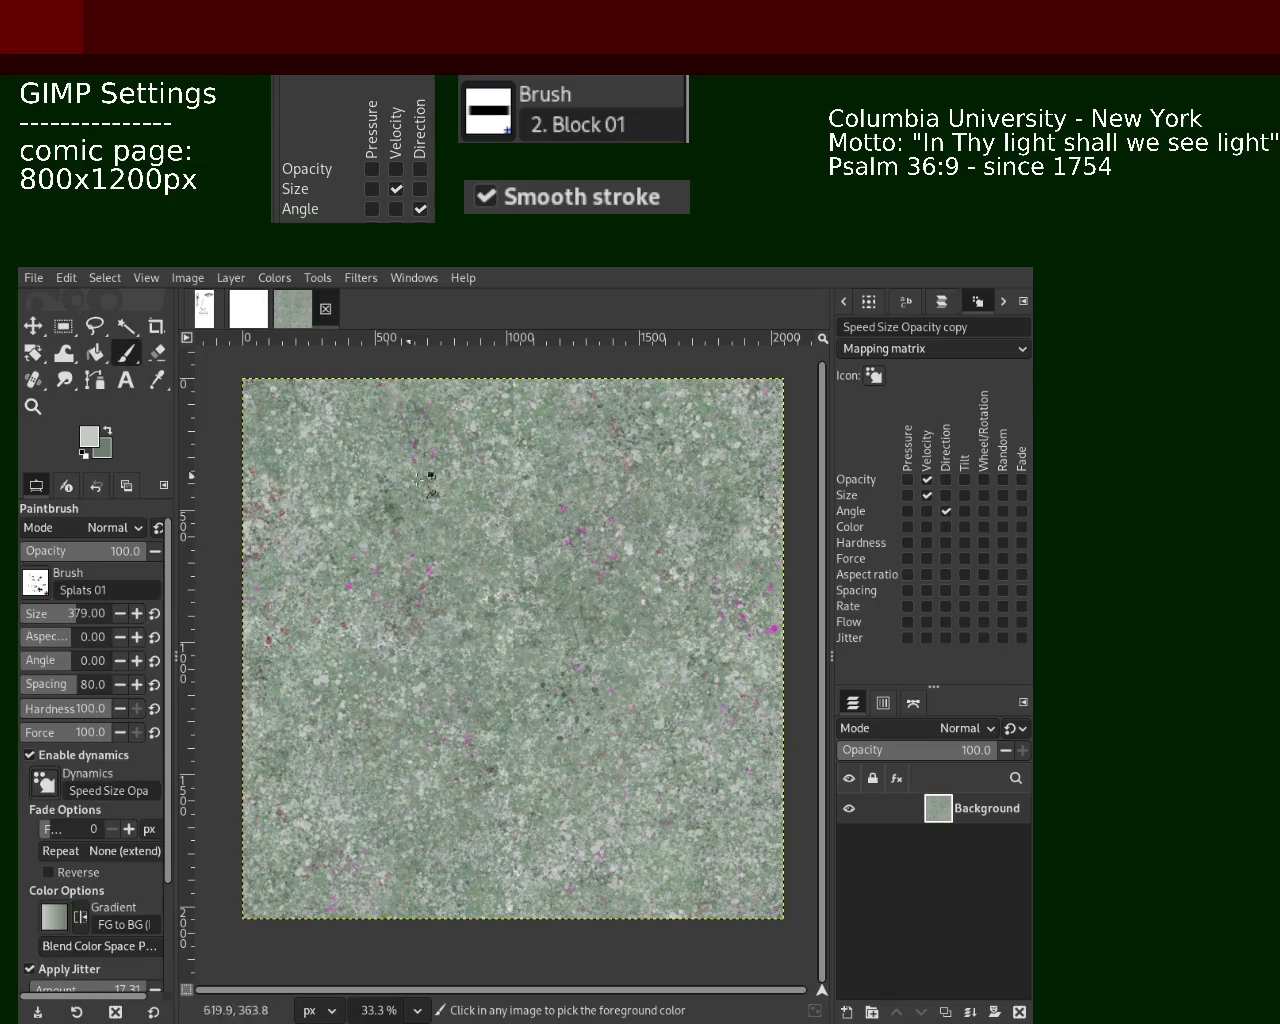
pyautogui.keyDown('ctrl'); pyautogui.click(513, 536); pyautogui.keyUp('ctrl')
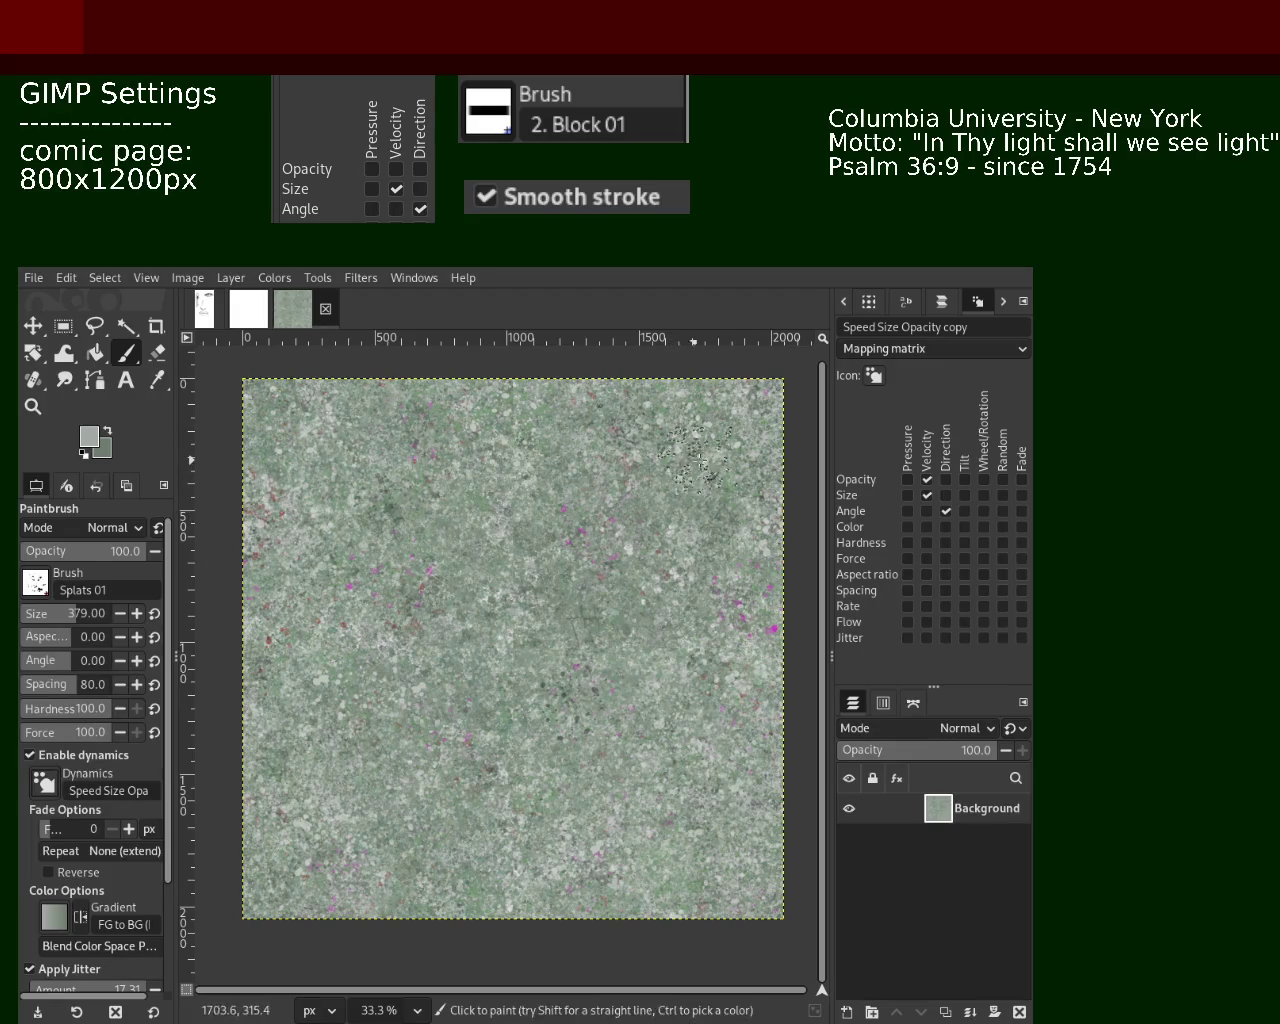
pyautogui.keyDown('ctrl'); pyautogui.click(500, 414); pyautogui.keyUp('ctrl')
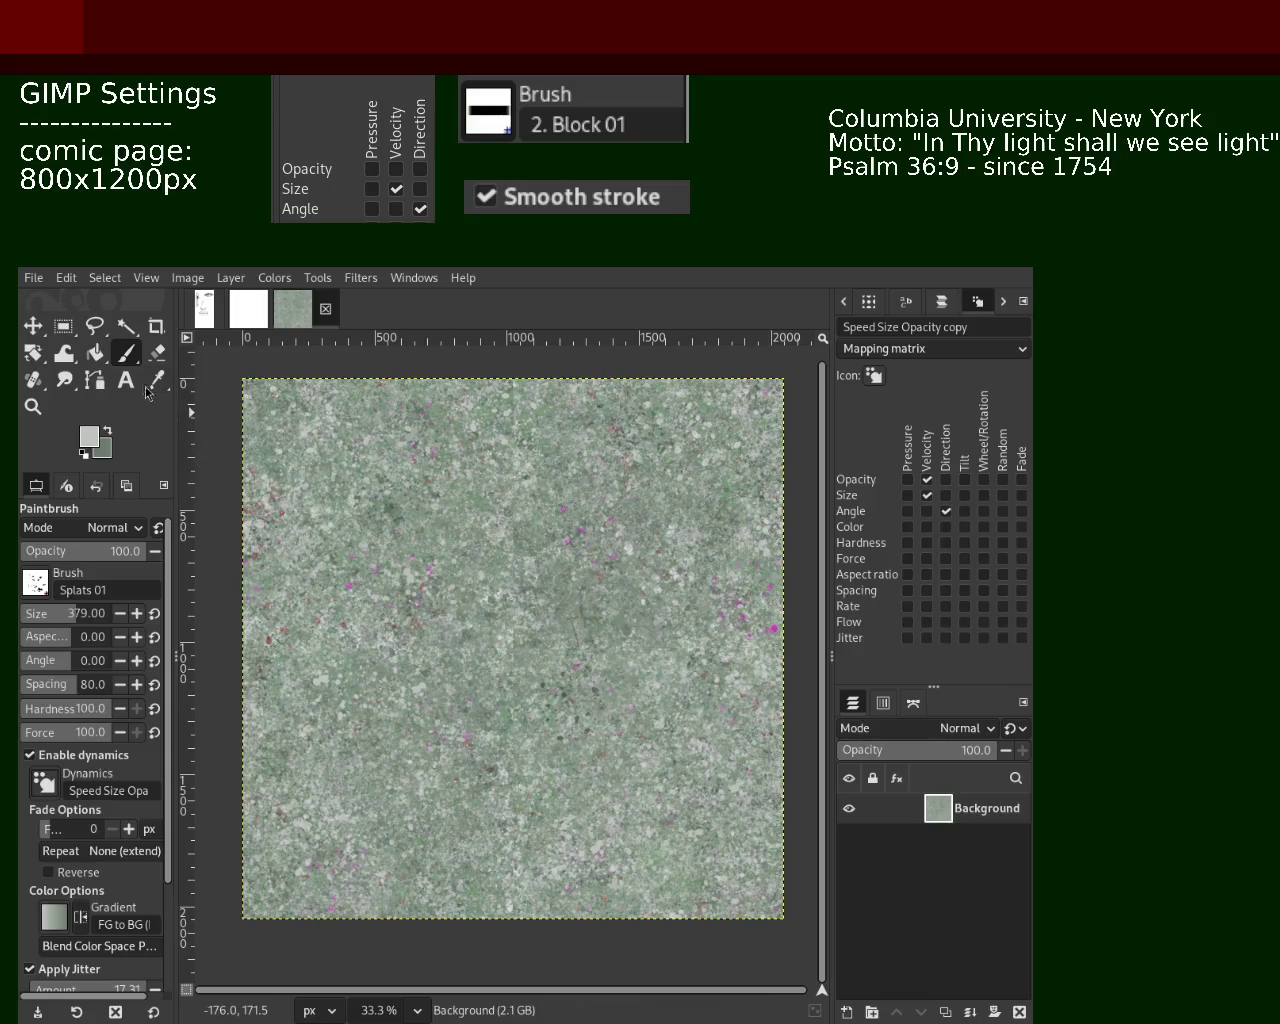
# Dab dark and lighter sampled-green splats over the central seam areas
pyautogui.keyDown('ctrl'); pyautogui.click(662, 449); pyautogui.keyUp('ctrl')
pyautogui.click(450, 492)
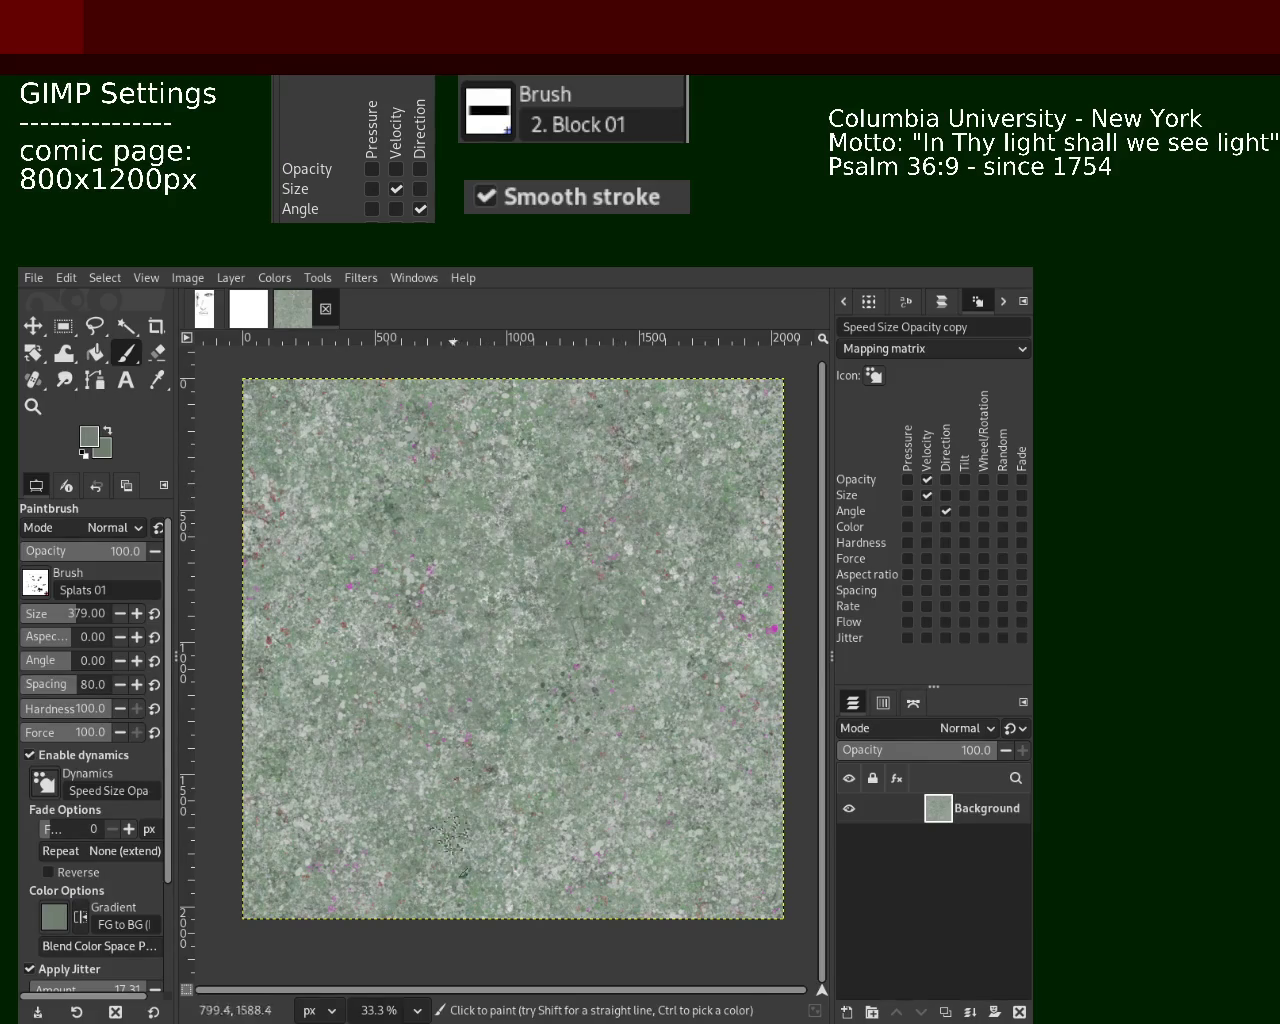
pyautogui.keyDown('ctrl'); pyautogui.click(576, 702); pyautogui.keyUp('ctrl')
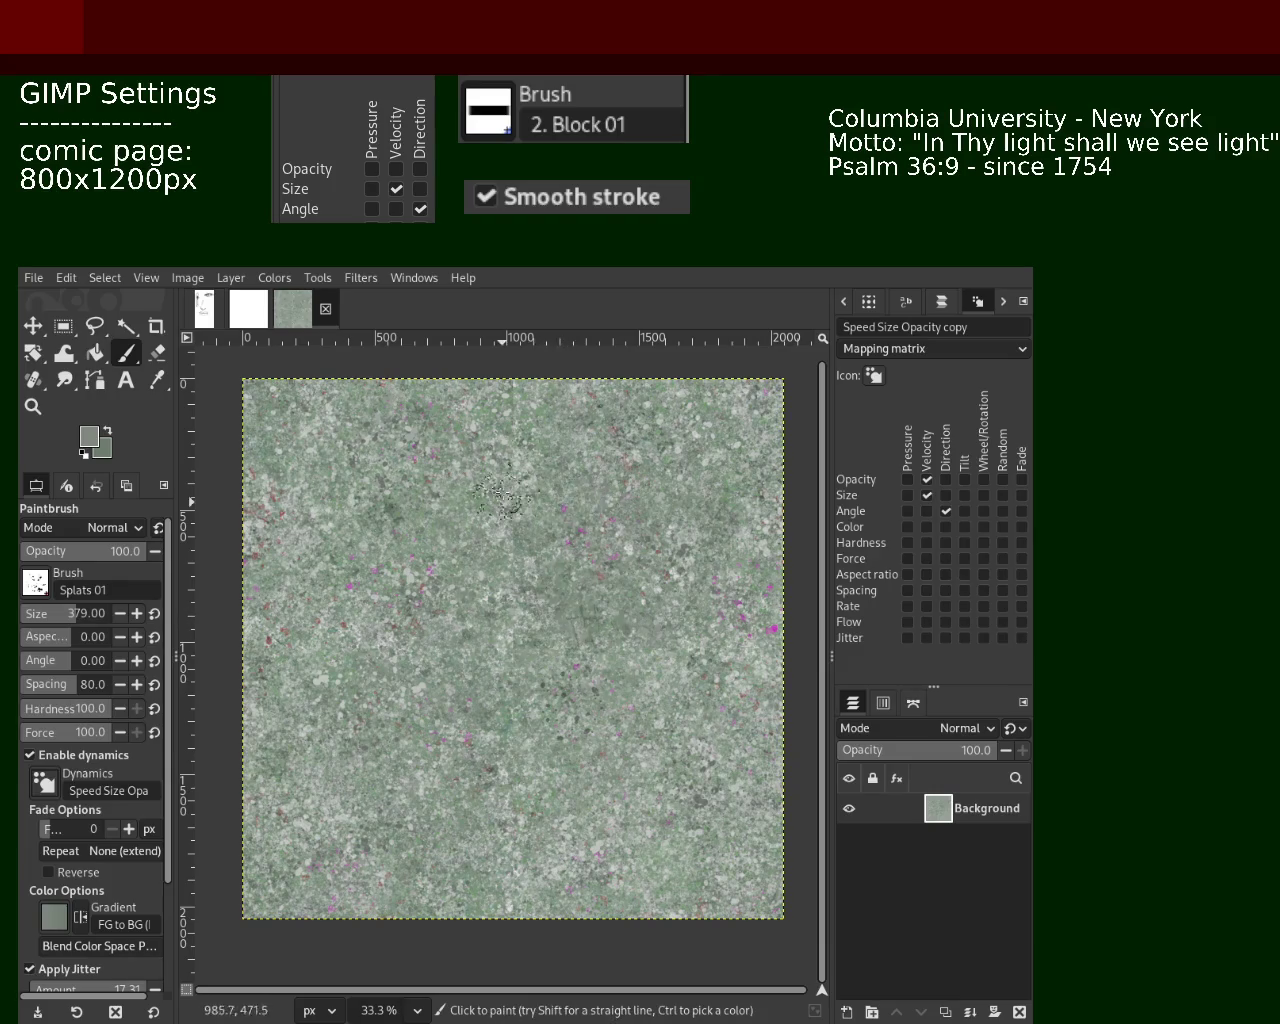
pyautogui.press('ctrl')
pyautogui.keyDown('ctrl'); pyautogui.click(520, 464); pyautogui.keyUp('ctrl')
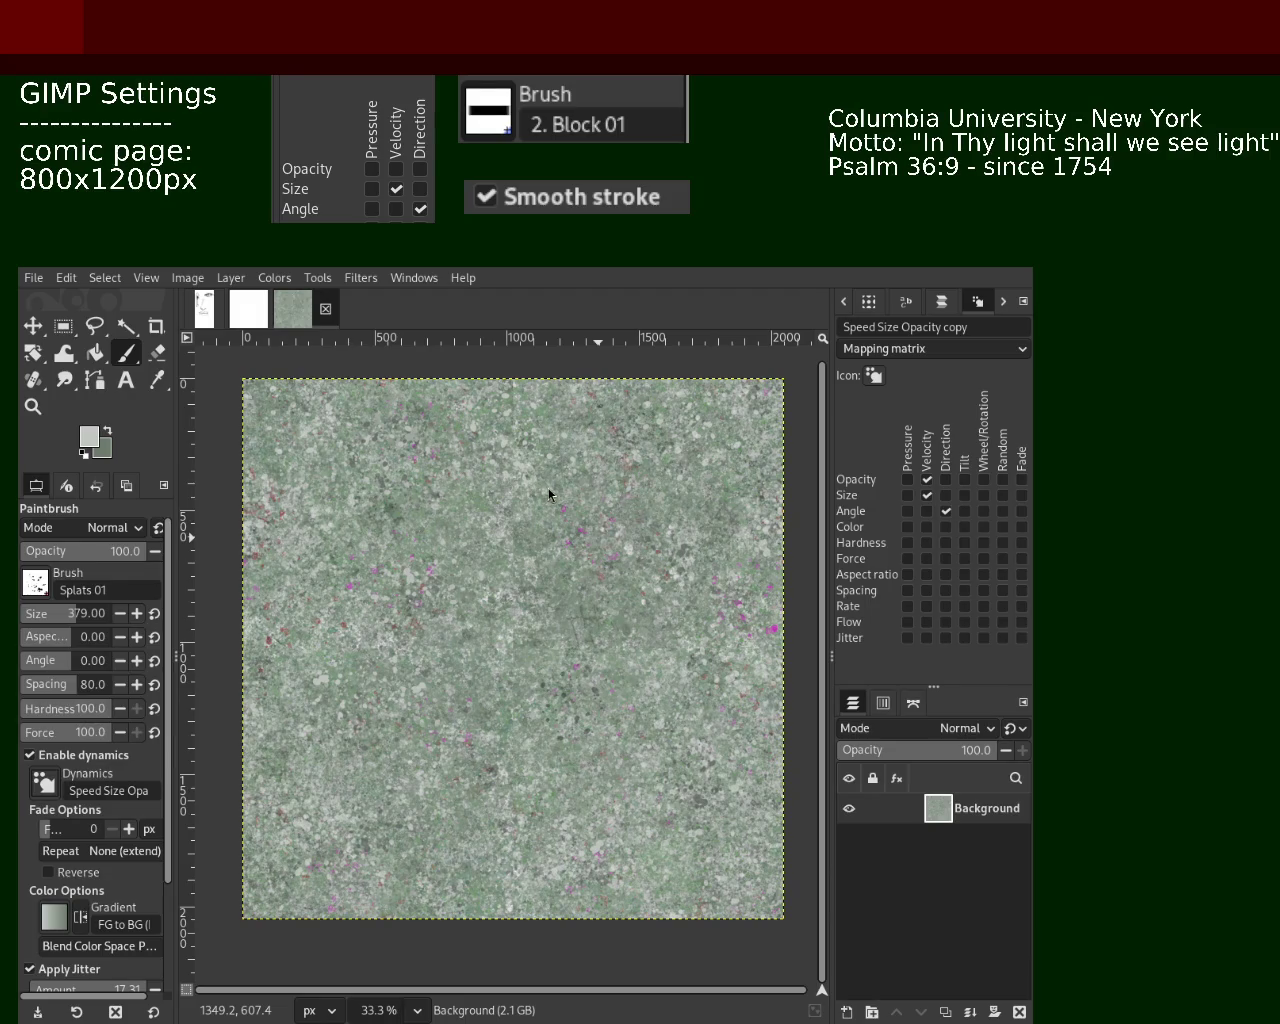
pyautogui.click(660, 492)
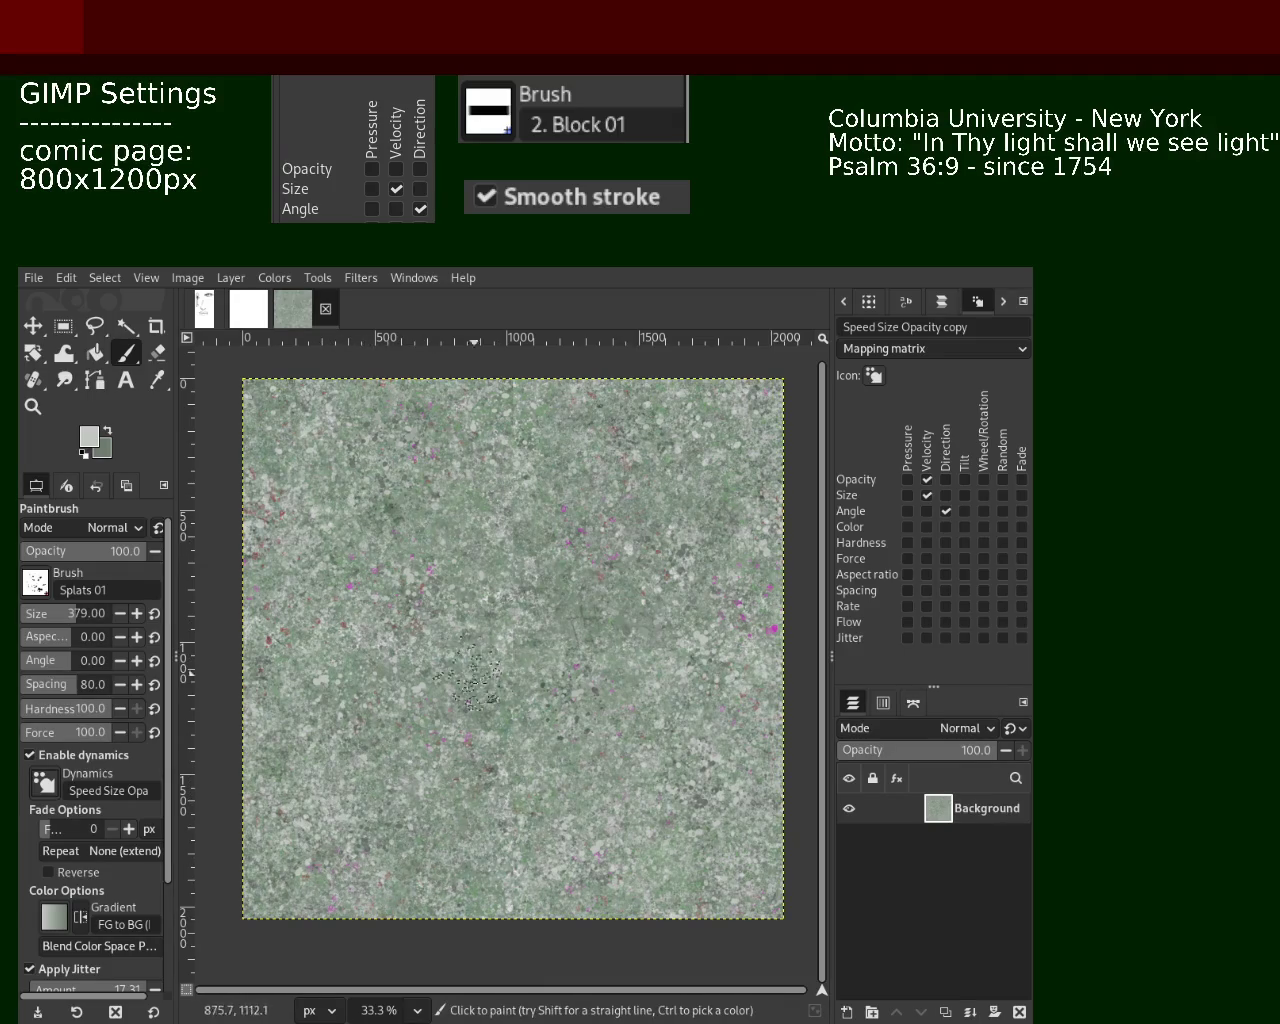
# Sample a darker green and paint splatter over the lower-middle and left seam patches
pyautogui.keyDown('ctrl'); pyautogui.click(575, 590); pyautogui.keyUp('ctrl')
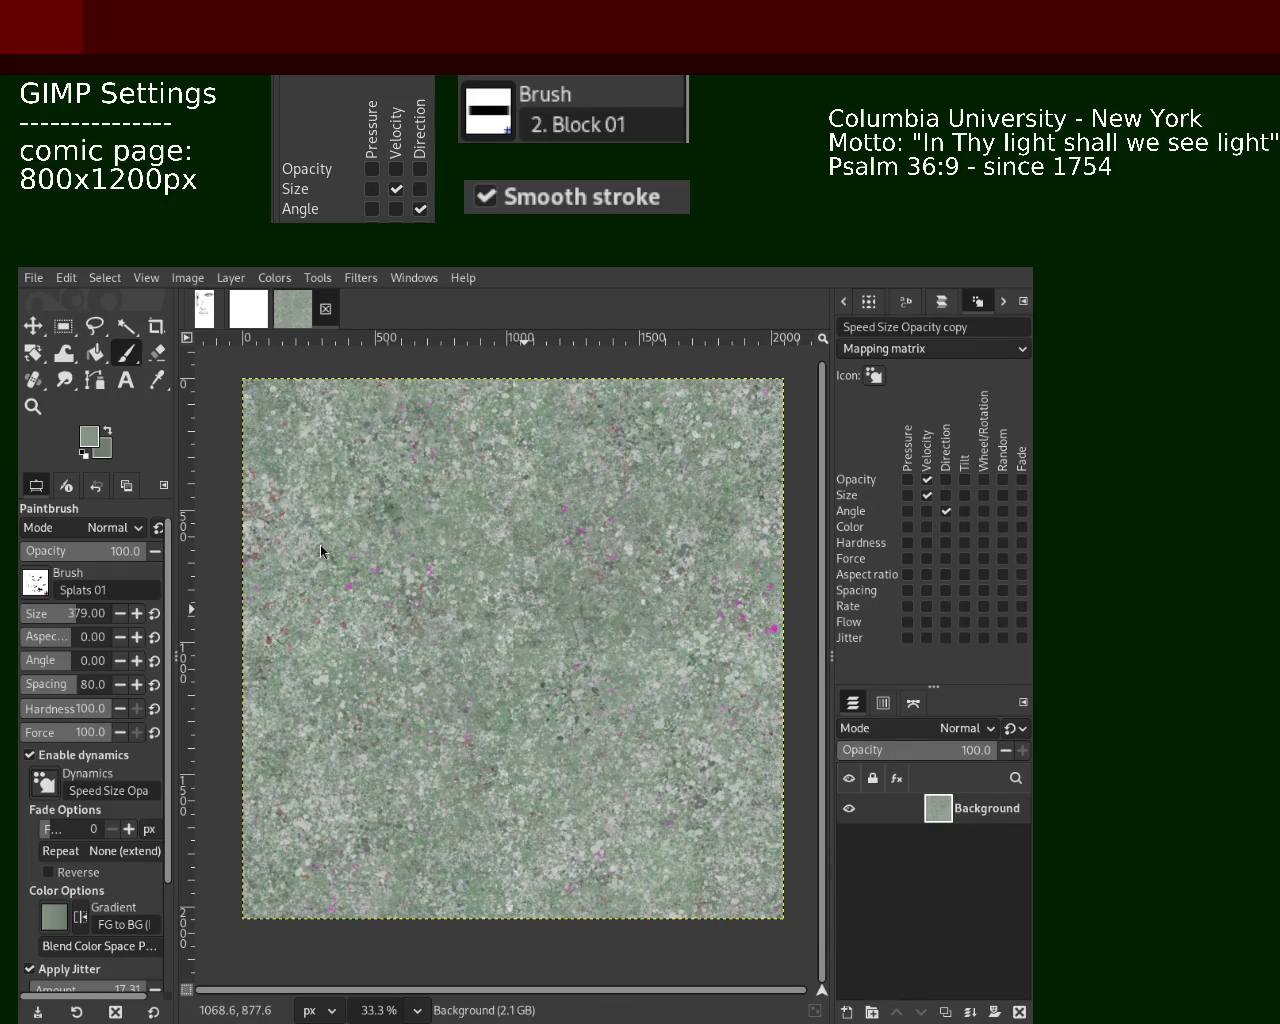
pyautogui.press('ctrl')
pyautogui.moveTo(555, 740); pyautogui.dragTo(549, 703)
pyautogui.click(359, 493)
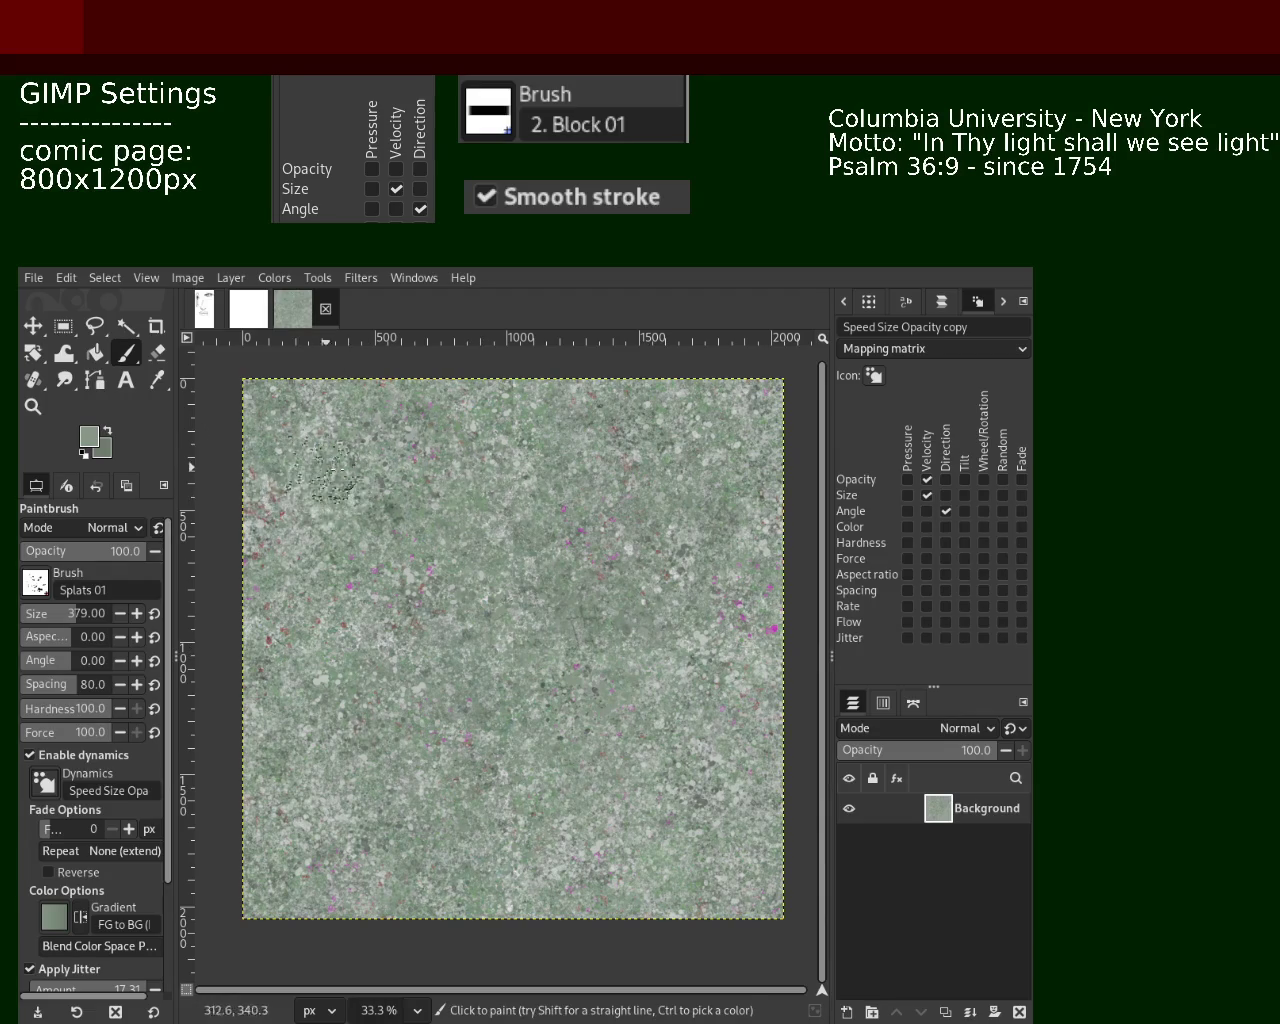
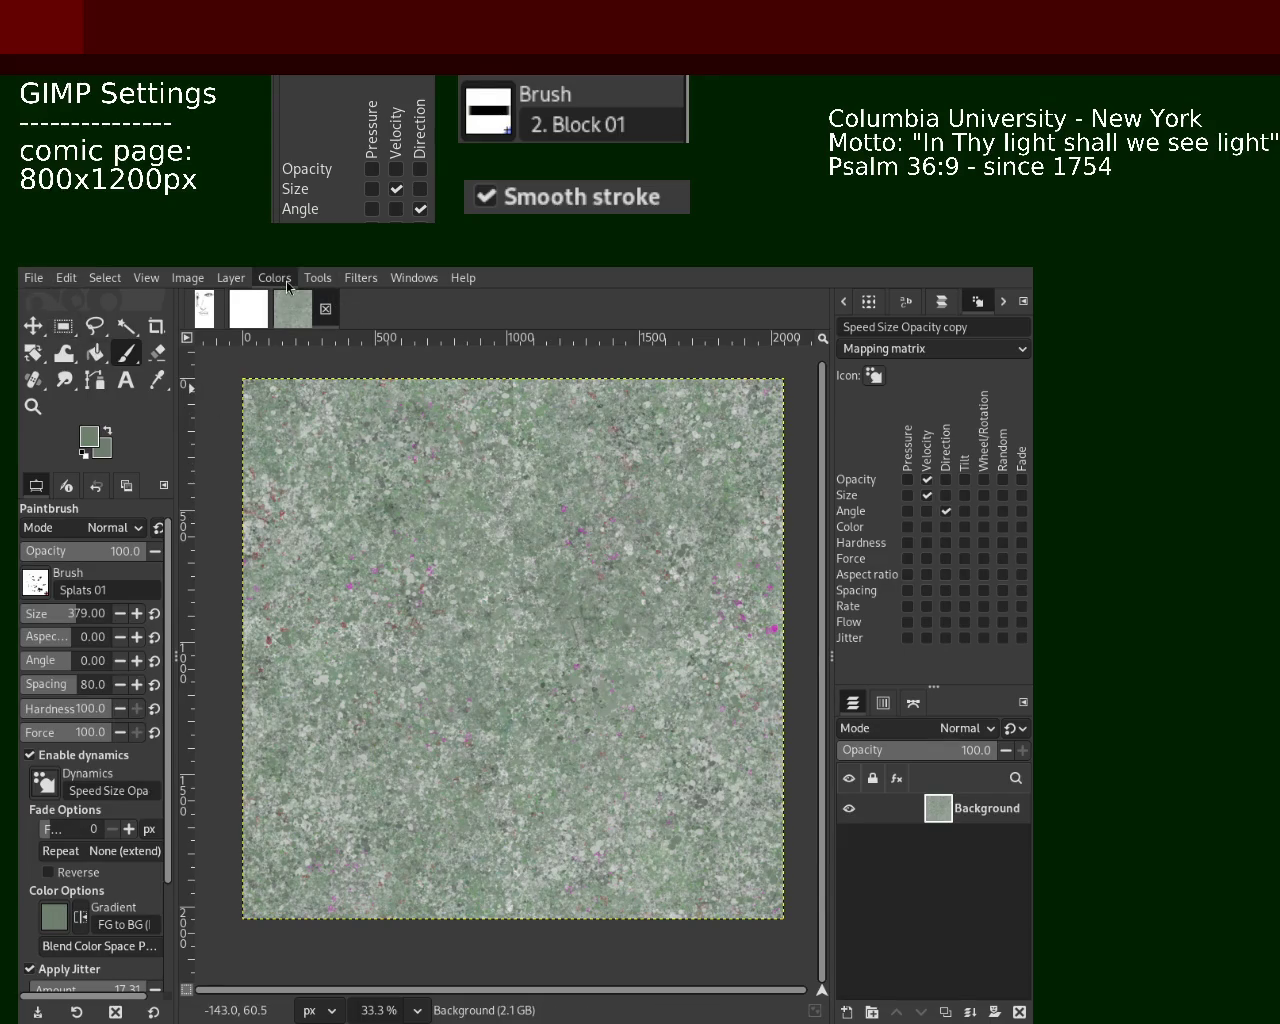
# Save the green texture as 101.xcf and switch to the Offset tool
pyautogui.hotkey('ctrl', 's')
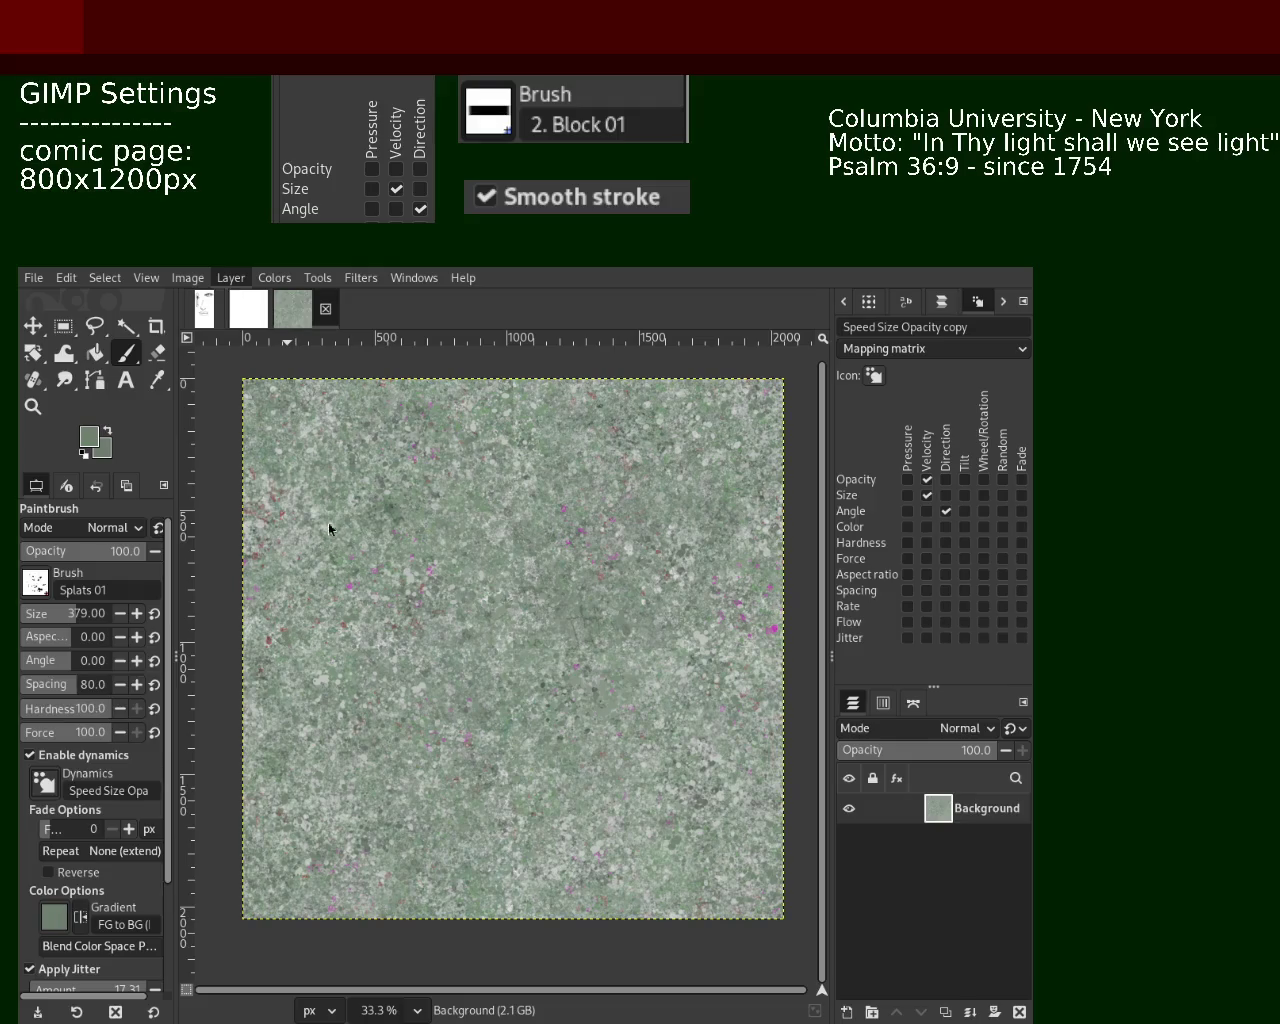
pyautogui.hotkey('ctrl', 'shift', 'o')
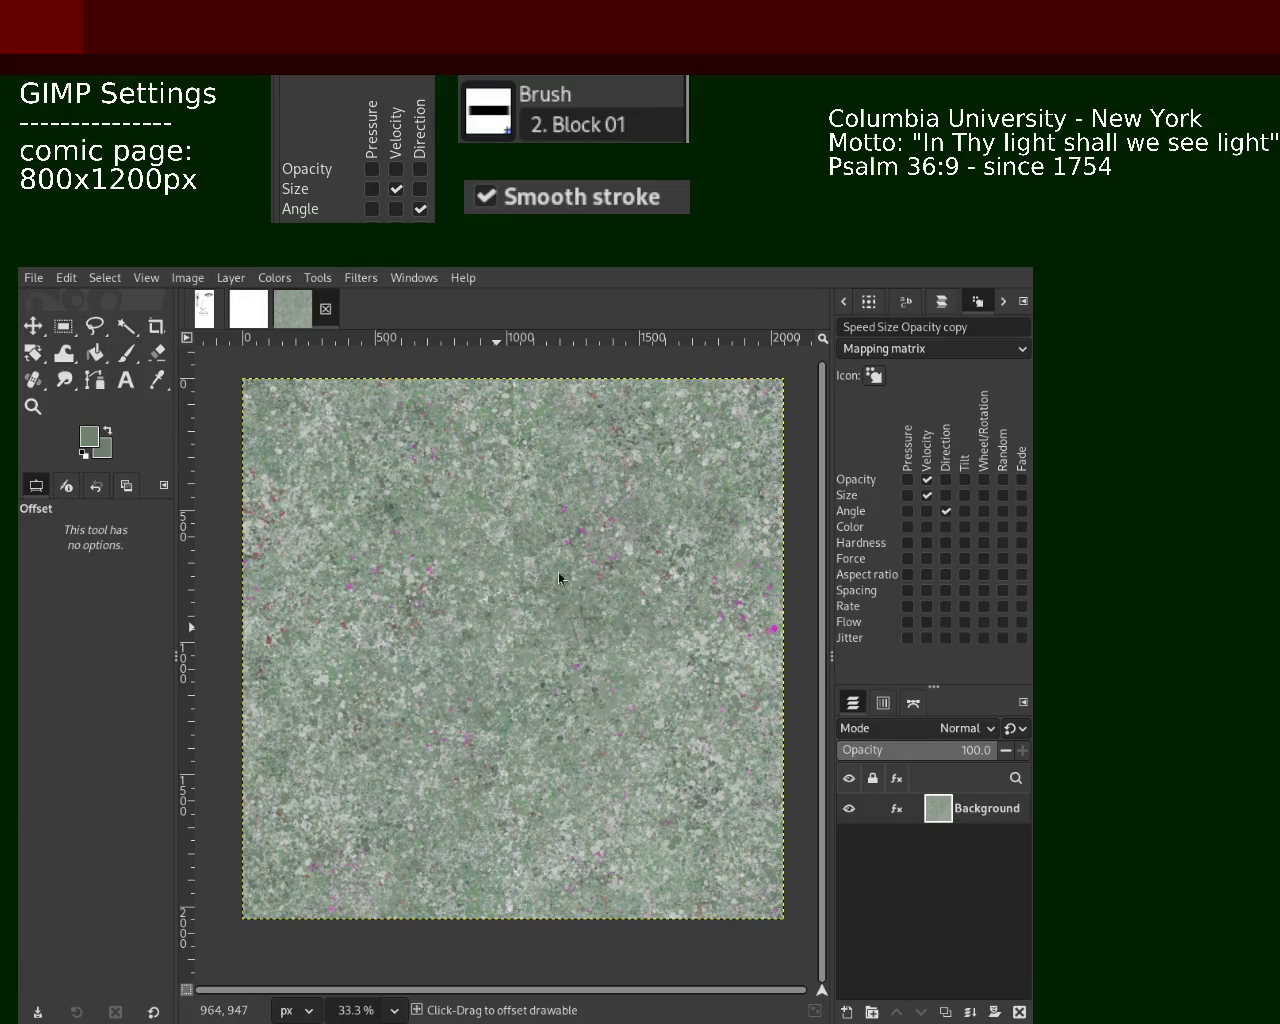
# Offset the layer so the tile seams meet in the middle, then return to the Paintbrush
pyautogui.moveTo(563, 633); pyautogui.dragTo(653, 447)
pyautogui.press('Return')
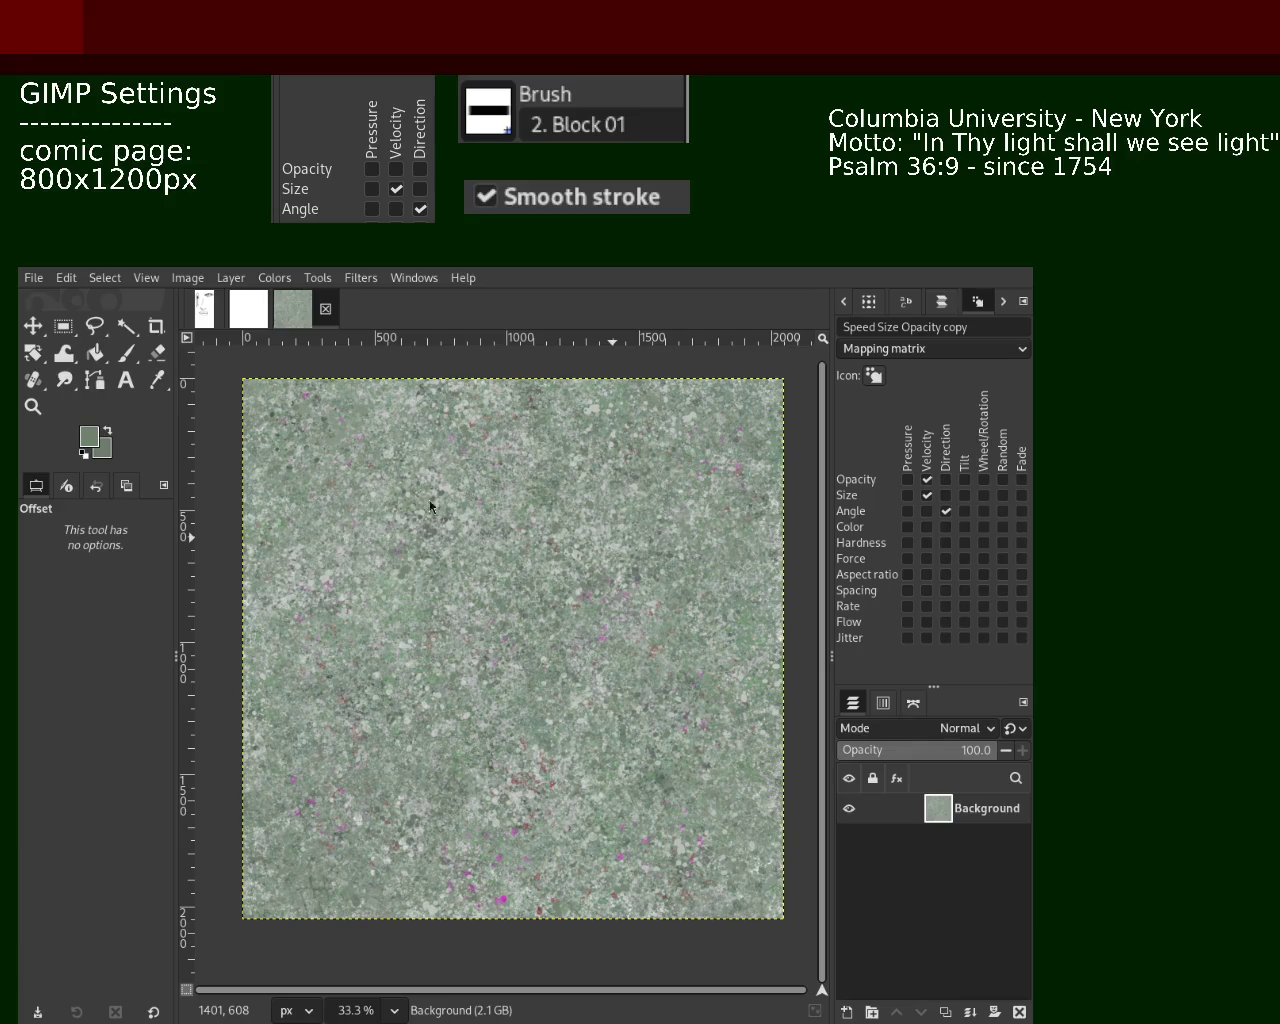
pyautogui.click(126, 353)
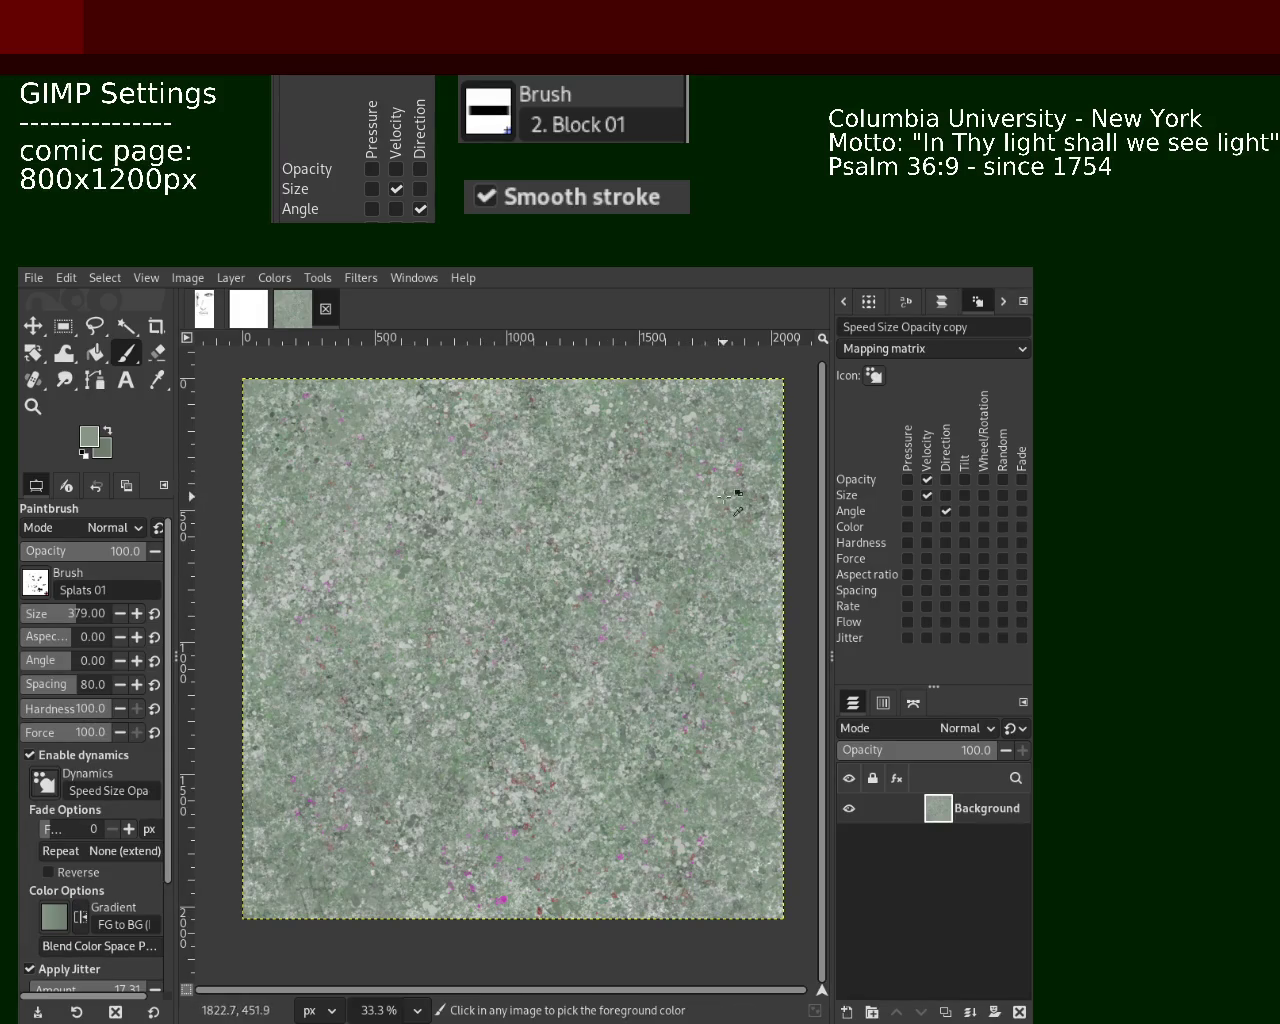
# Sample greens and greys from the texture and dab Splats 01 speckles onto it
pyautogui.keyDown('ctrl'); pyautogui.click(692, 462); pyautogui.keyUp('ctrl')
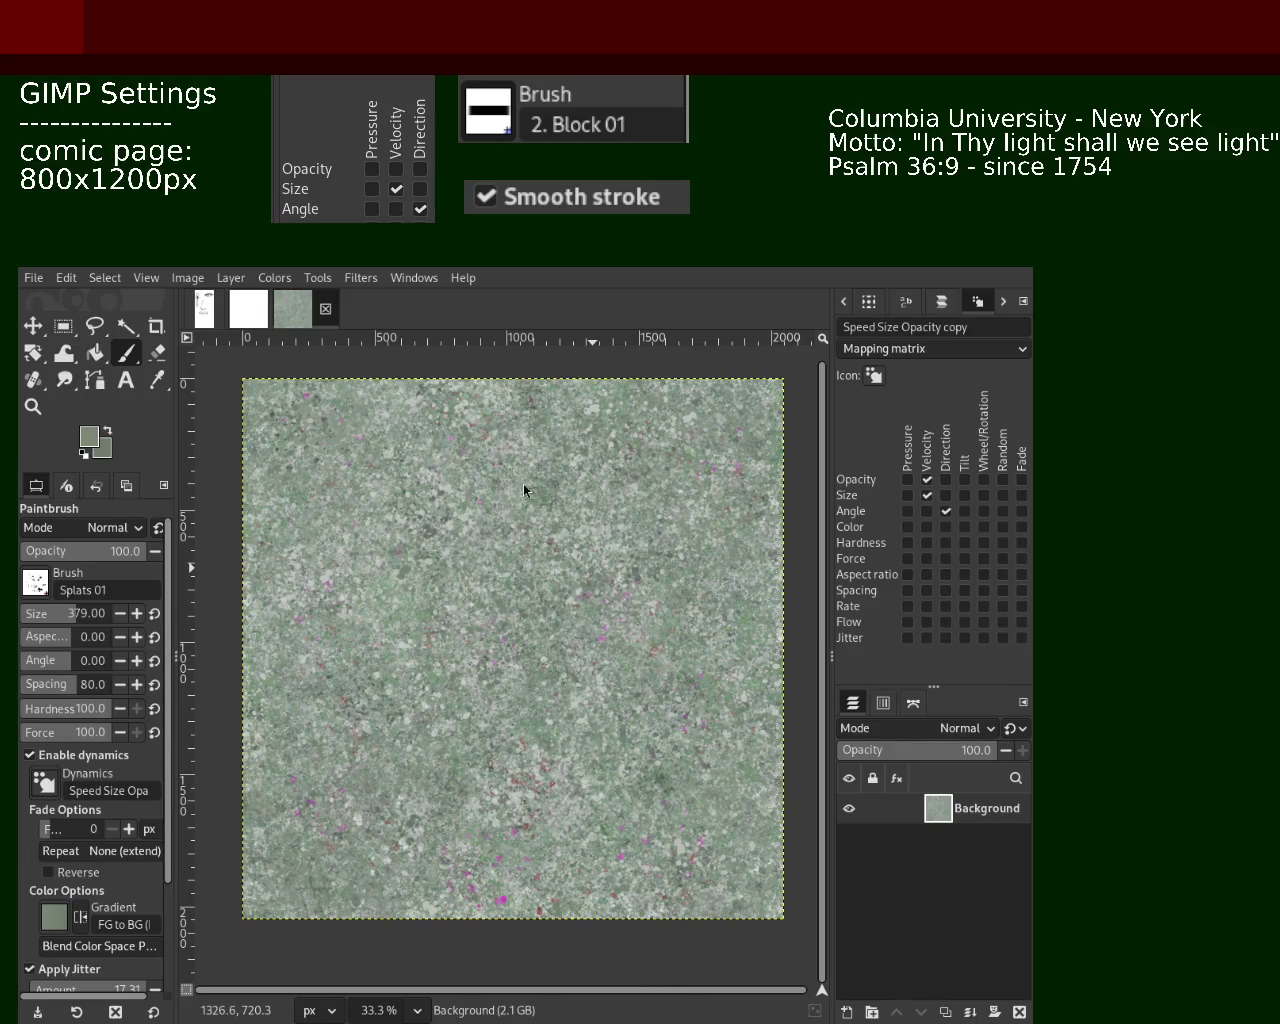
pyautogui.keyDown('ctrl'); pyautogui.click(731, 467); pyautogui.keyUp('ctrl')
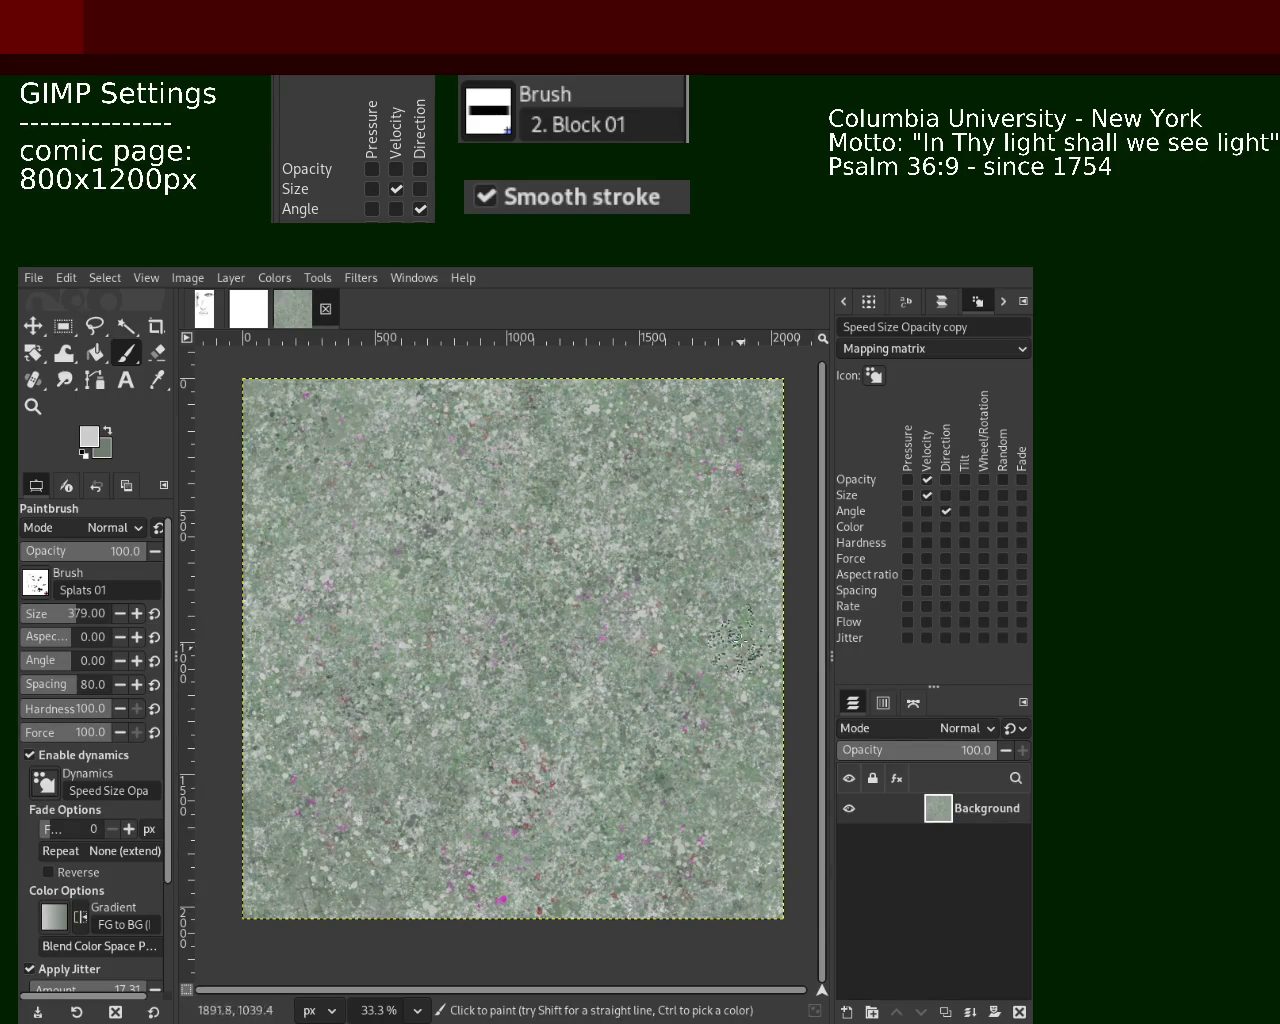
pyautogui.press('ctrl')
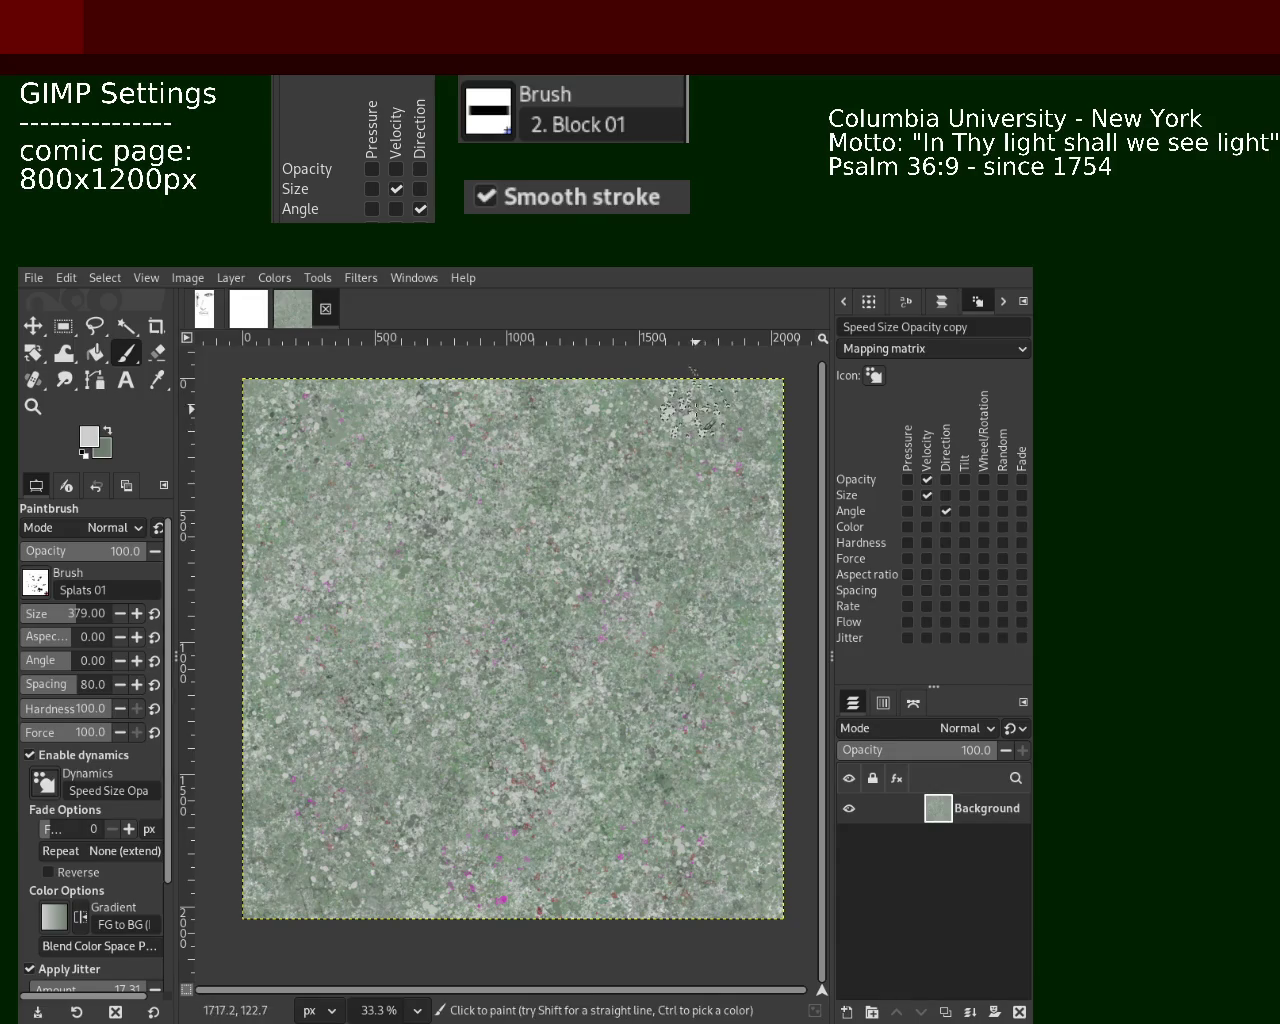
pyautogui.keyDown('ctrl'); pyautogui.click(340, 440); pyautogui.keyUp('ctrl')
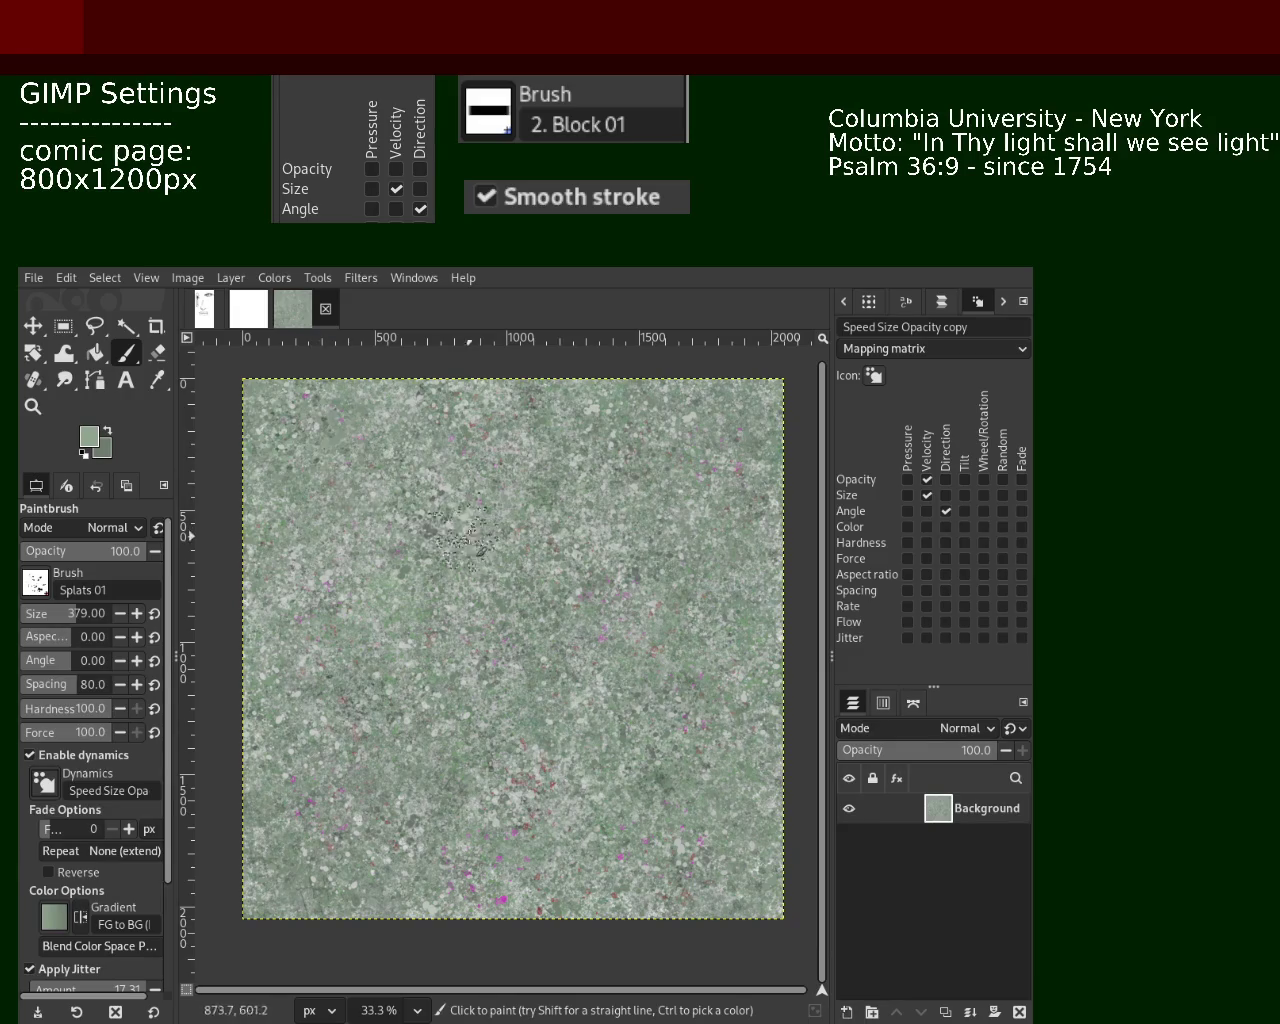
pyautogui.keyDown('ctrl'); pyautogui.click(443, 537); pyautogui.keyUp('ctrl')
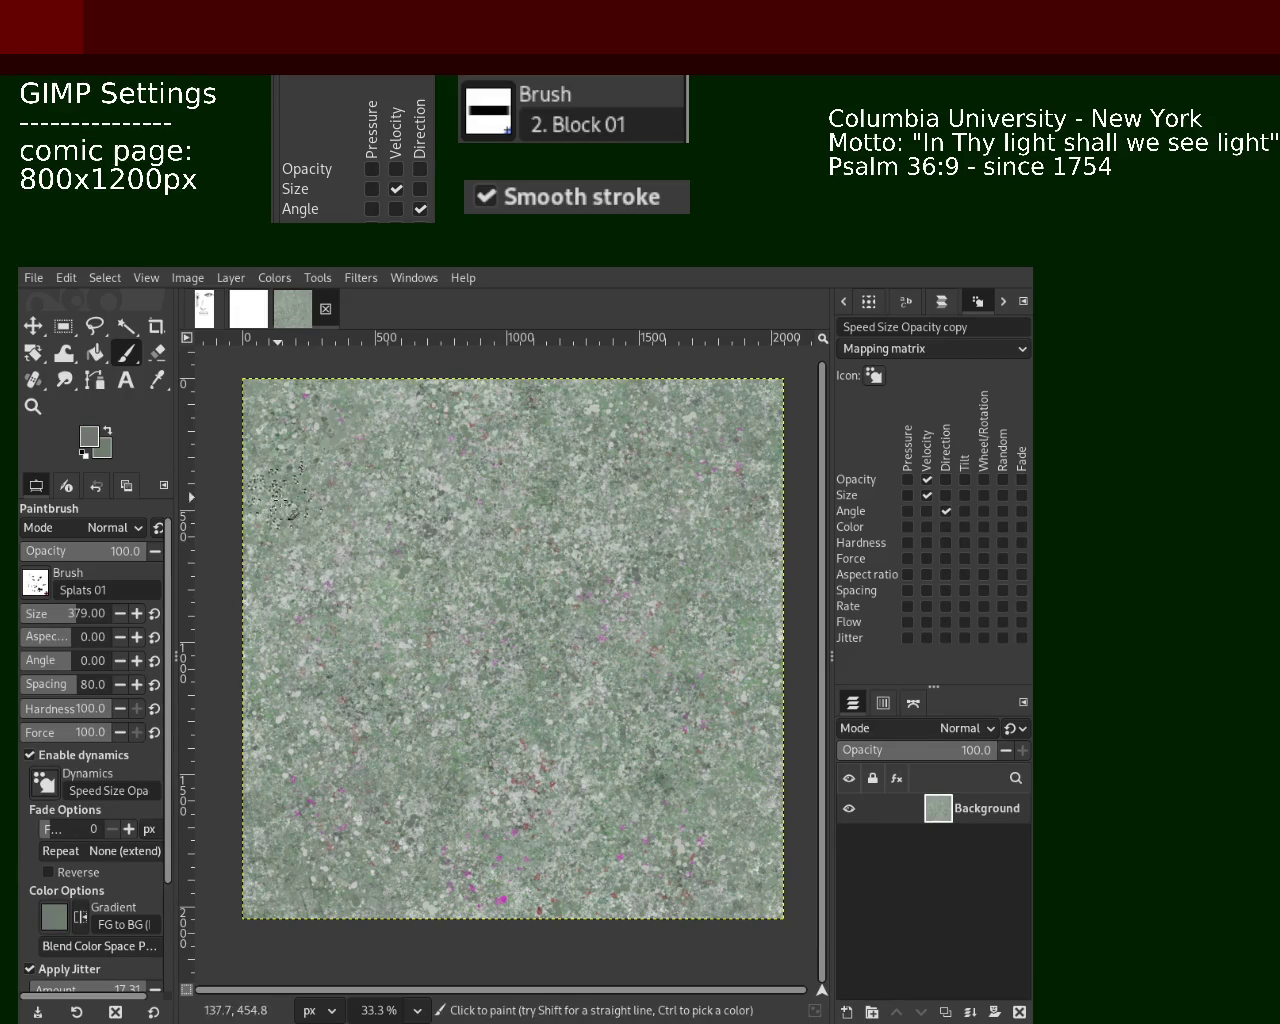
pyautogui.keyDown('ctrl'); pyautogui.click(312, 475); pyautogui.keyUp('ctrl')
pyautogui.keyDown('ctrl'); pyautogui.click(490, 690); pyautogui.keyUp('ctrl')
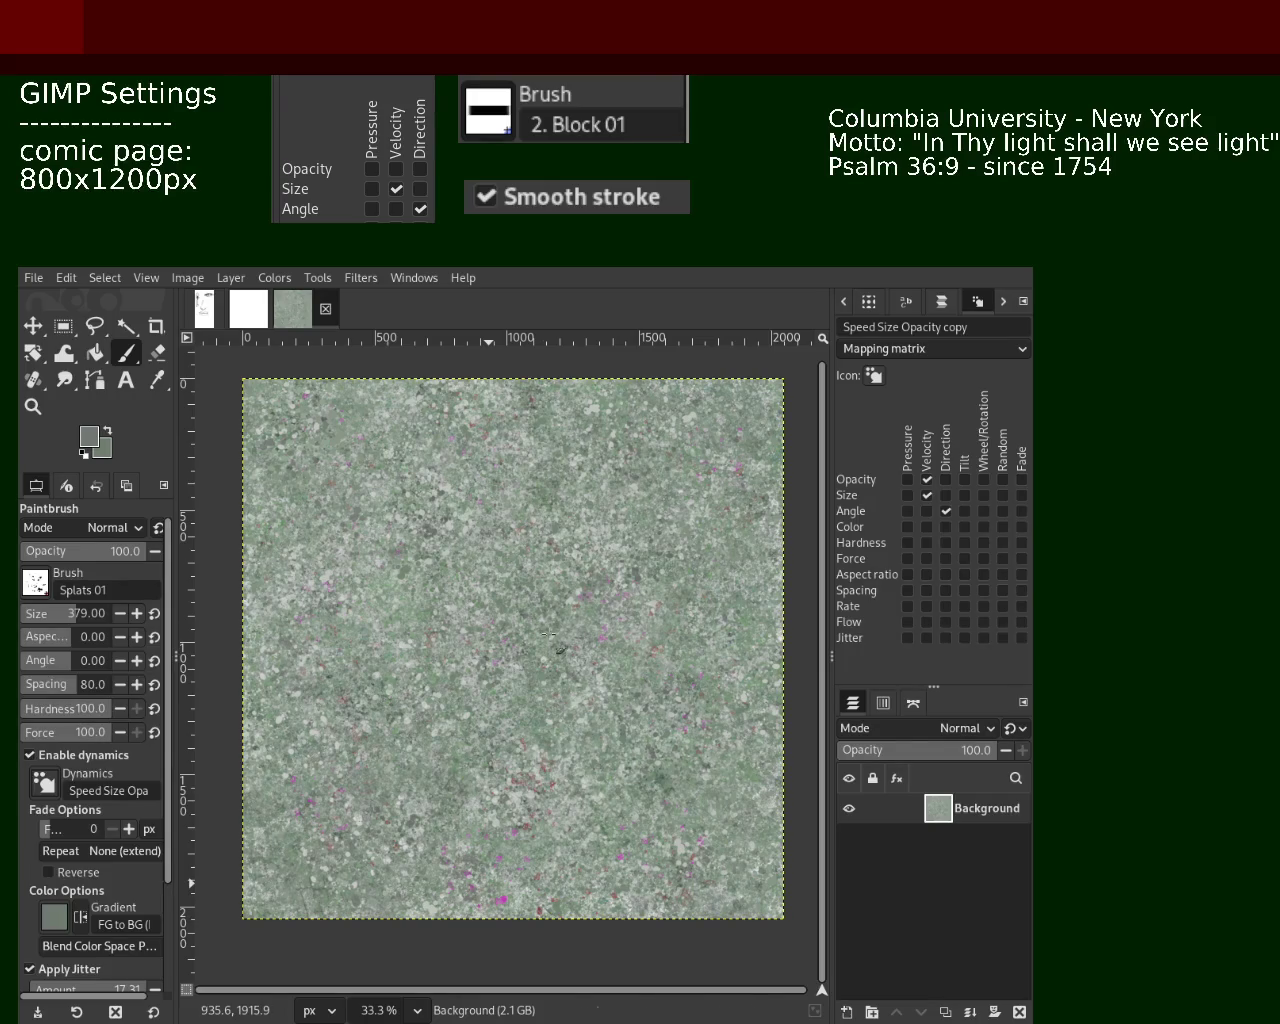
# Pick lighter and darker greens, paint dark speckles near the middle, then undo them
pyautogui.press('ctrl')
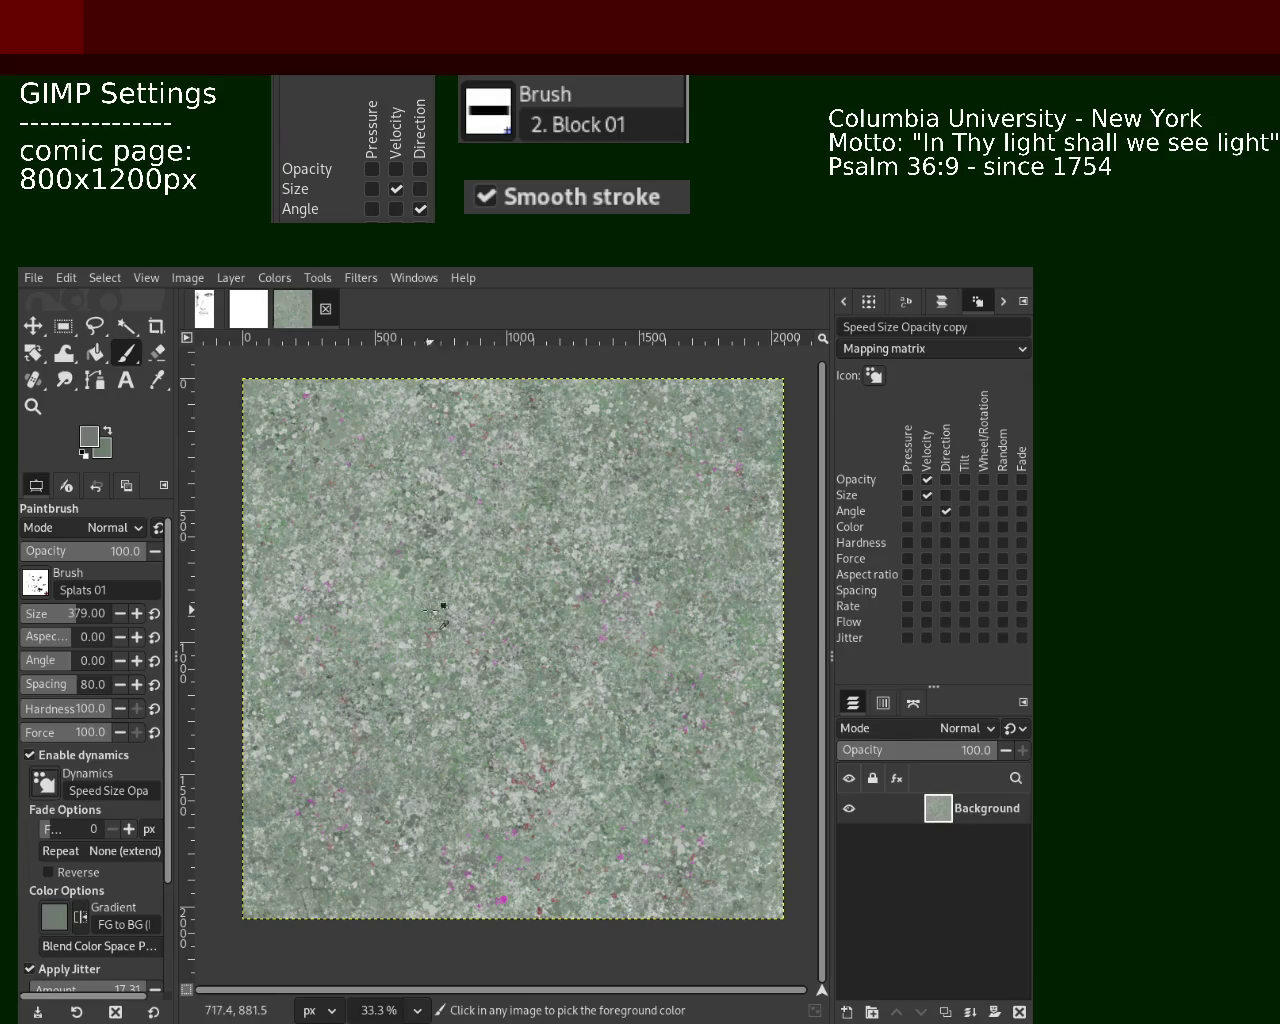
pyautogui.keyDown('ctrl'); pyautogui.click(413, 612); pyautogui.keyUp('ctrl')
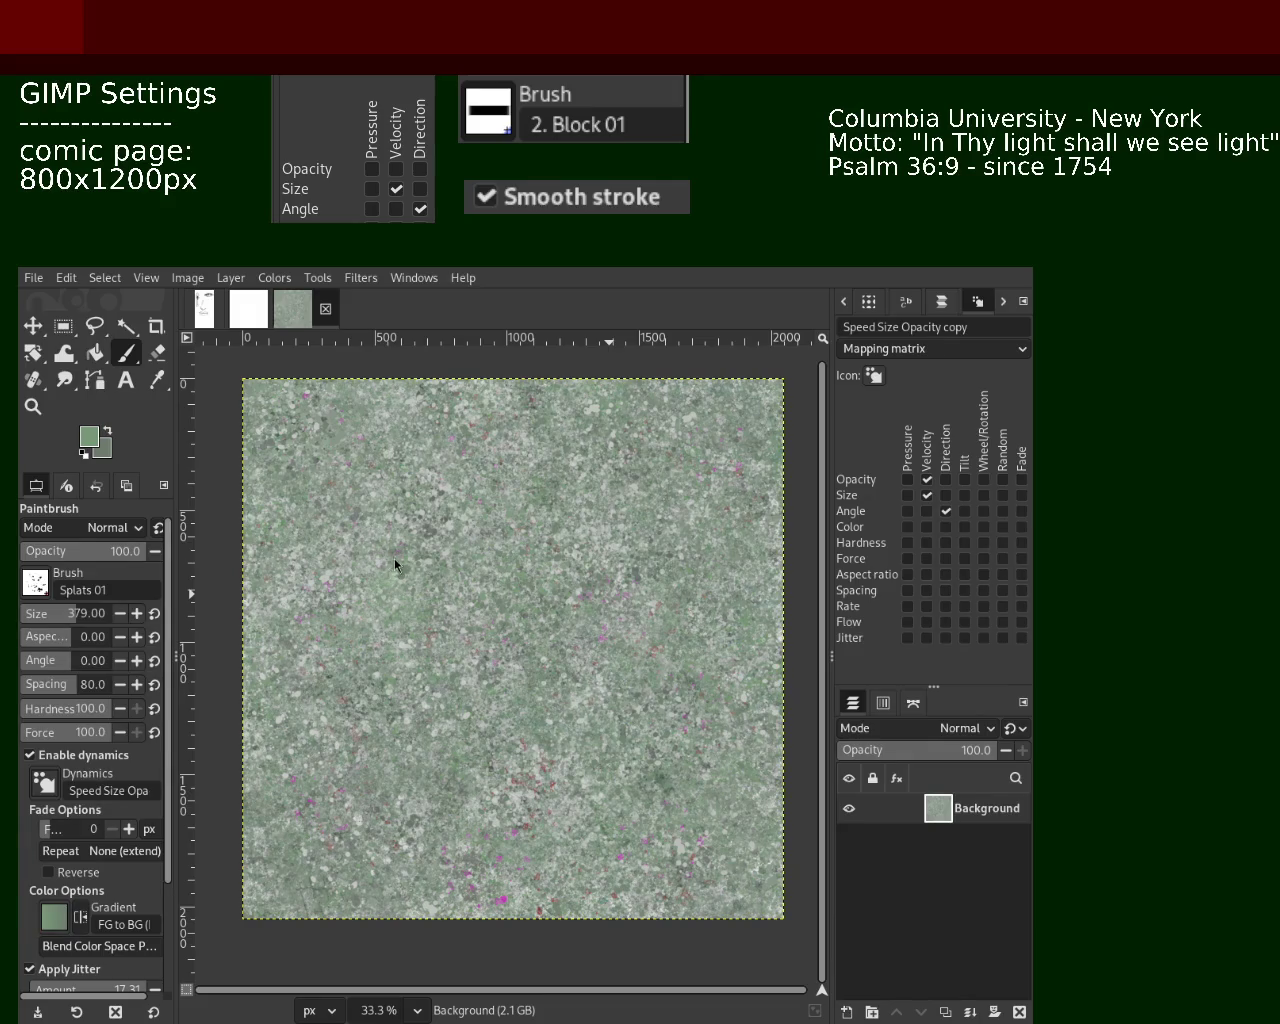
pyautogui.press('ctrl')
pyautogui.press('ctrl')
pyautogui.keyDown('ctrl'); pyautogui.click(555, 497); pyautogui.keyUp('ctrl')
pyautogui.moveTo(416, 595); pyautogui.dragTo(408, 620)
pyautogui.hotkey('ctrl', 'z')
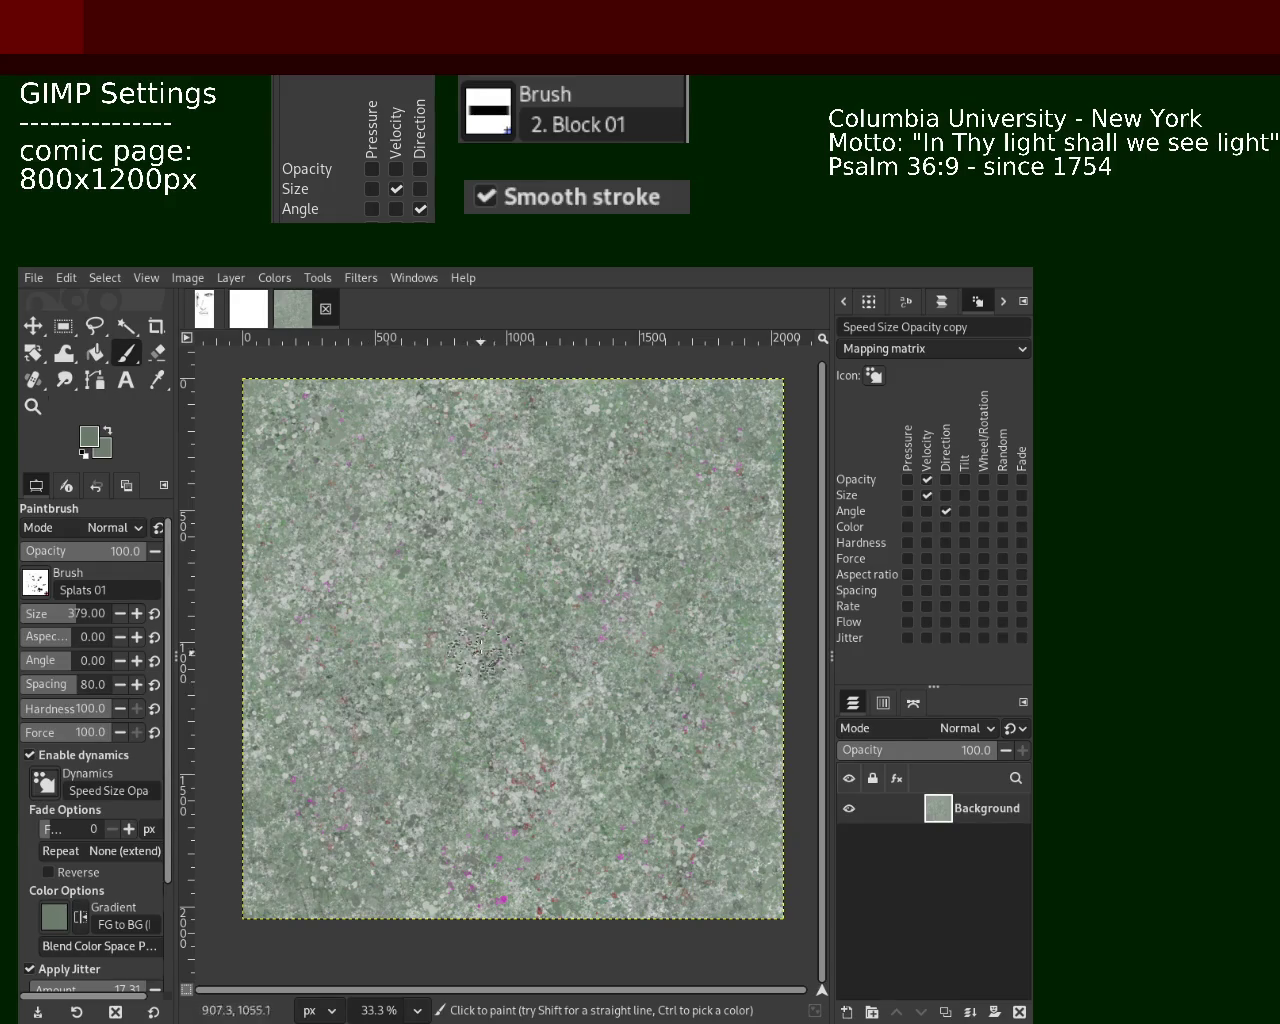
pyautogui.press('z')
pyautogui.click(465, 640)
# Sample a green from the texture and paint dark speckles in the upper-left area
pyautogui.keyDown('ctrl'); pyautogui.click(565, 481); pyautogui.keyUp('ctrl')
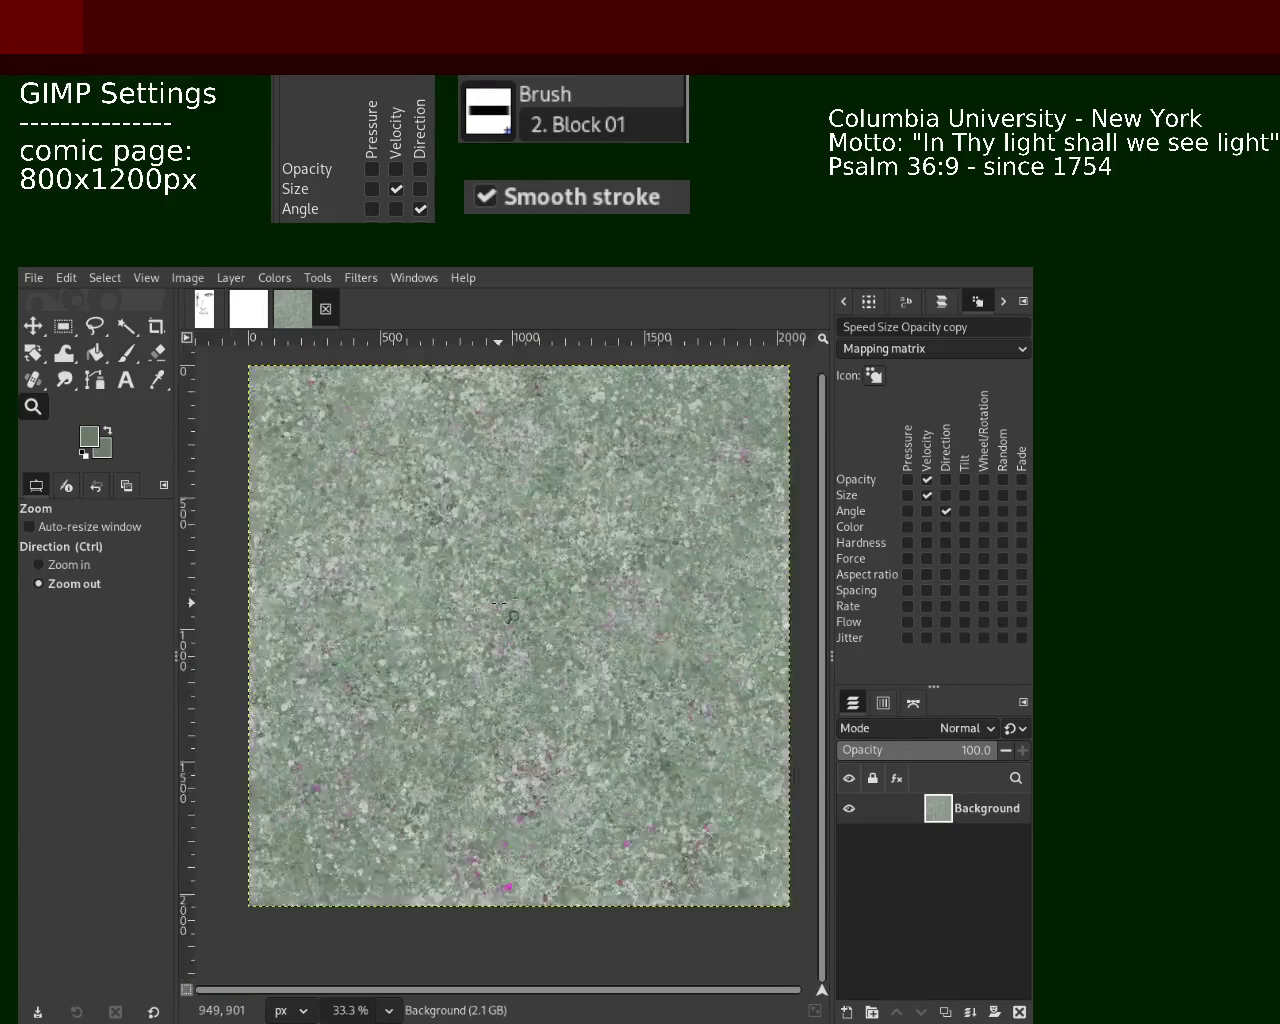
pyautogui.keyDown('ctrl'); pyautogui.click(550, 589); pyautogui.keyUp('ctrl')
pyautogui.click(550, 589)
pyautogui.click(126, 353)
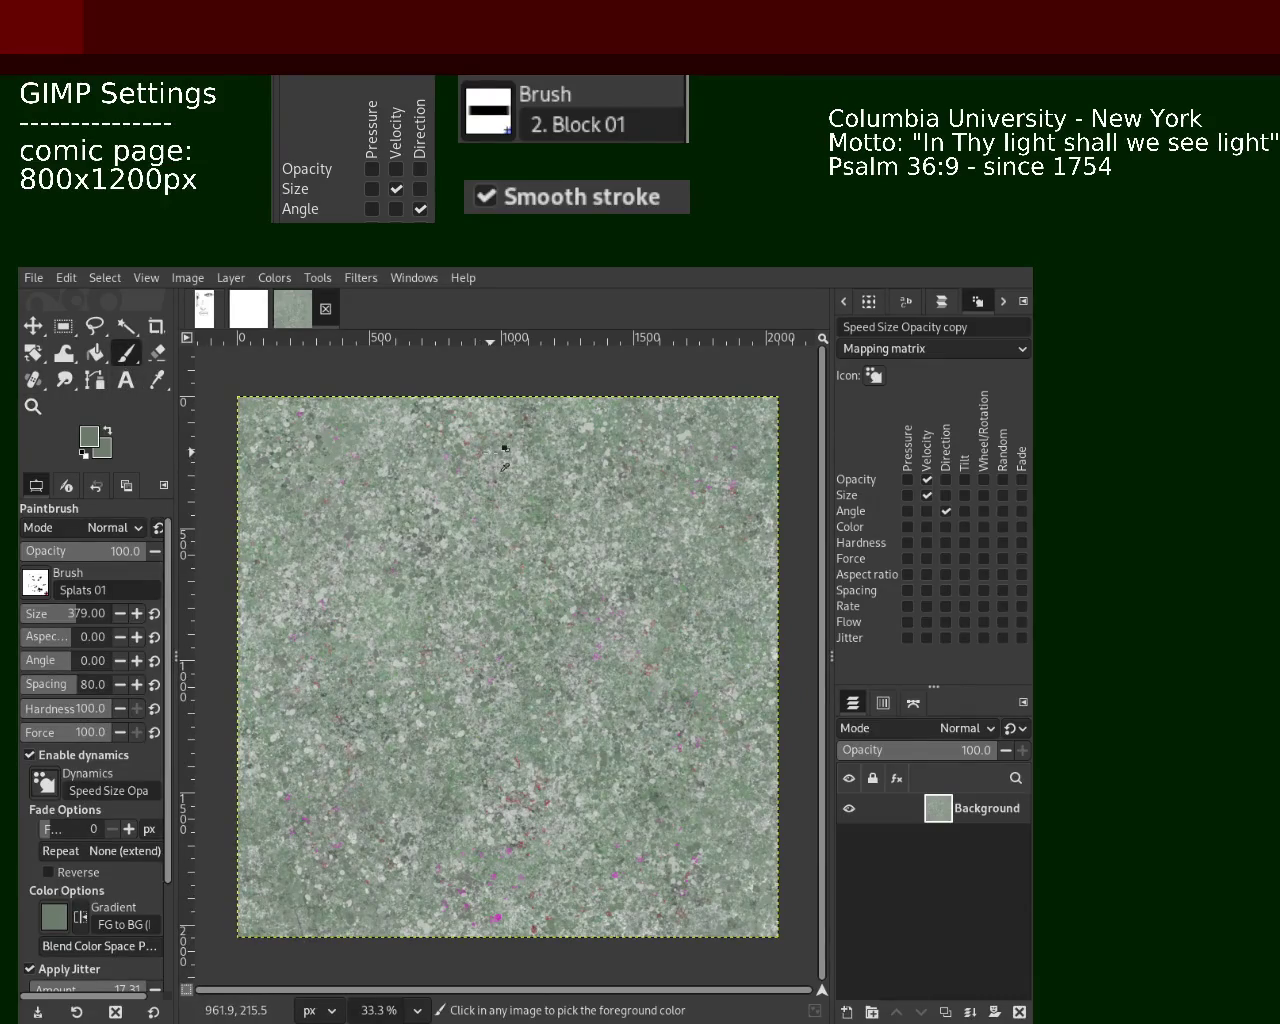
pyautogui.keyDown('ctrl'); pyautogui.click(497, 465); pyautogui.keyUp('ctrl')
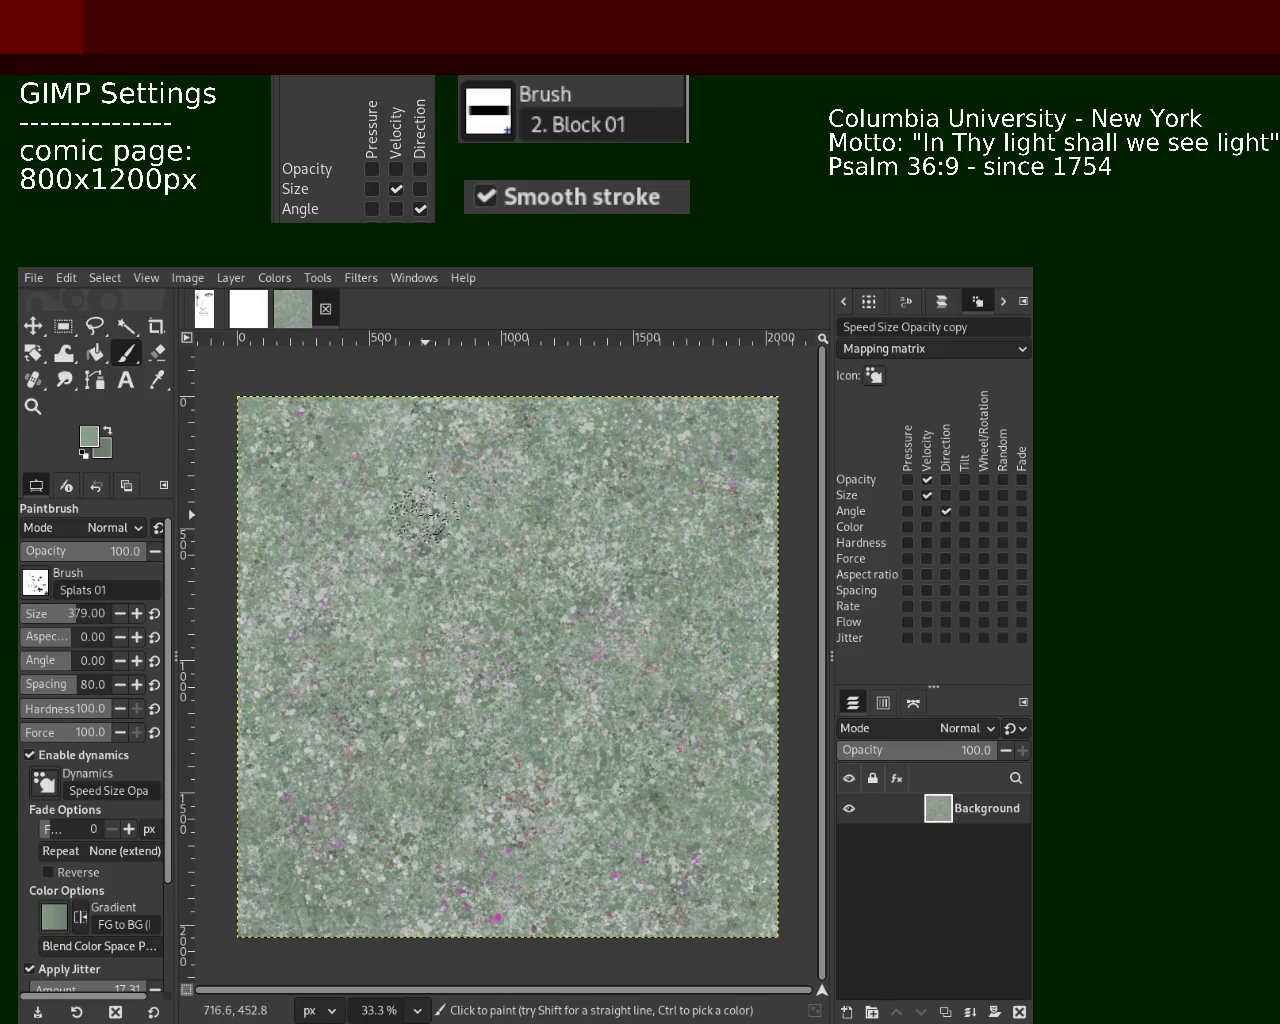
pyautogui.moveTo(440, 545); pyautogui.dragTo(472, 577)
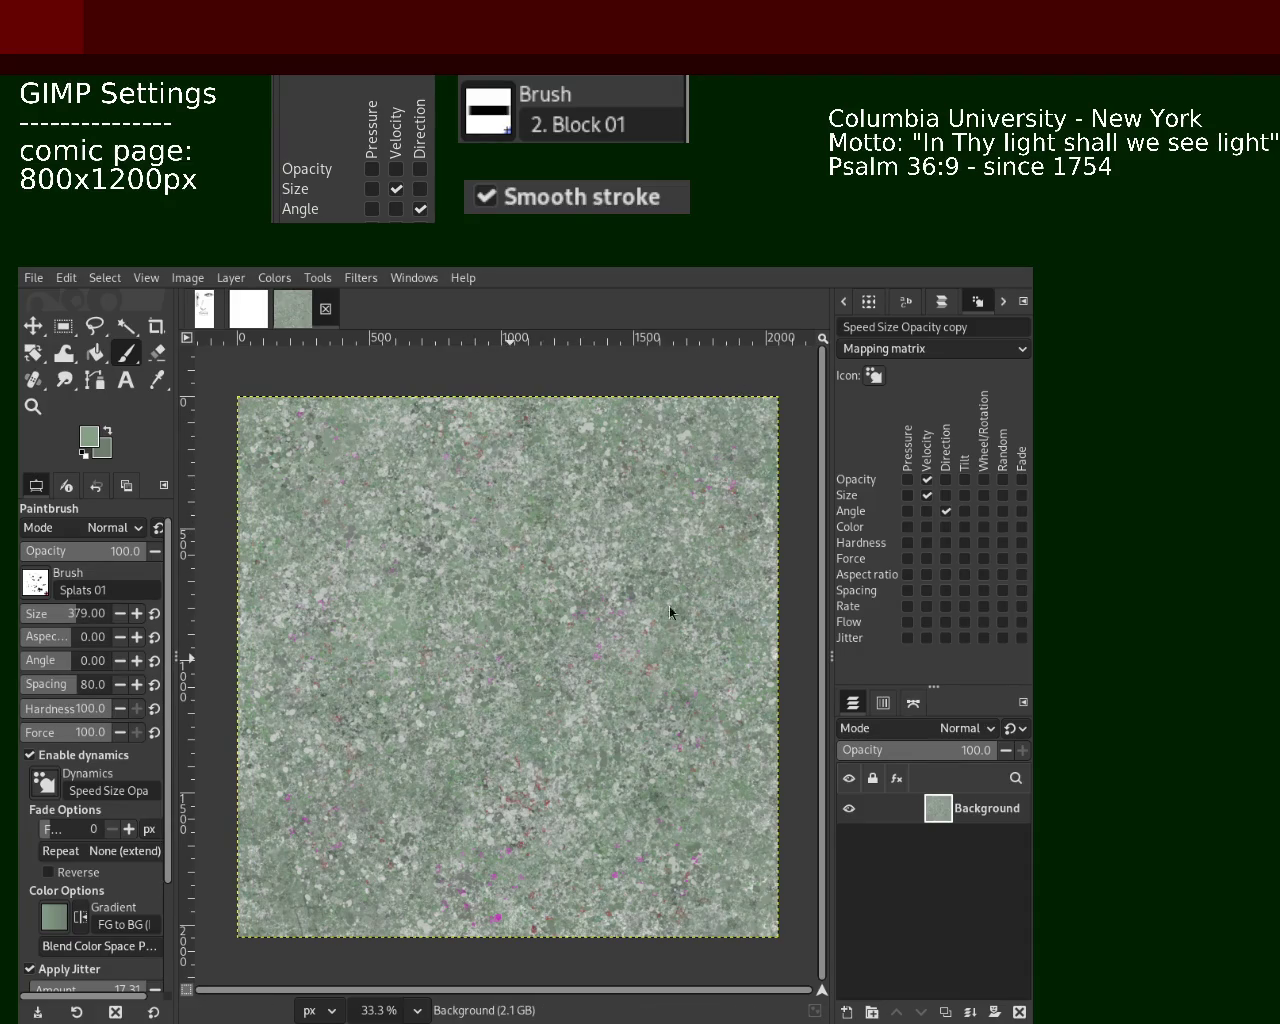
# Dab a dark splat right of centre, paint speckles on the right, then undo that stroke
pyautogui.click(635, 684)
pyautogui.press('ctrl')
pyautogui.moveTo(586, 606); pyautogui.dragTo(585, 645)
pyautogui.hotkey('ctrl', 'z')
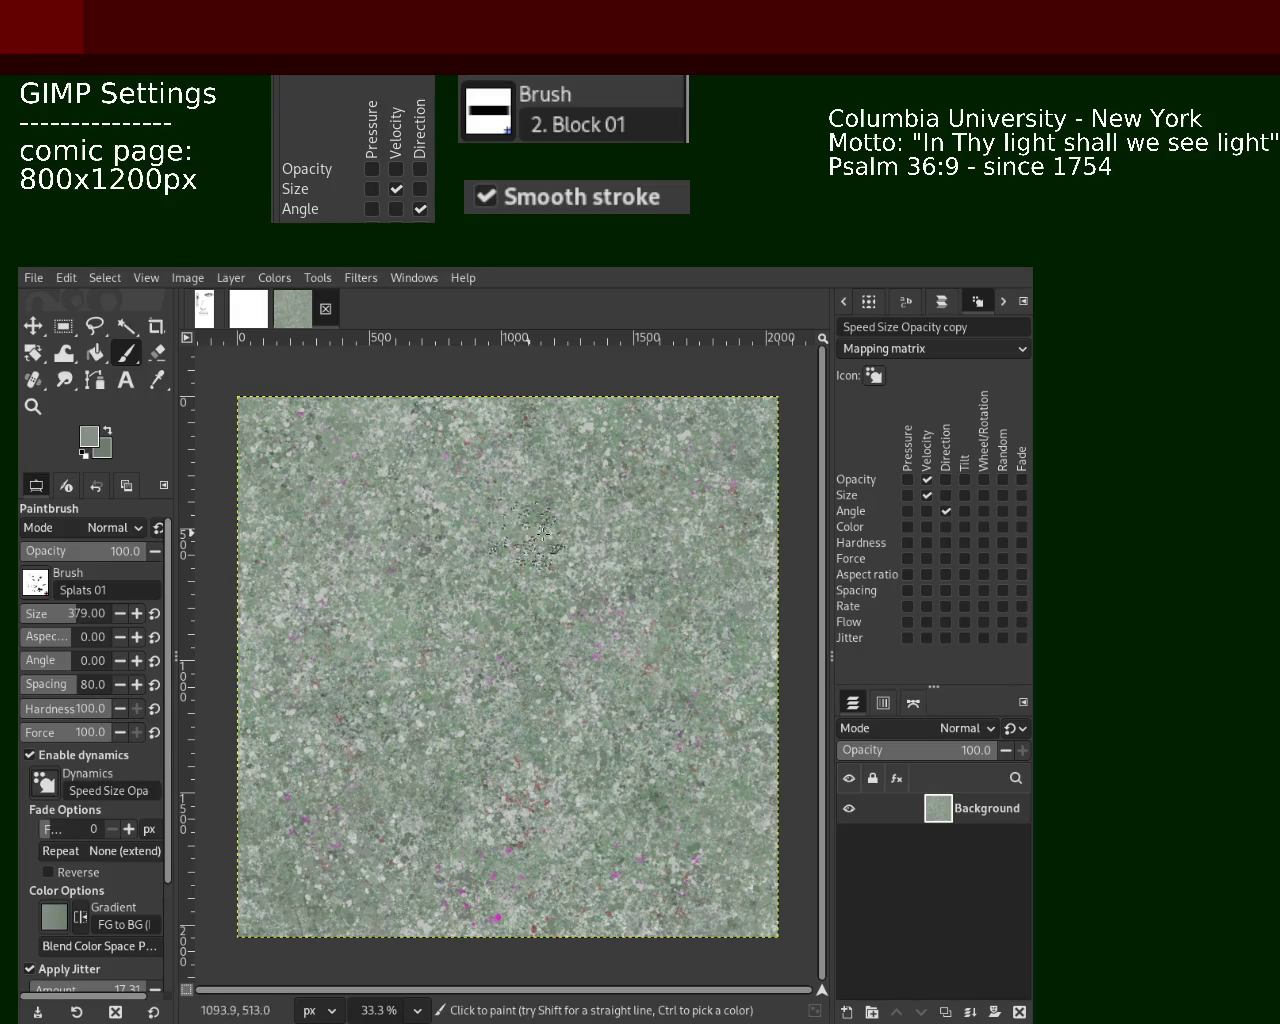
pyautogui.click(33, 406)
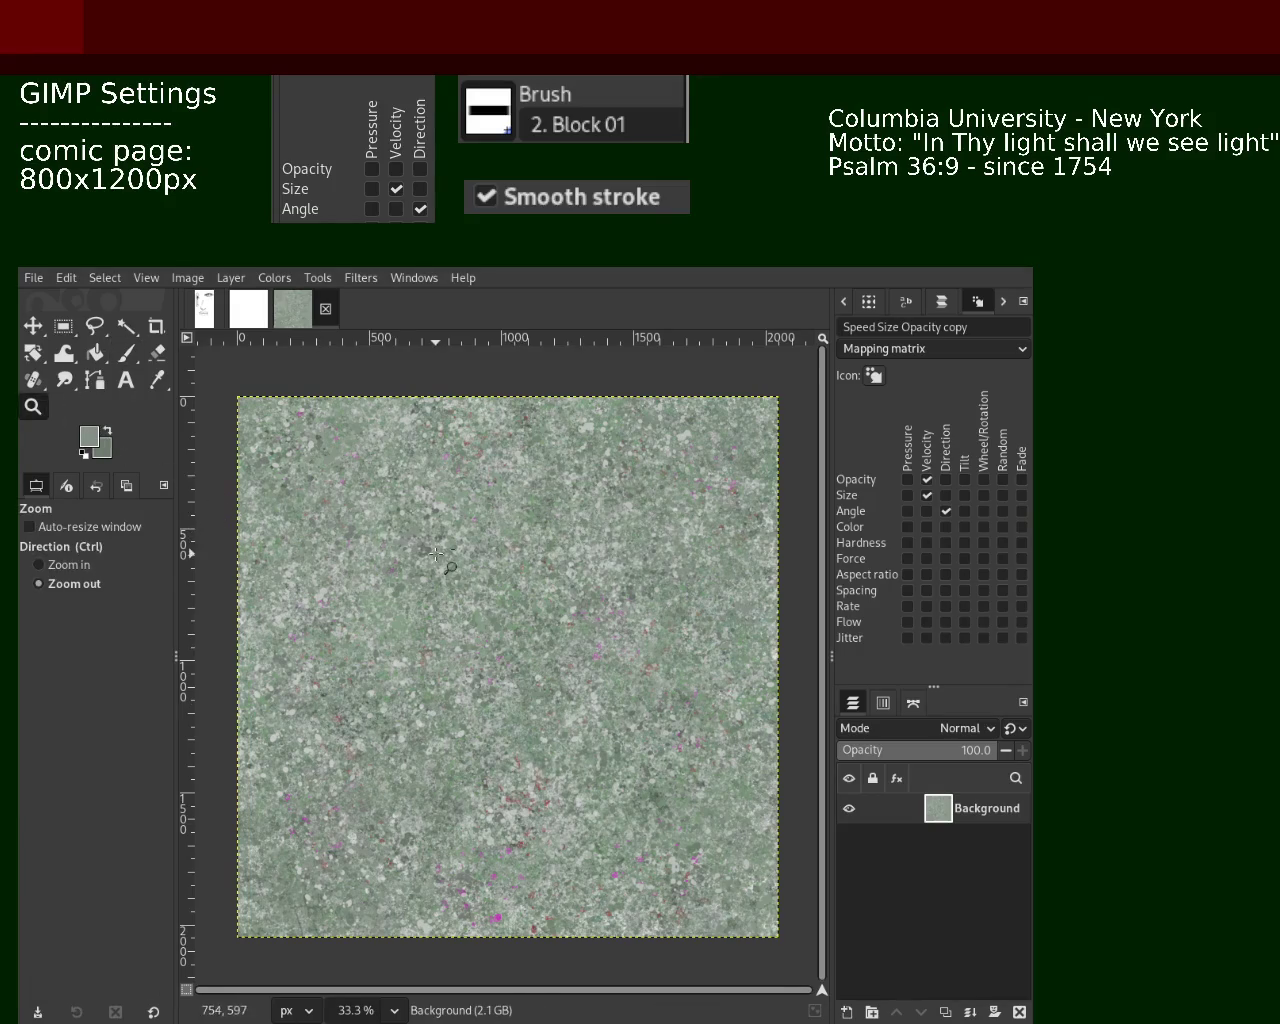
# Load the Texture Hose 02 brush from the Brushes tab and set the Paintbrush size to 275
pyautogui.scroll(-2, 460, 570)
pyautogui.scroll(3, 460, 570)
pyautogui.scroll(-2, 460, 570)
pyautogui.scroll(1, 455, 560)
pyautogui.scroll(-1, 455, 560)
pyautogui.scroll(1, 455, 560)
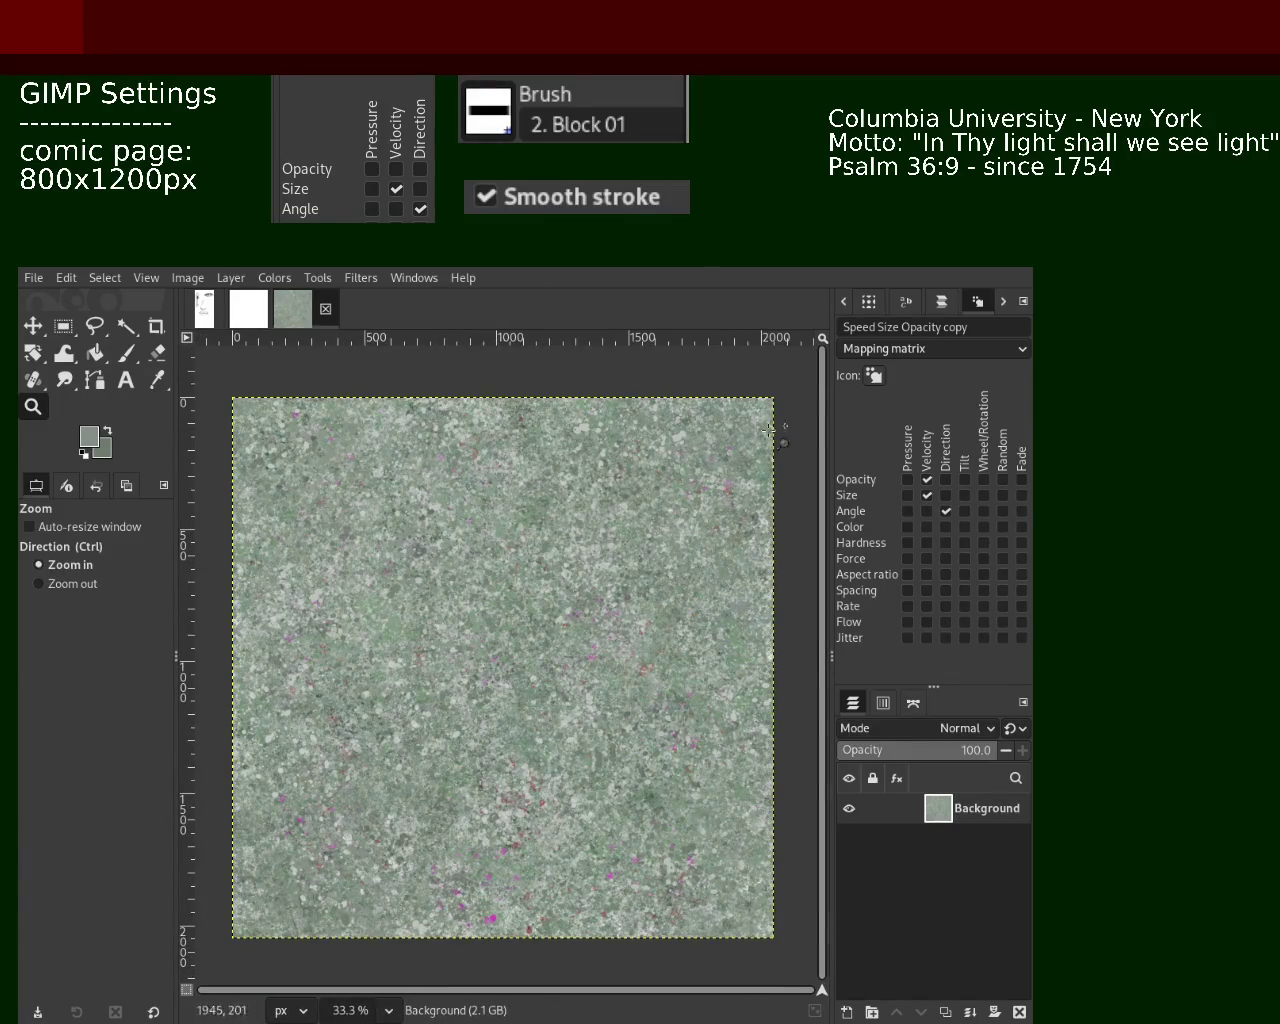
pyautogui.click(845, 303)
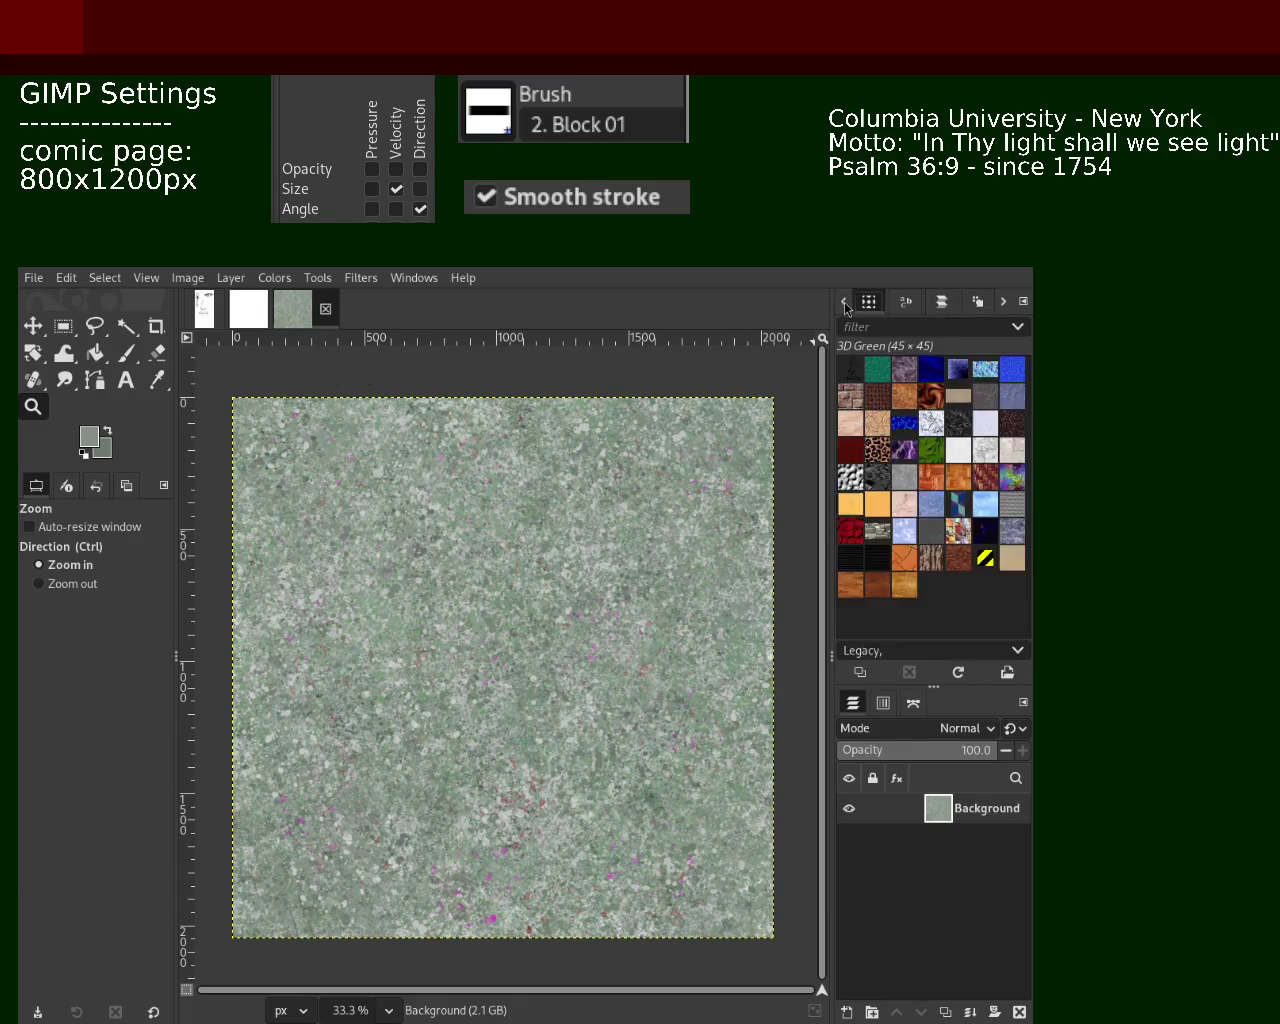
pyautogui.click(845, 303)
pyautogui.click(902, 566)
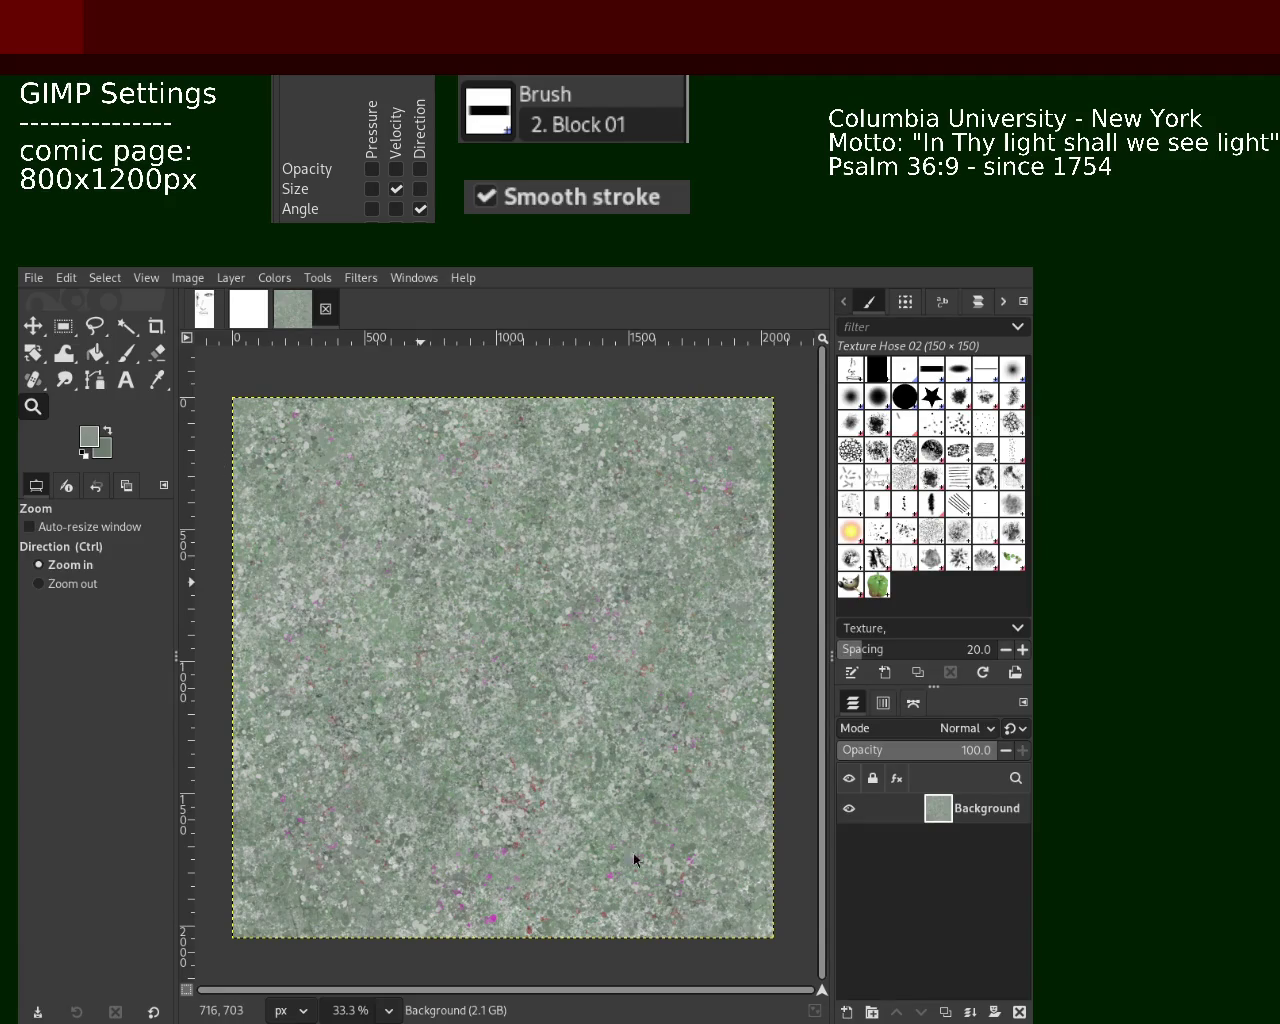
pyautogui.click(126, 353)
pyautogui.write('275')
pyautogui.press('Return')
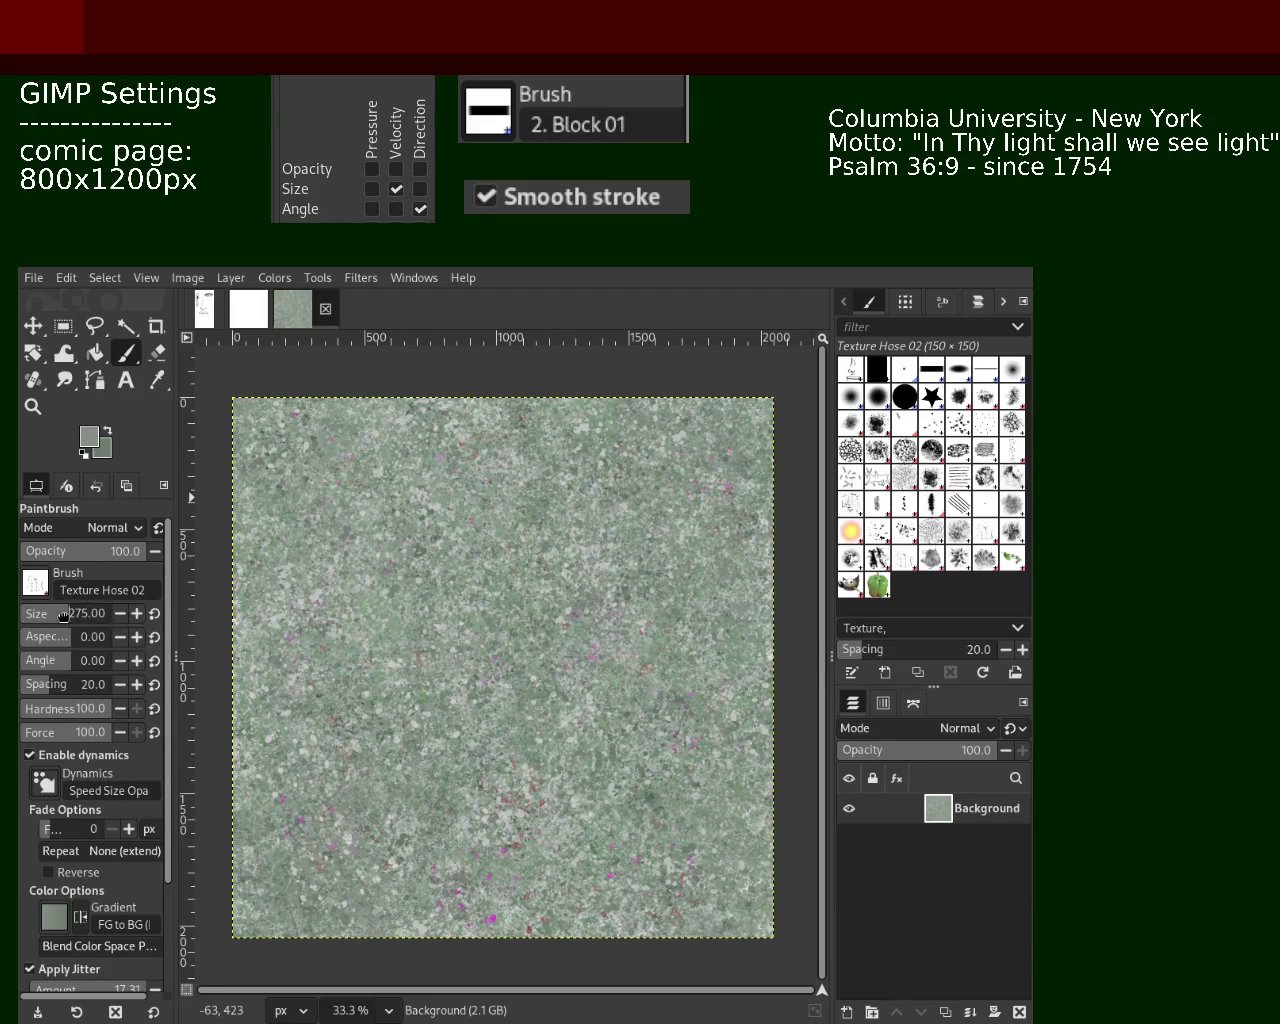
# Stamp dark Texture Hose 02 dabs in the upper middle, then reset the paint colour to black
pyautogui.click(509, 547)
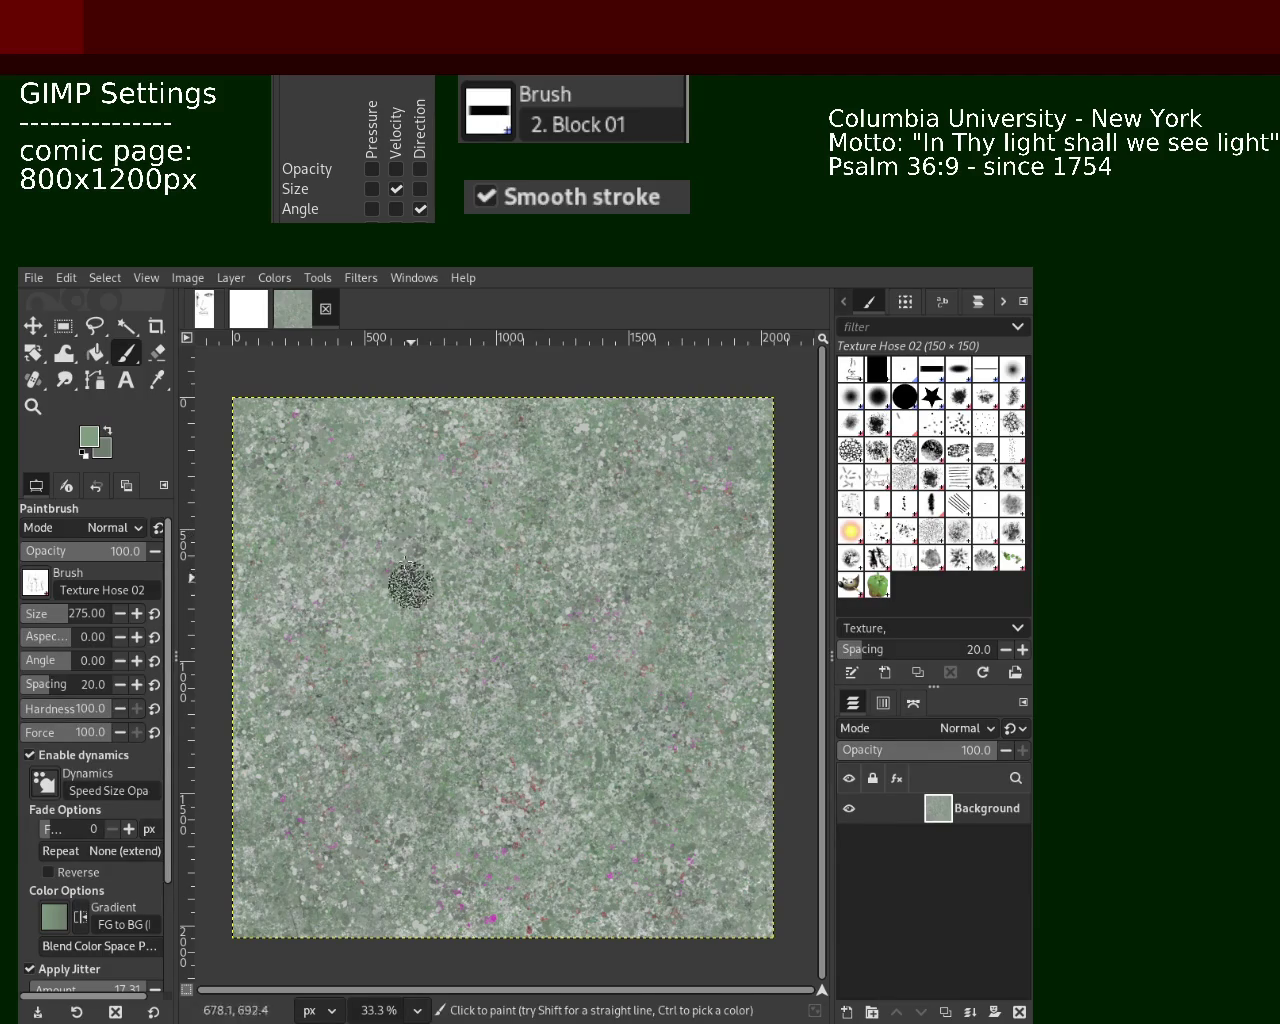
pyautogui.press('ctrl')
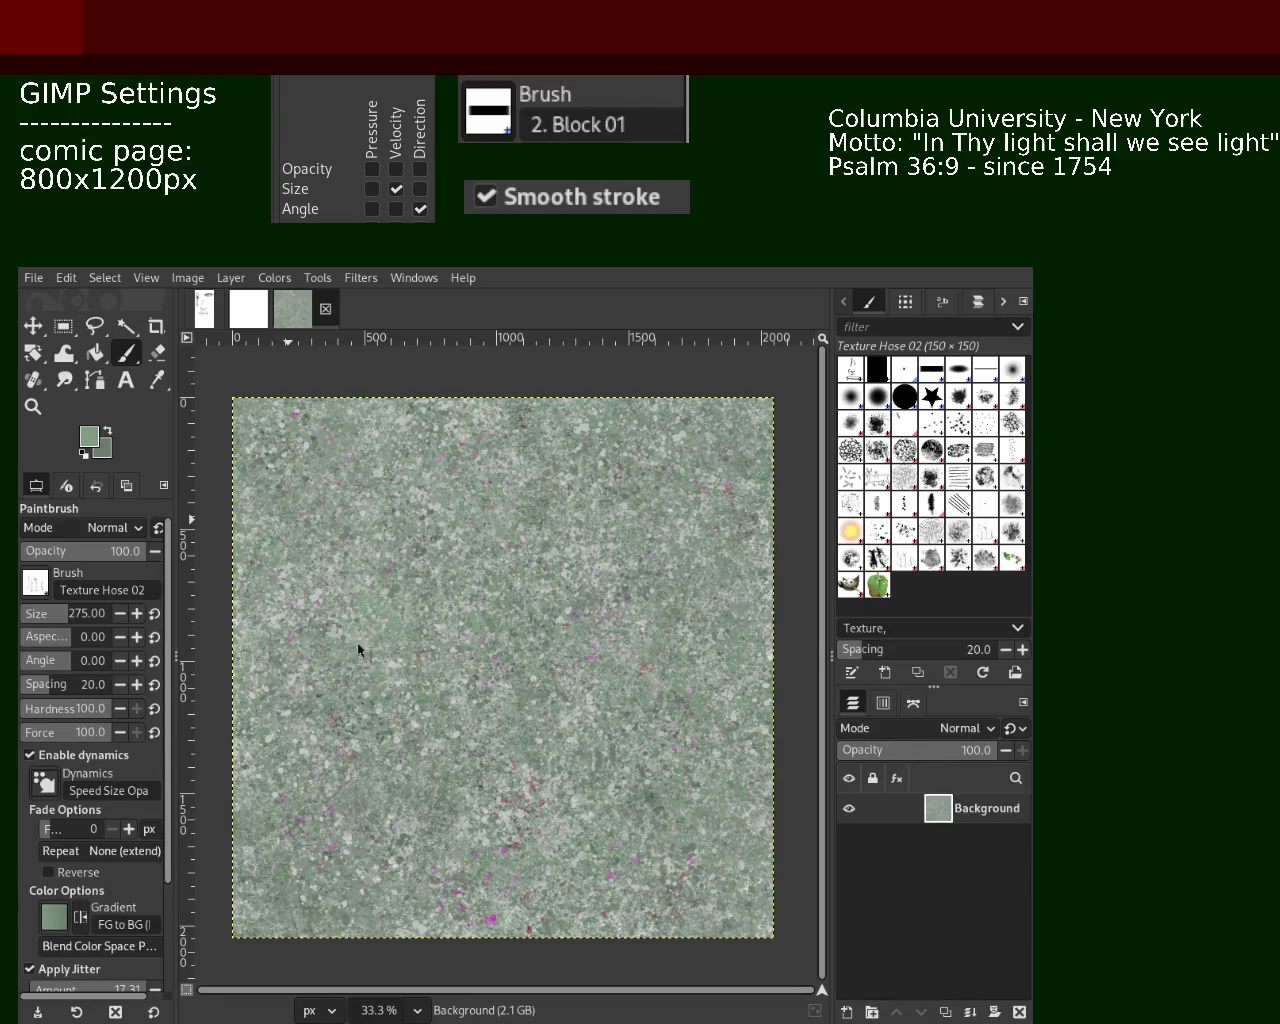
pyautogui.click(483, 603)
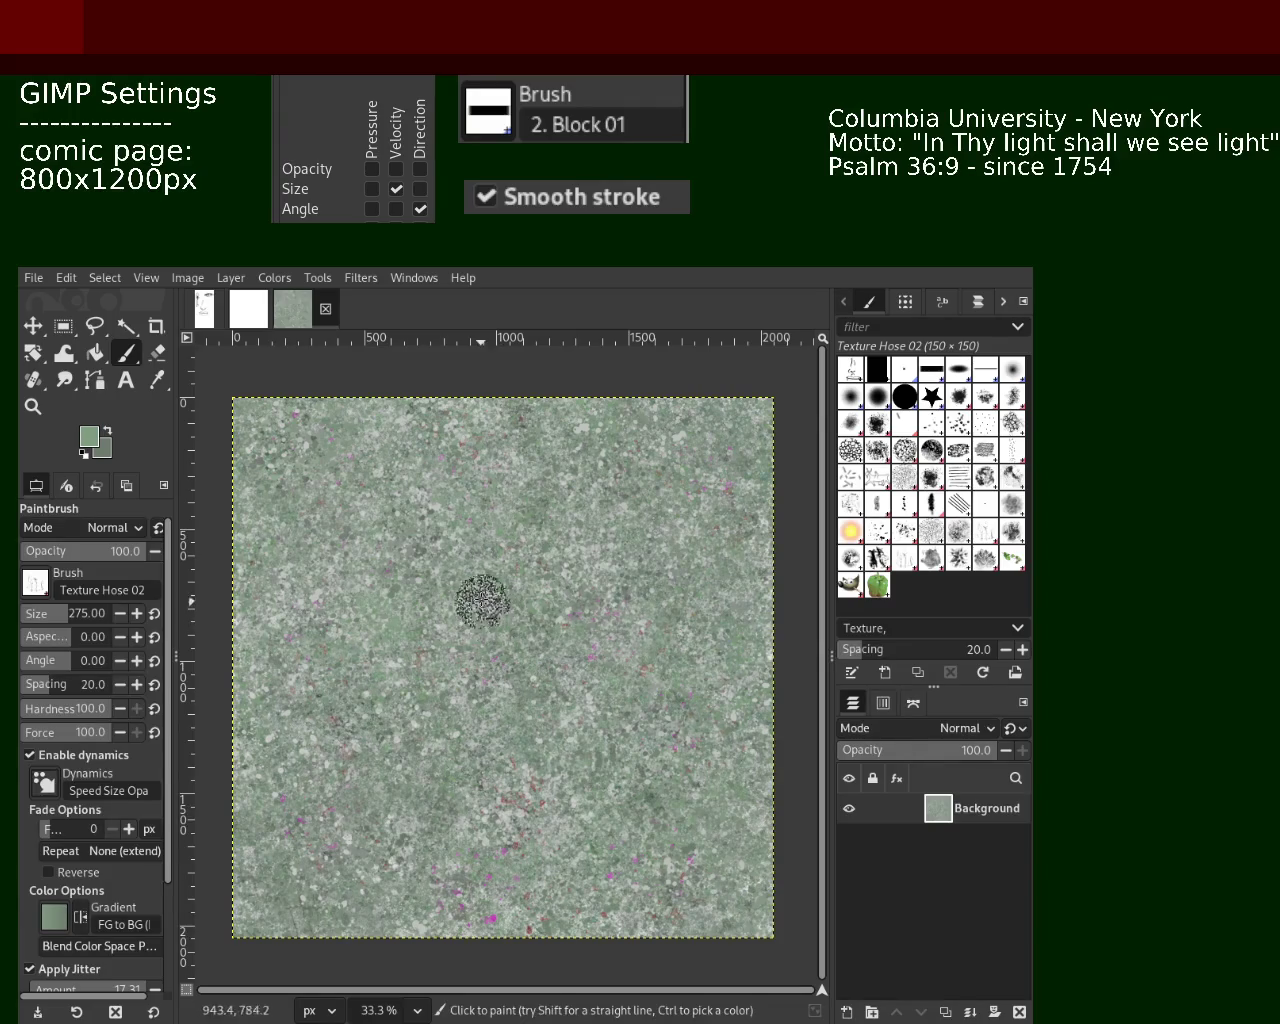
pyautogui.keyDown('ctrl'); pyautogui.click(541, 512); pyautogui.keyUp('ctrl')
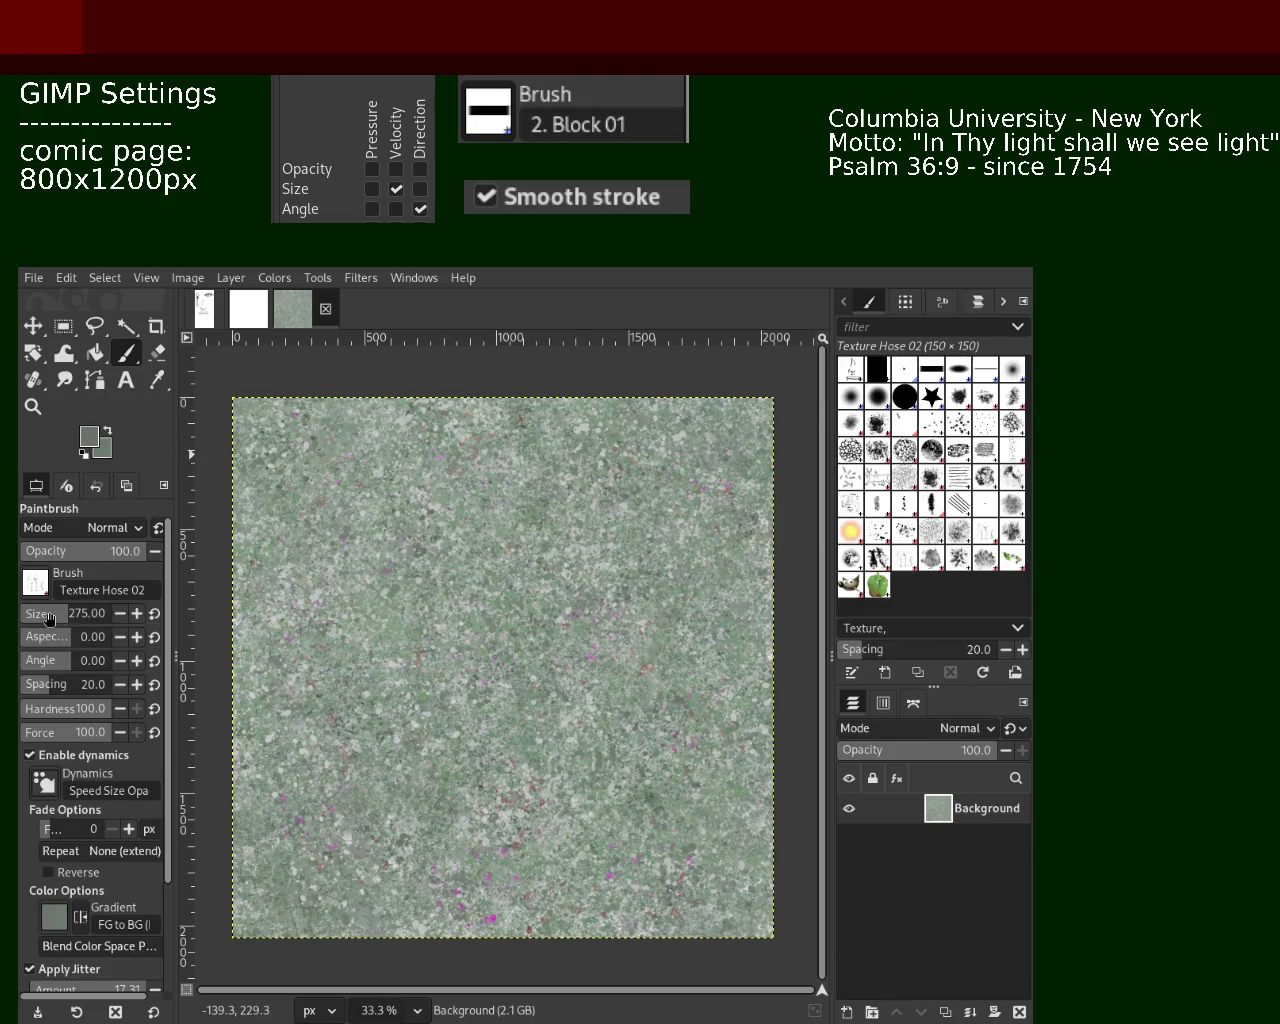
pyautogui.press('x')
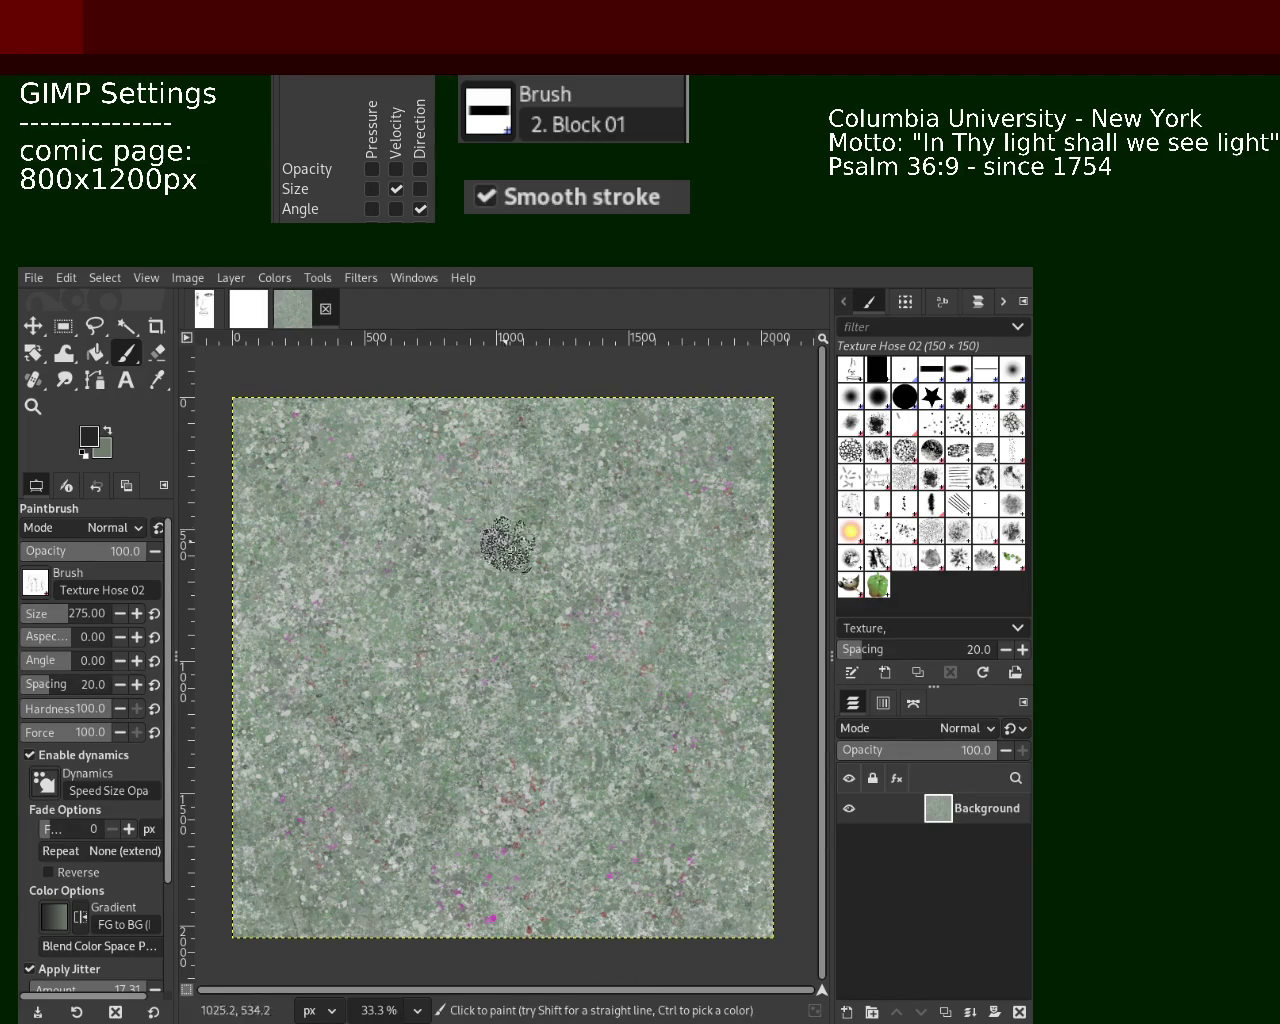
# Save the image as 101.xcf and zoom out and in to inspect the tile
pyautogui.hotkey('ctrl', 's')
pyautogui.click(33, 406)
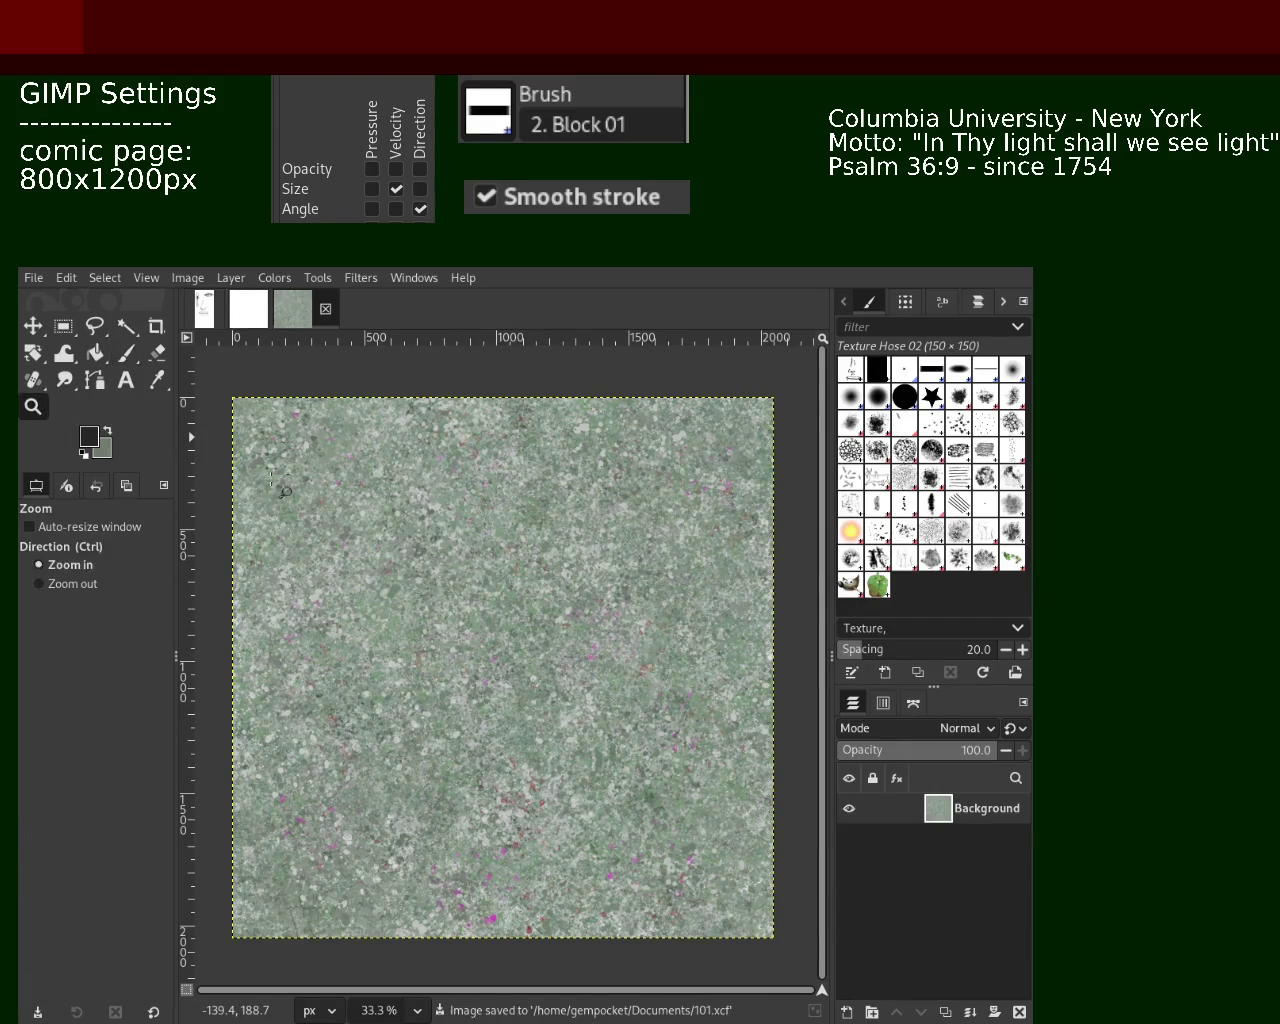
pyautogui.keyDown('ctrl'); pyautogui.click(458, 560); pyautogui.keyUp('ctrl')
pyautogui.keyDown('ctrl'); pyautogui.click(458, 560); pyautogui.keyUp('ctrl')
pyautogui.click(458, 560)
pyautogui.click(455, 549)
pyautogui.click(458, 547)
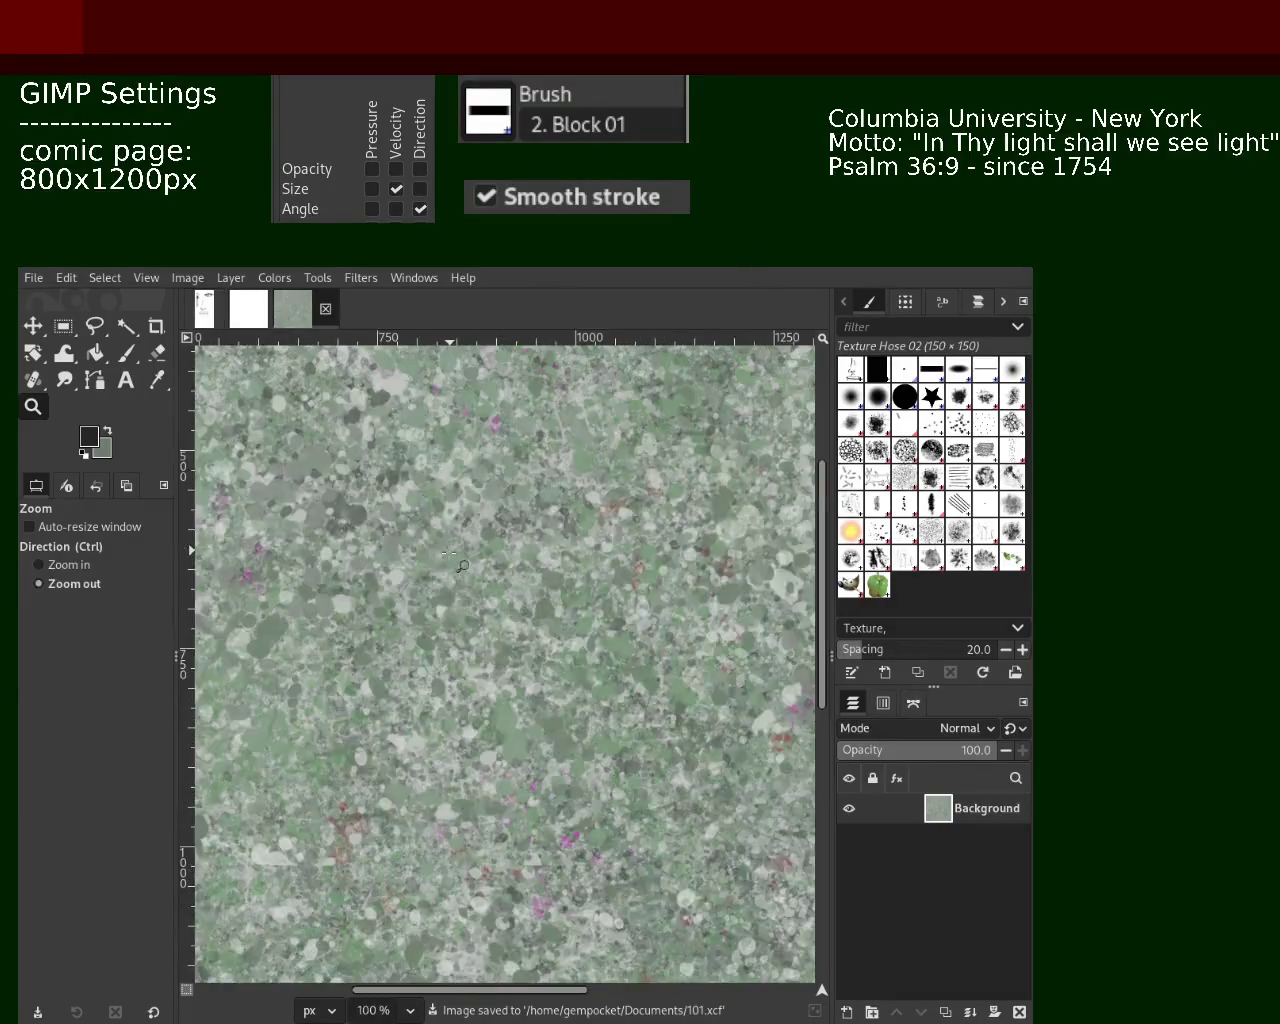
pyautogui.keyDown('ctrl'); pyautogui.click(462, 545); pyautogui.keyUp('ctrl')
pyautogui.click(467, 542)
pyautogui.keyDown('ctrl'); pyautogui.click(470, 543); pyautogui.keyUp('ctrl')
pyautogui.keyDown('ctrl'); pyautogui.click(472, 545); pyautogui.keyUp('ctrl')
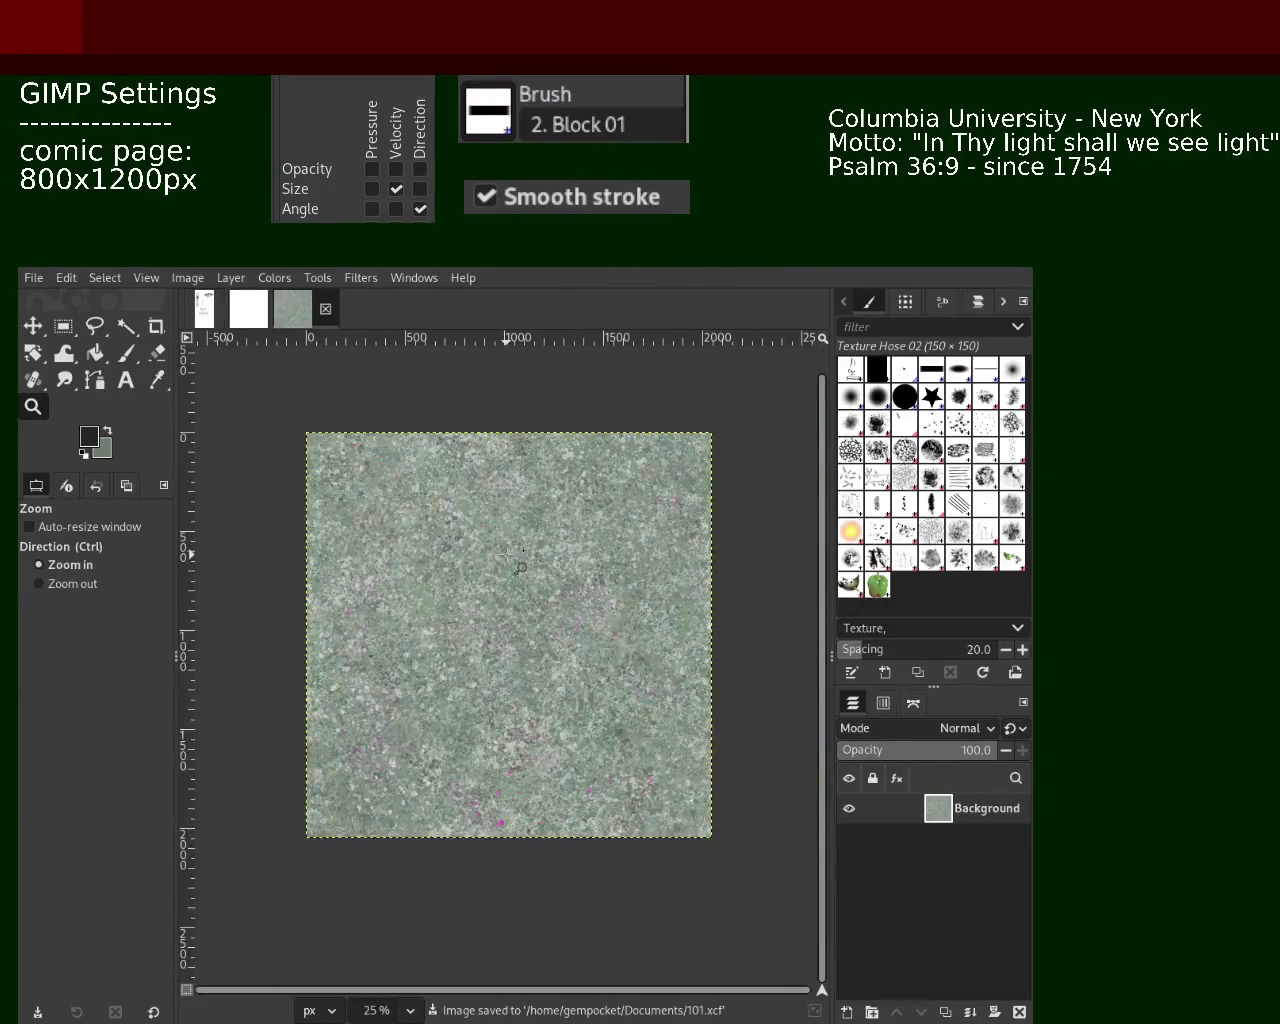
pyautogui.click(474, 548)
pyautogui.click(128, 356)
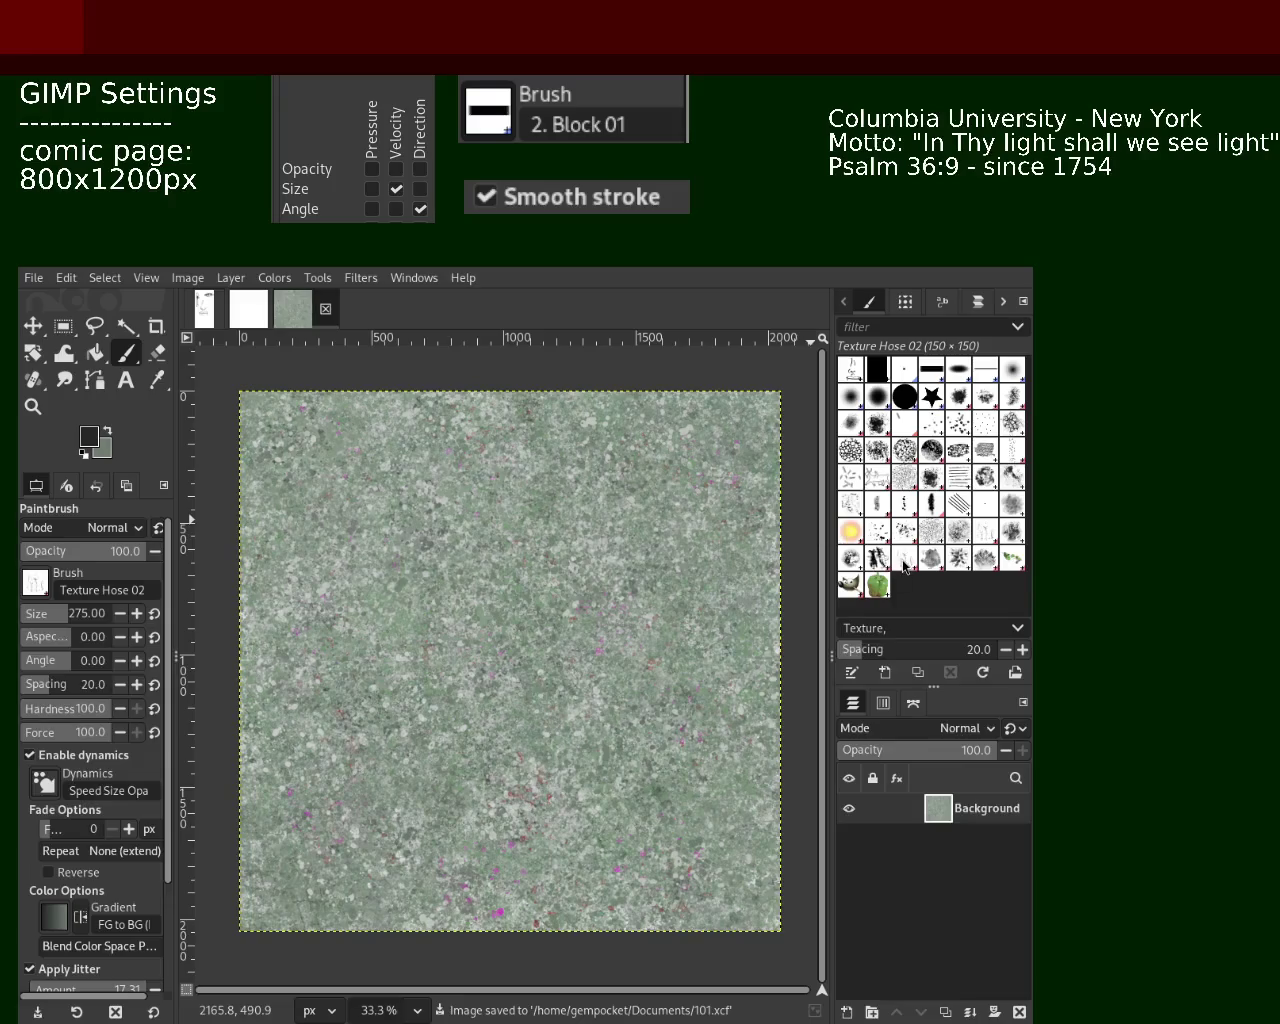
# Adjust the brush size slider and show the Dynamics Editor settings
pyautogui.click(42, 620)
pyautogui.write('28')
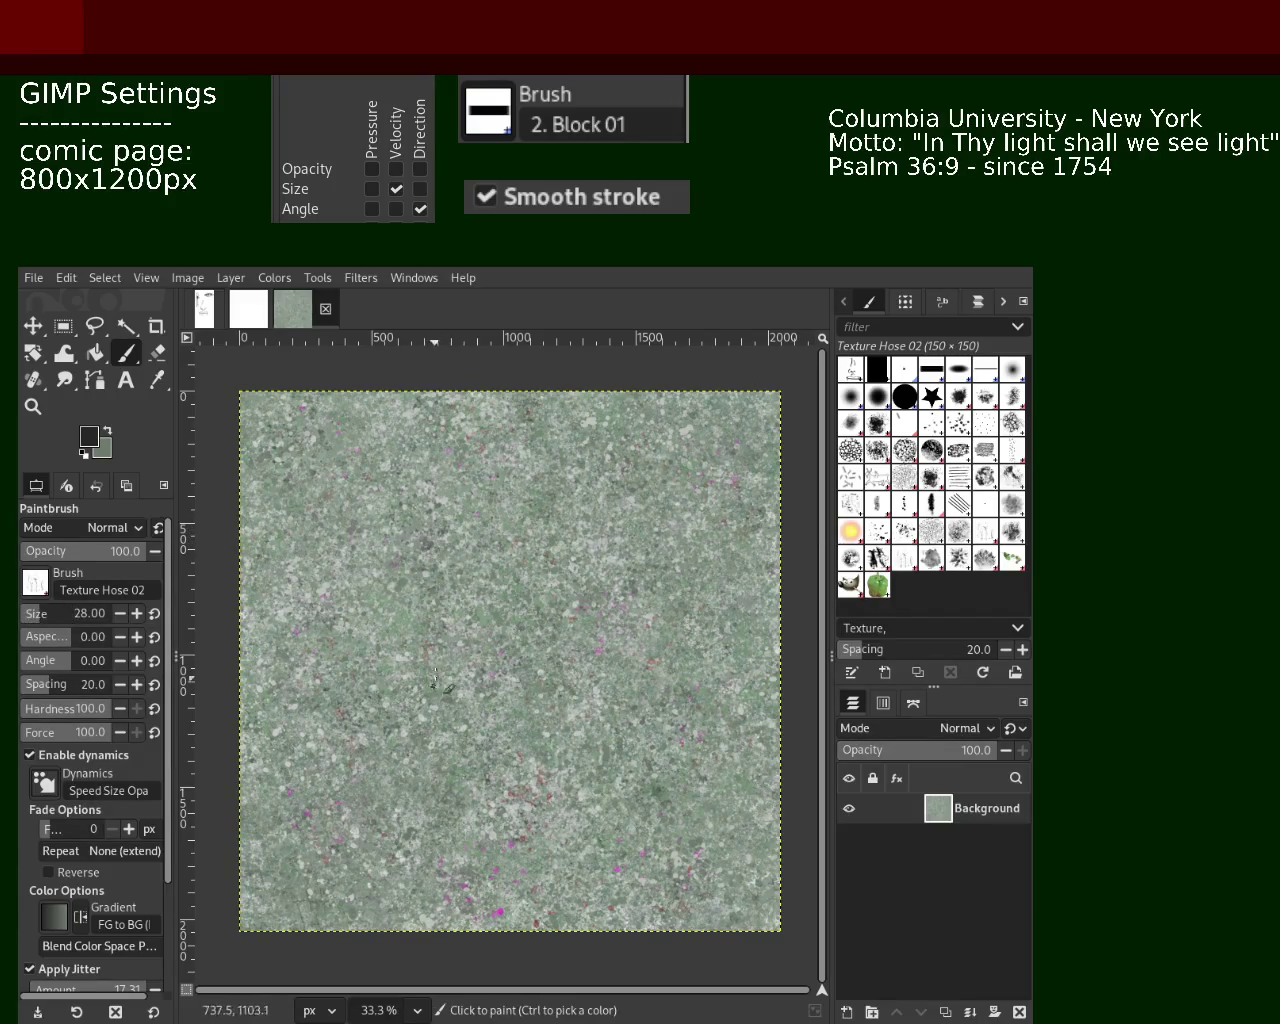
pyautogui.click(60, 613)
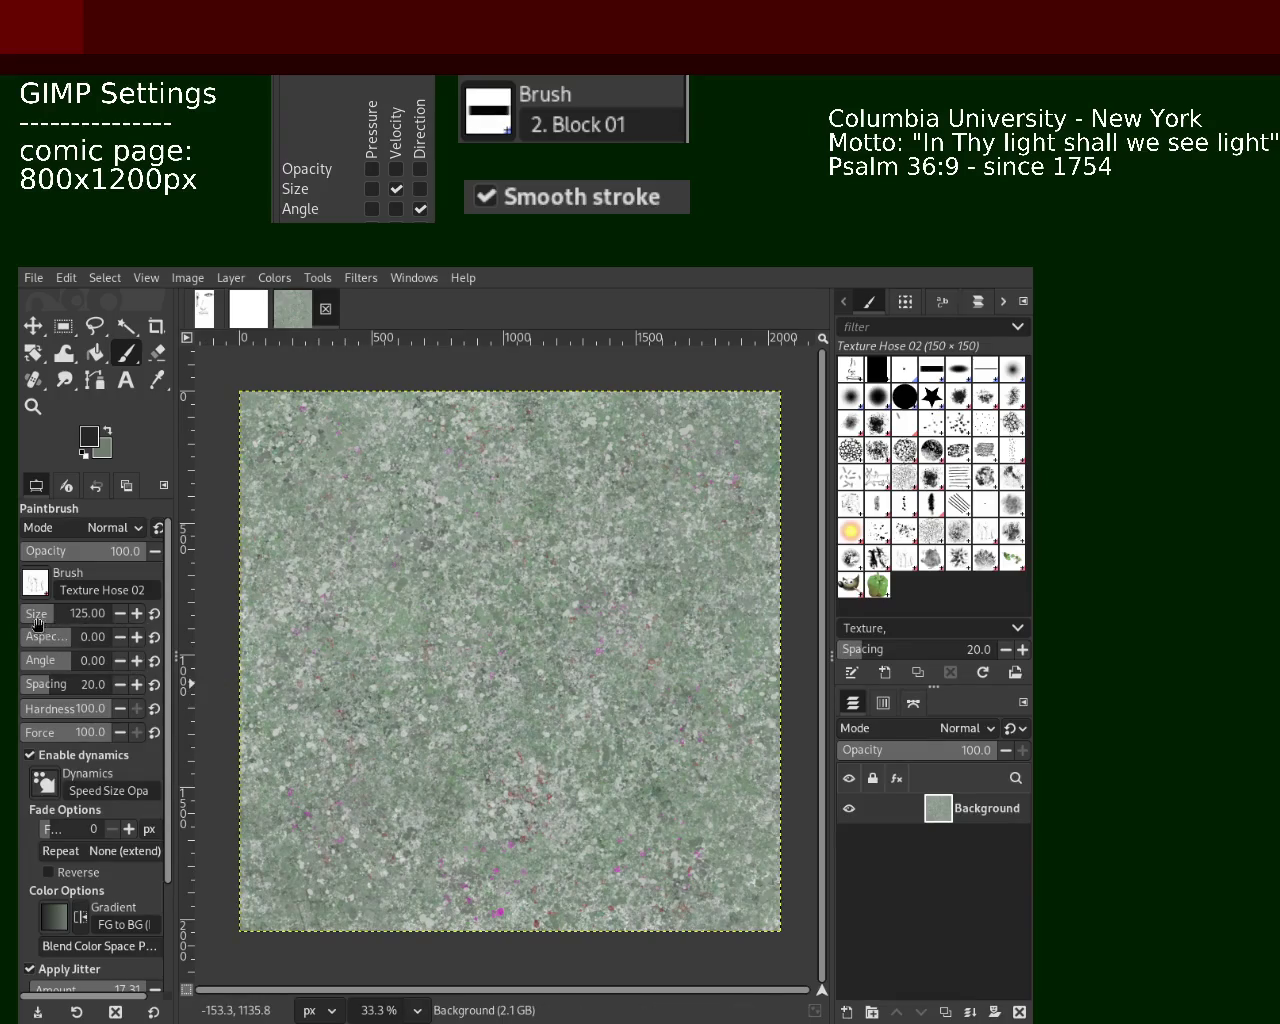
pyautogui.click(48, 613)
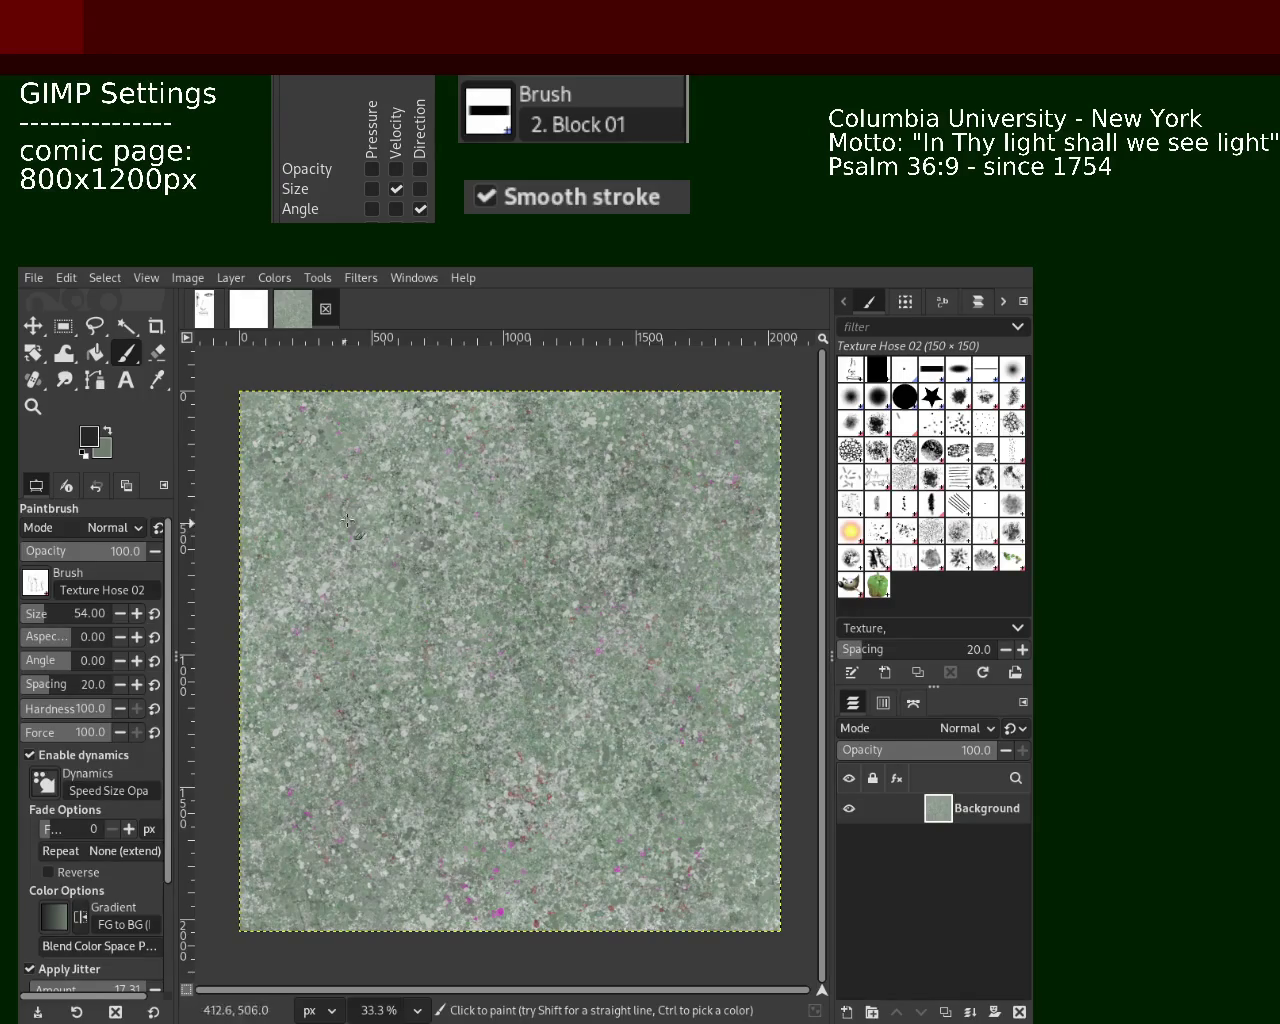
pyautogui.click(1003, 301)
pyautogui.click(1003, 301)
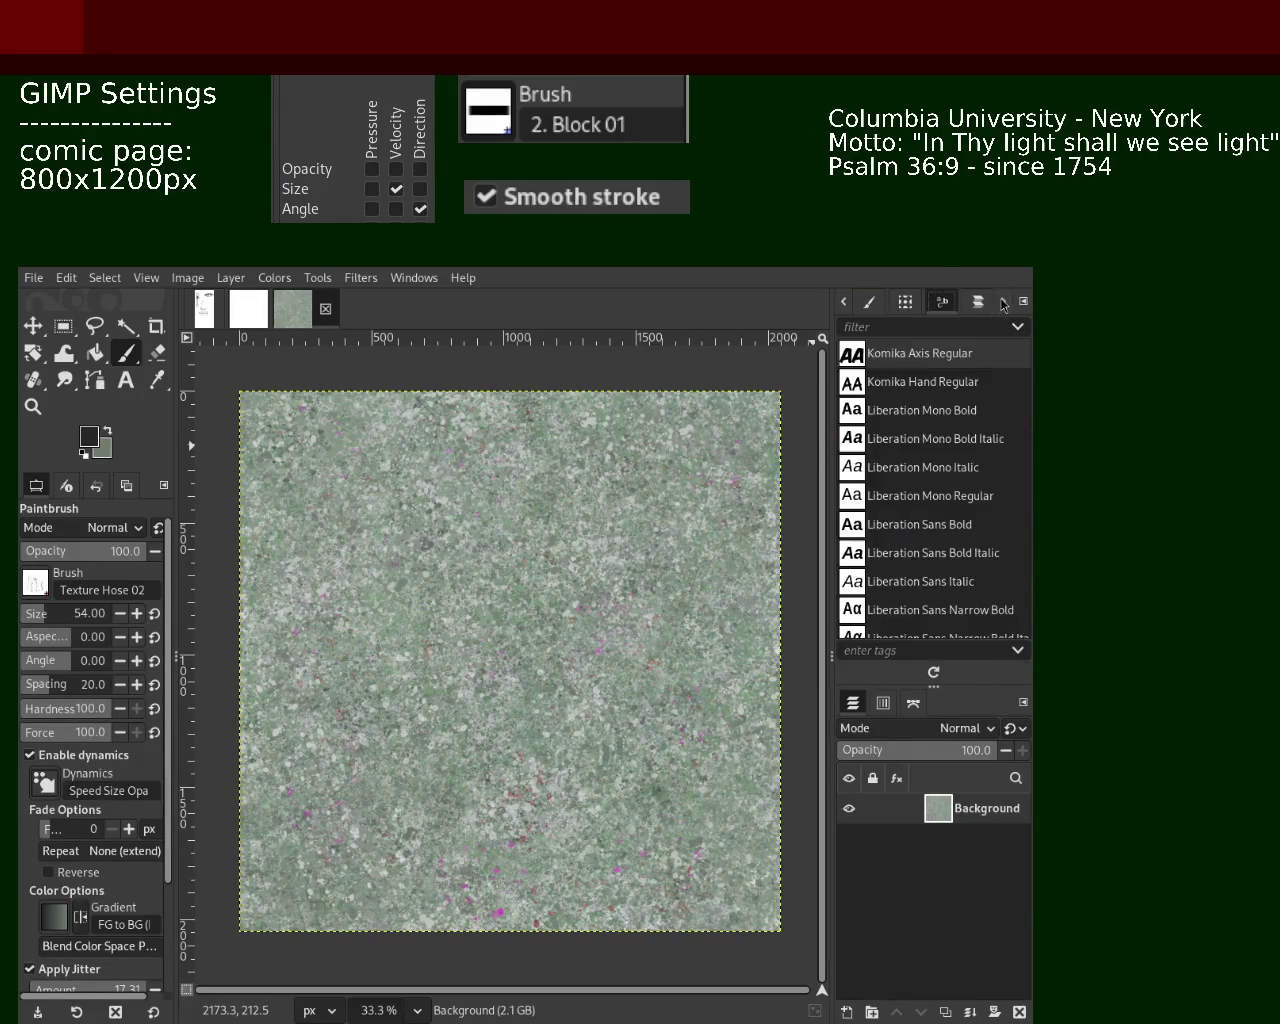
pyautogui.click(1003, 301)
pyautogui.click(1003, 301)
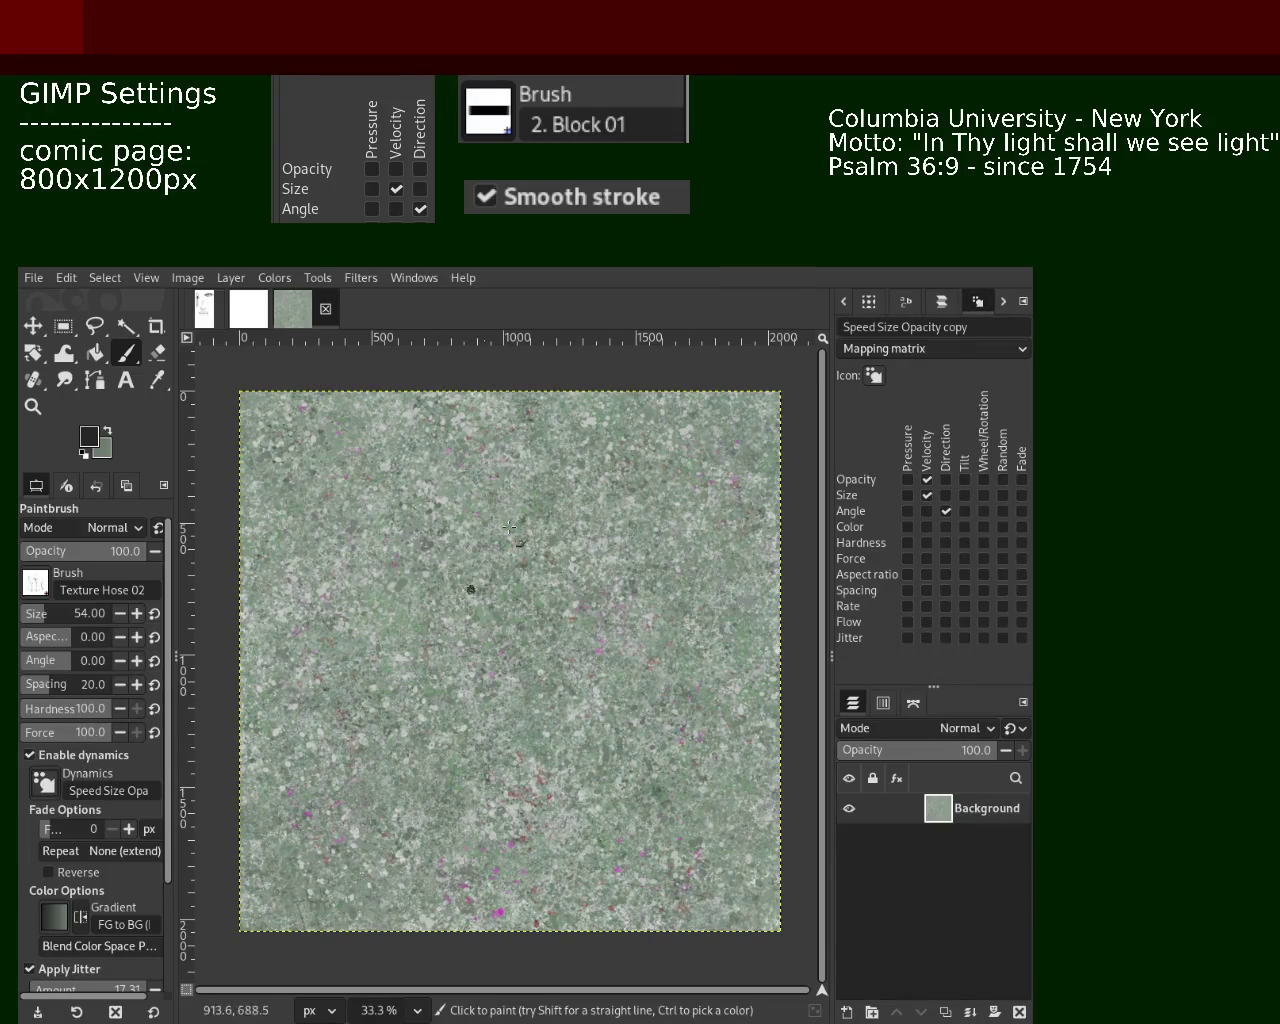
# Sample a pale grey-green from the texture and enlarge the brush to 128
pyautogui.keyDown('ctrl'); pyautogui.click(668, 518); pyautogui.keyUp('ctrl')
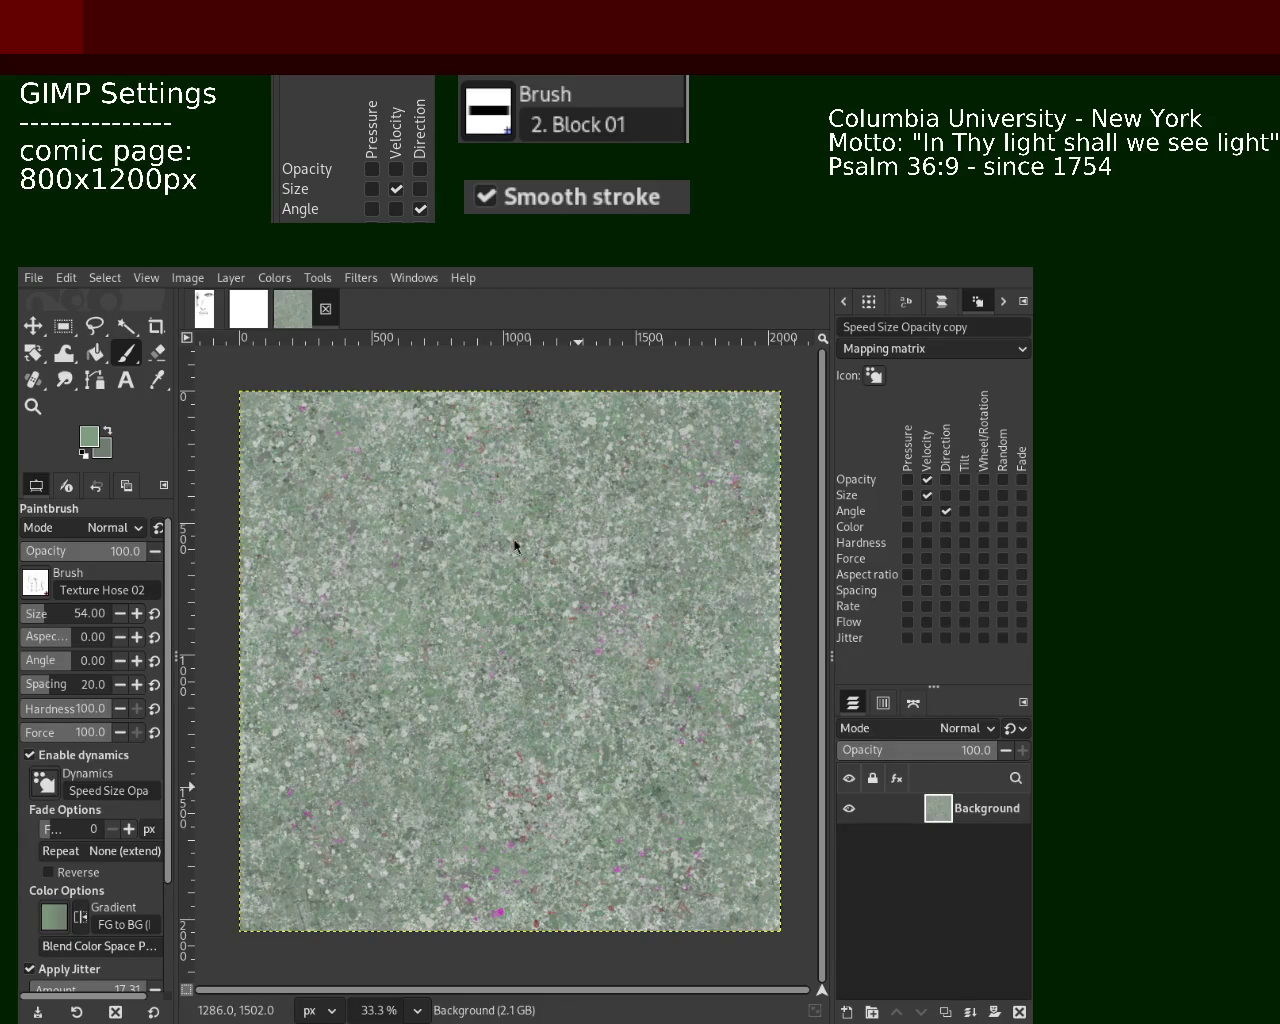
pyautogui.press('ctrl')
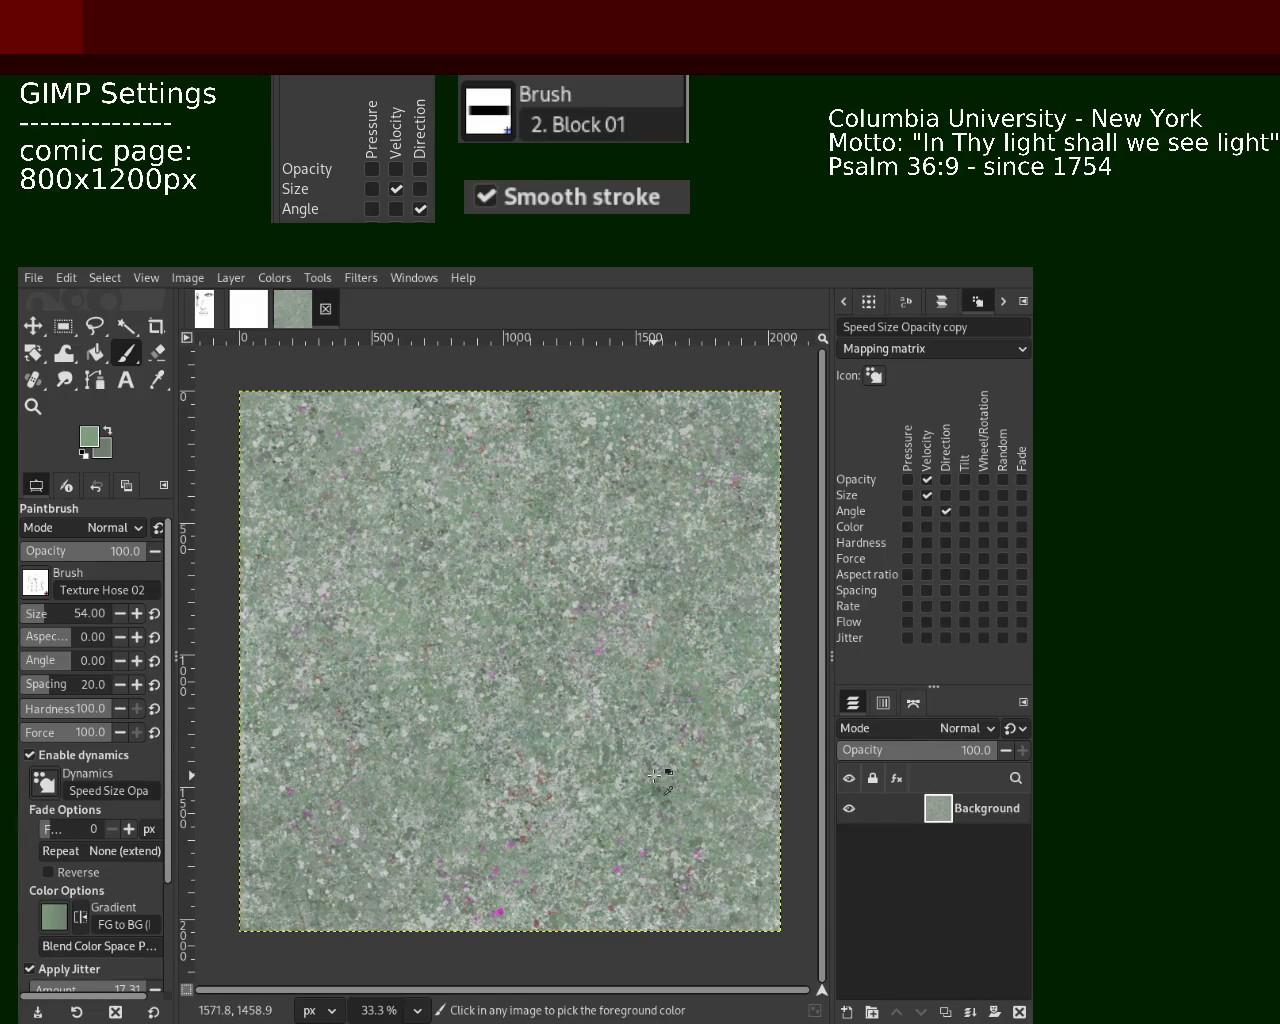
pyautogui.keyDown('ctrl'); pyautogui.click(654, 775); pyautogui.keyUp('ctrl')
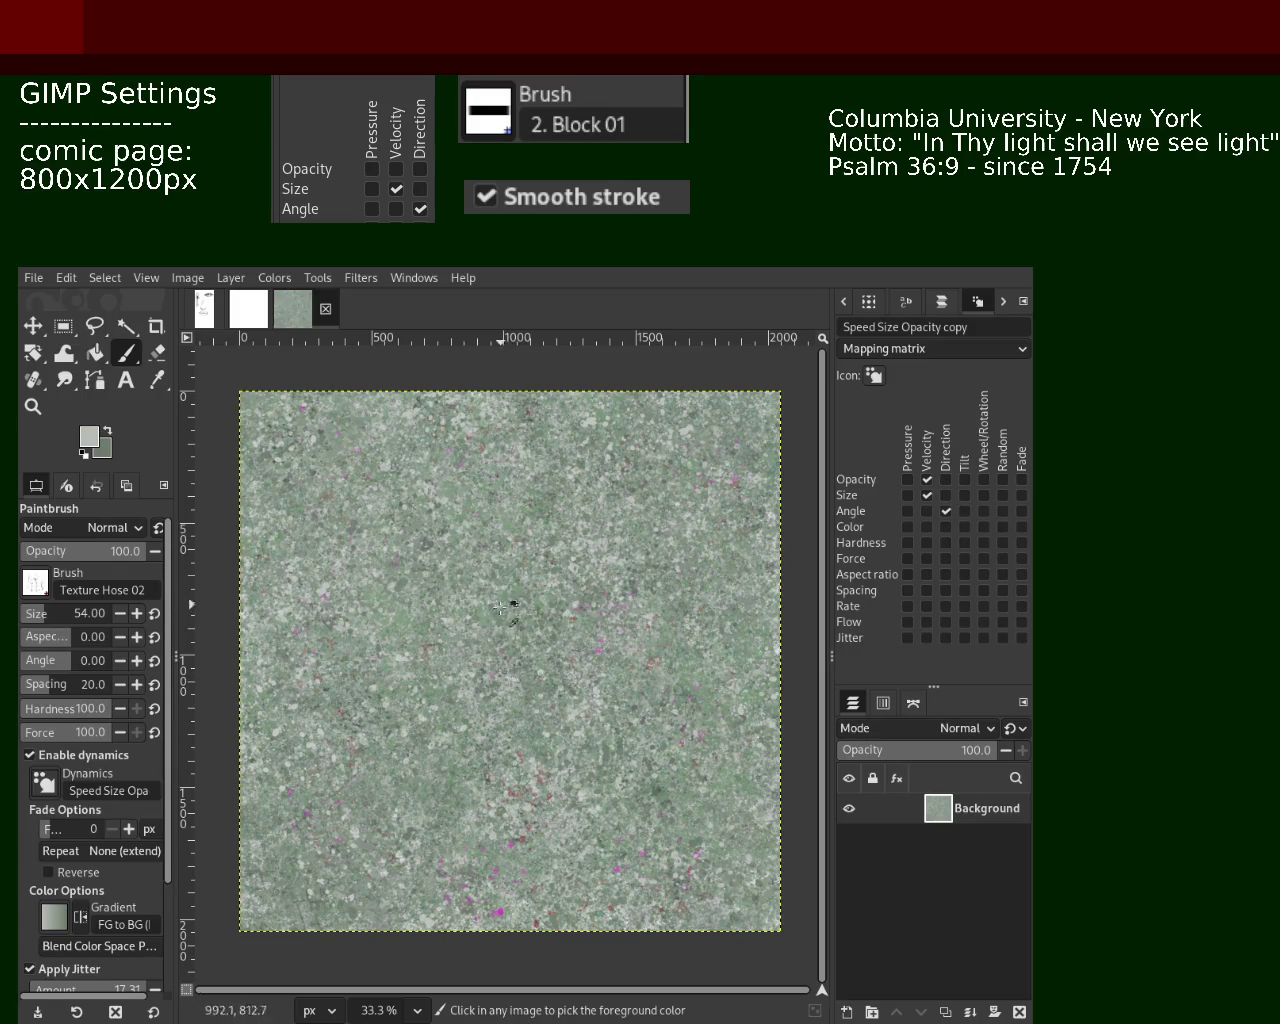
pyautogui.press(']')
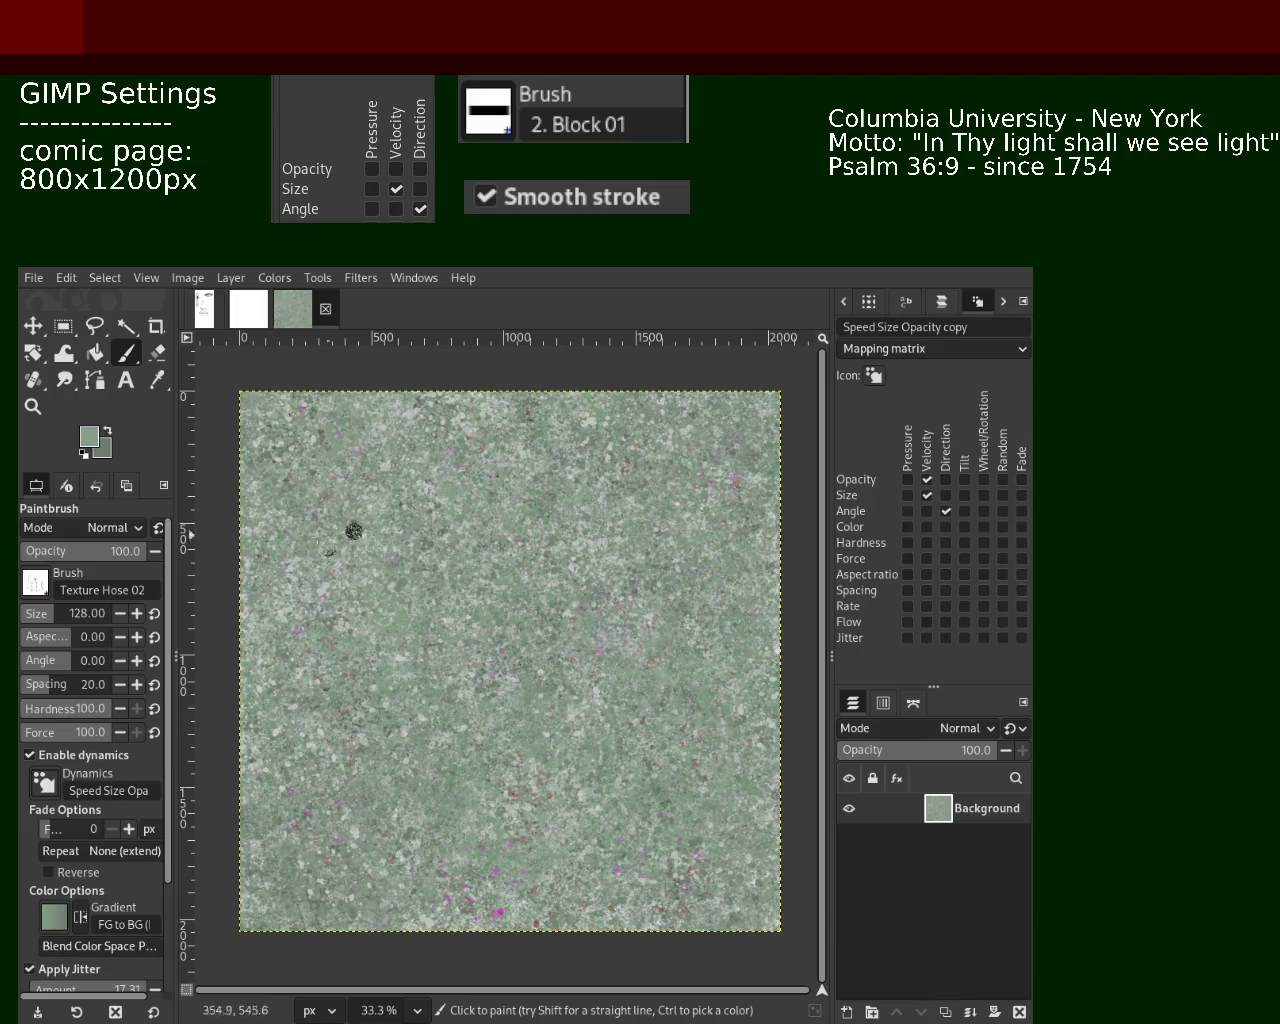
# Zoom to 100%, stamp a splatter speckle, and sample a paler tone from the texture
pyautogui.press('z')
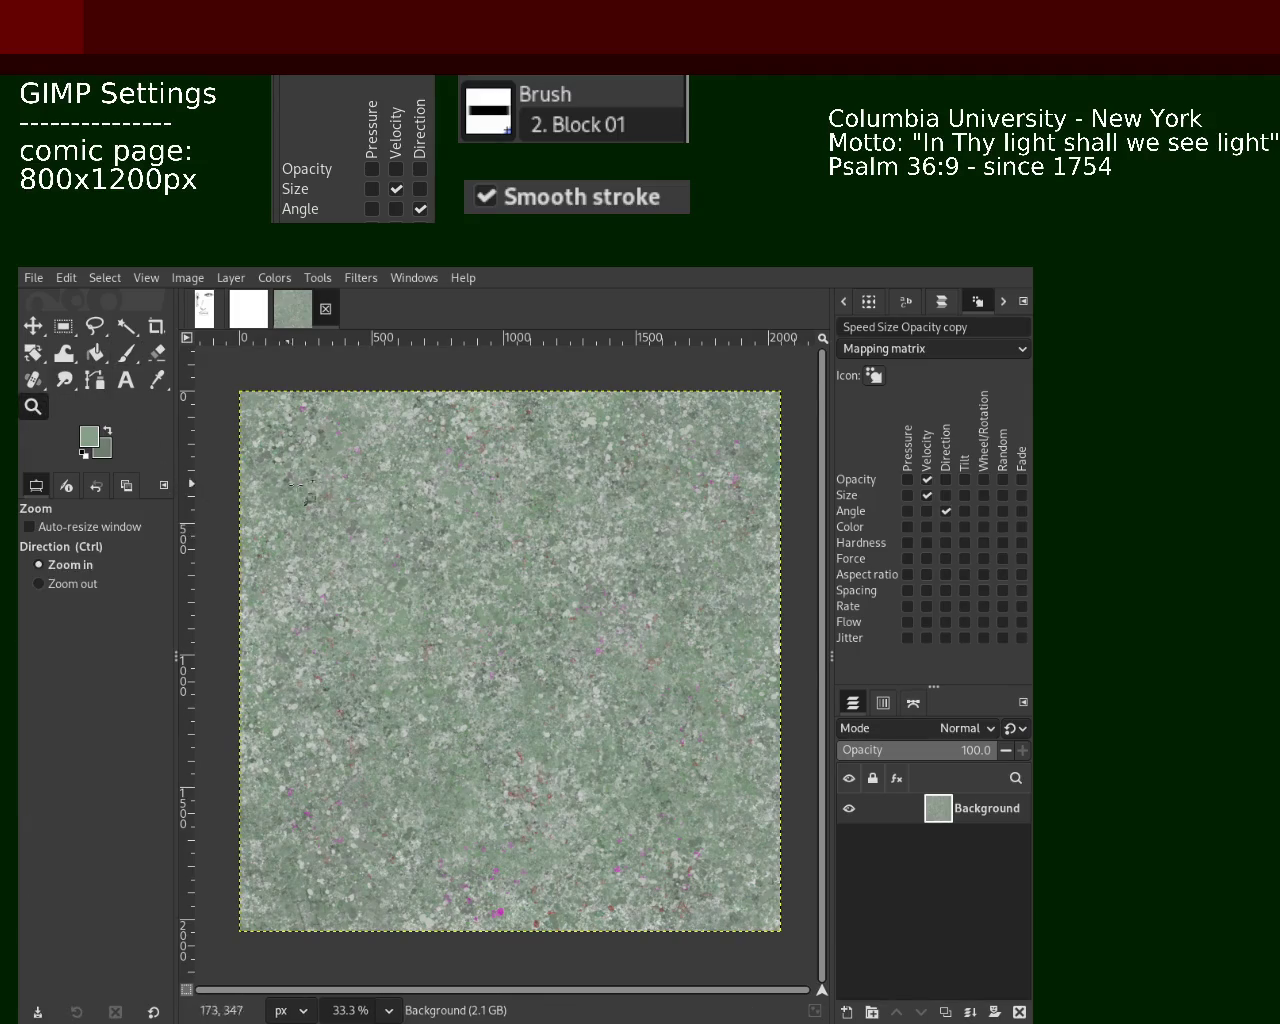
pyautogui.keyDown('ctrl'); pyautogui.click(420, 510); pyautogui.keyUp('ctrl')
pyautogui.scroll(1, 503, 488)
pyautogui.scroll(1, 503, 488)
pyautogui.scroll(2, 503, 488)
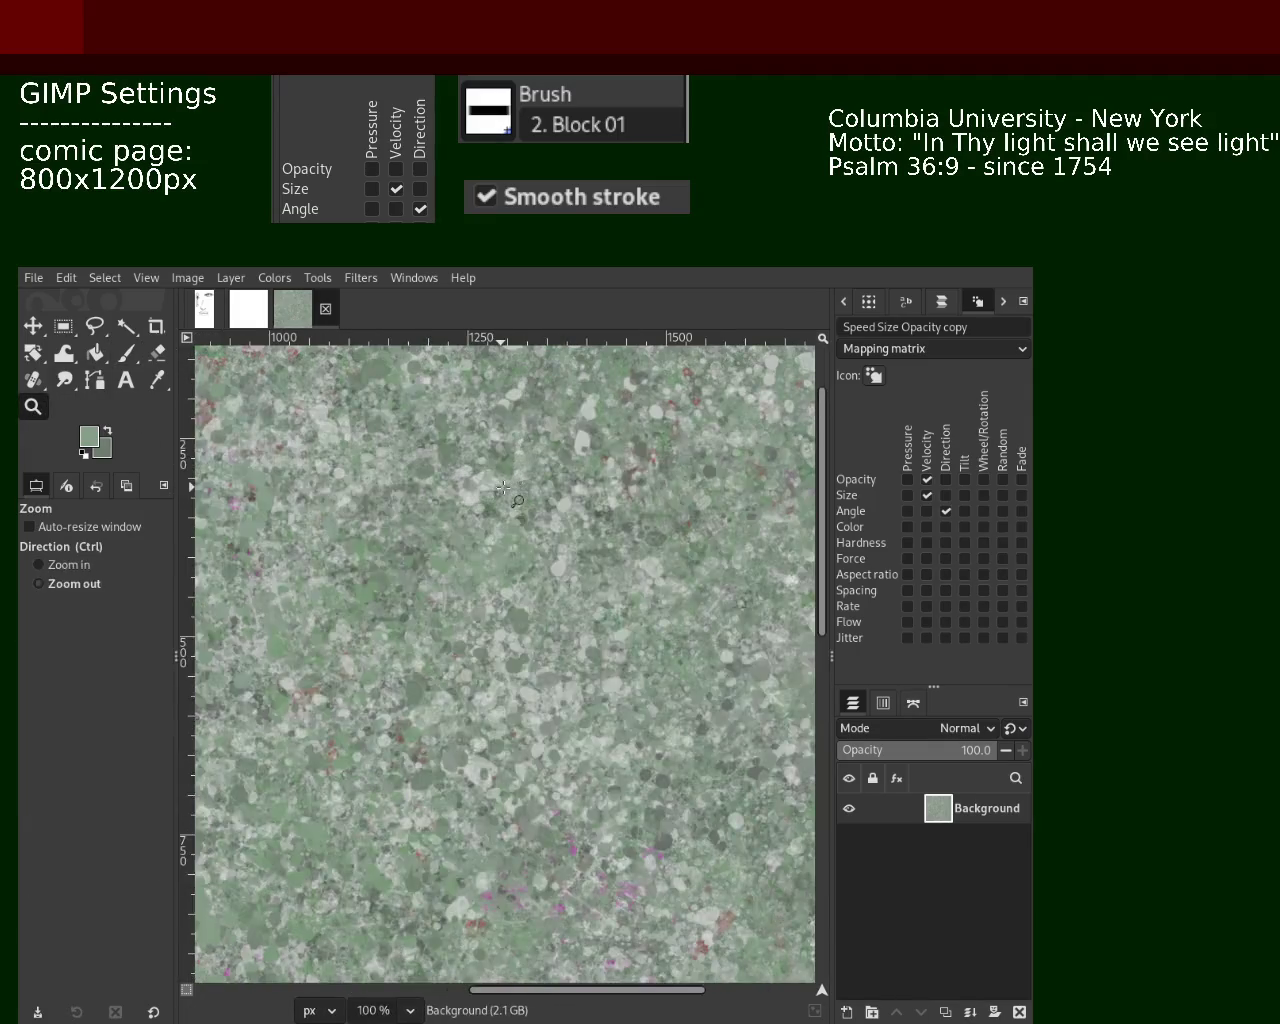
pyautogui.click(126, 352)
pyautogui.click(455, 613)
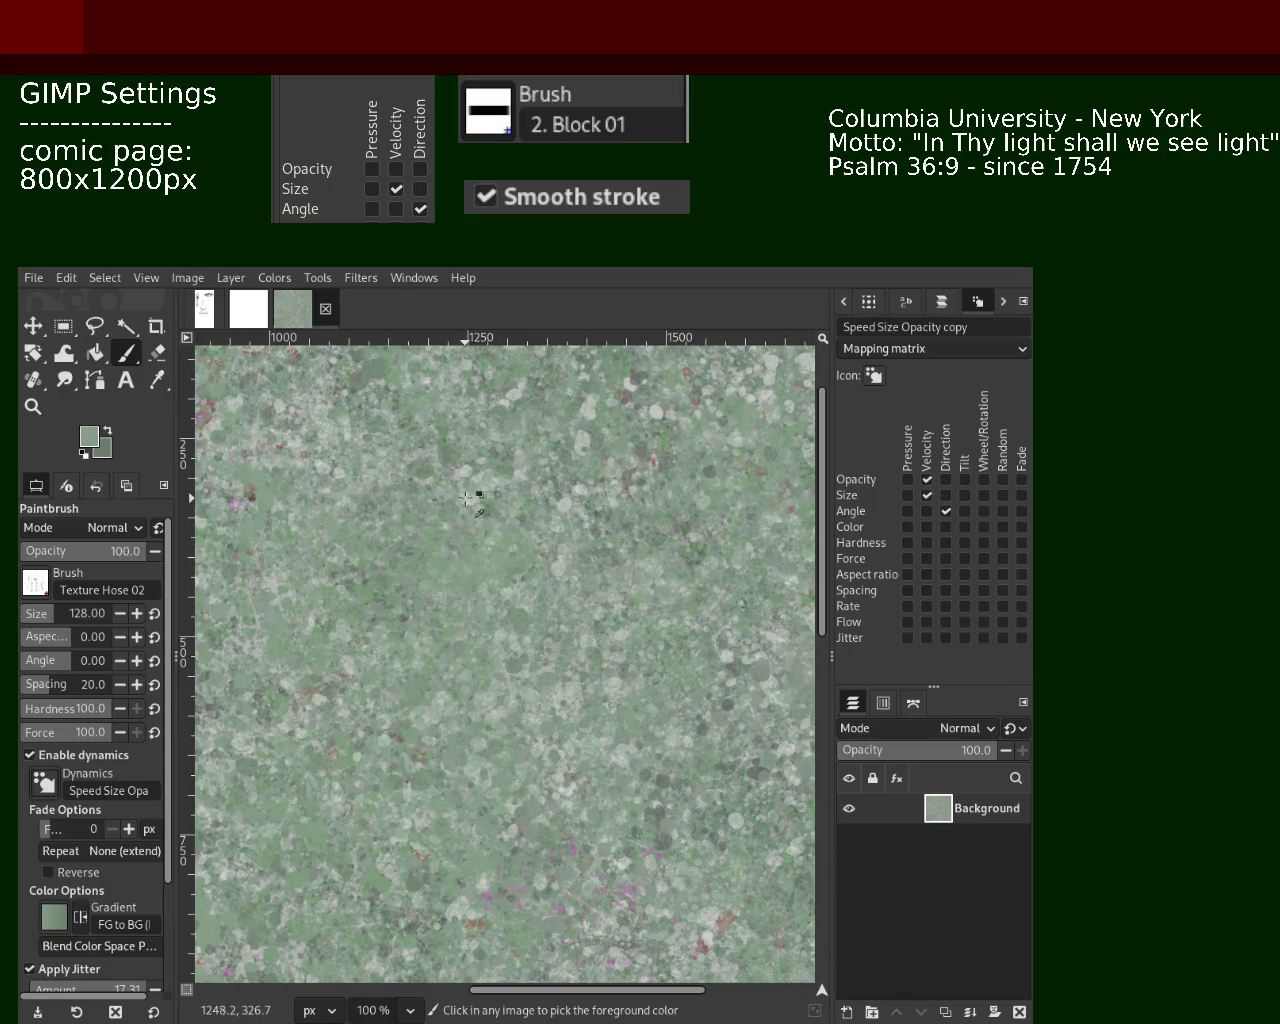
pyautogui.keyDown('ctrl'); pyautogui.click(479, 498); pyautogui.keyUp('ctrl')
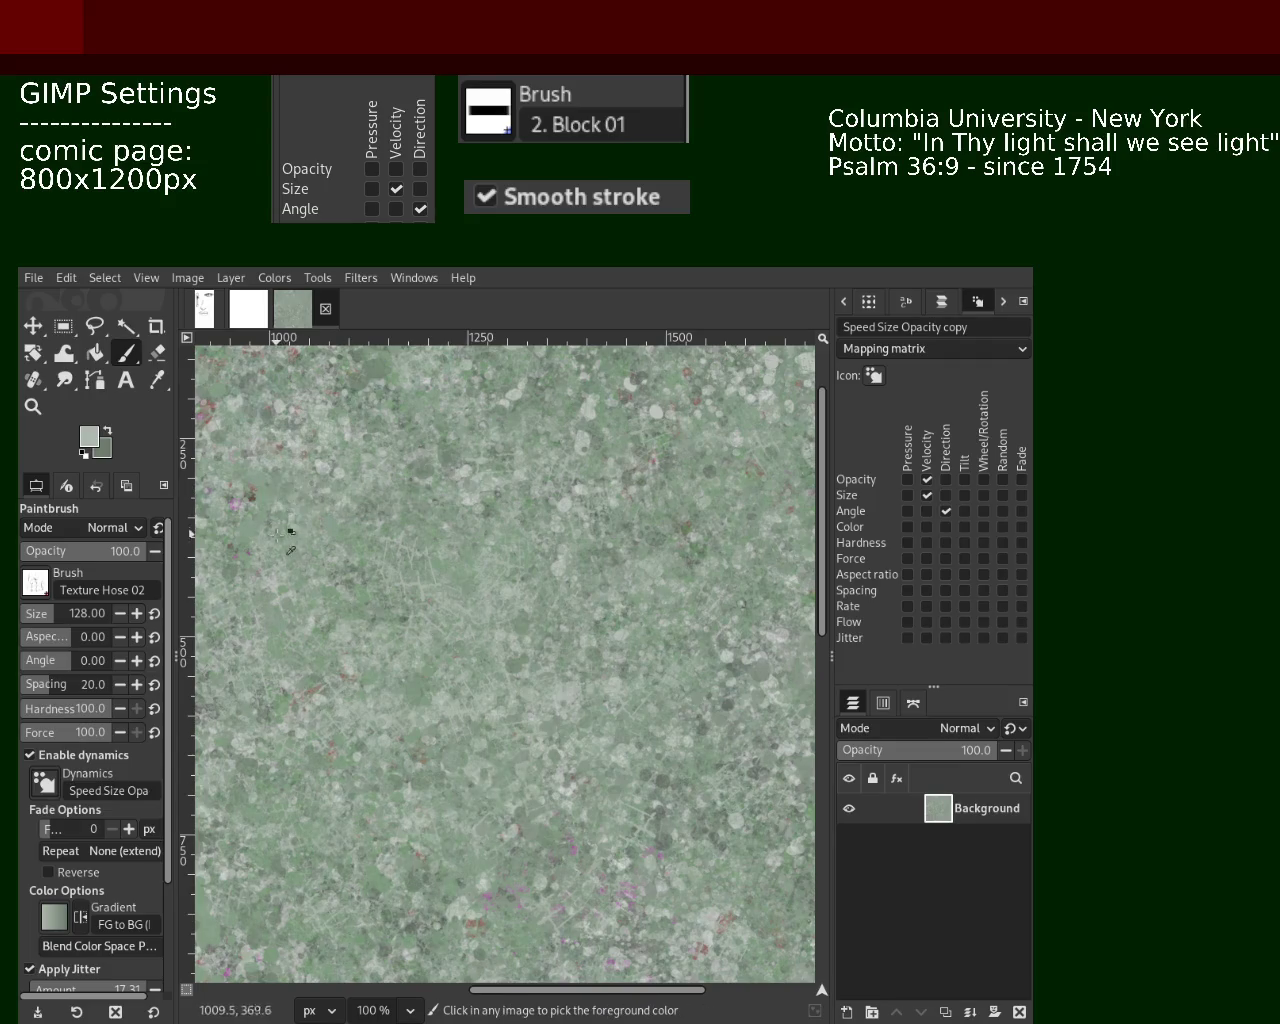
# Zoom back out to 33.3% to review the whole tile
pyautogui.click(33, 406)
pyautogui.keyDown('ctrl'); pyautogui.click(387, 545); pyautogui.keyUp('ctrl')
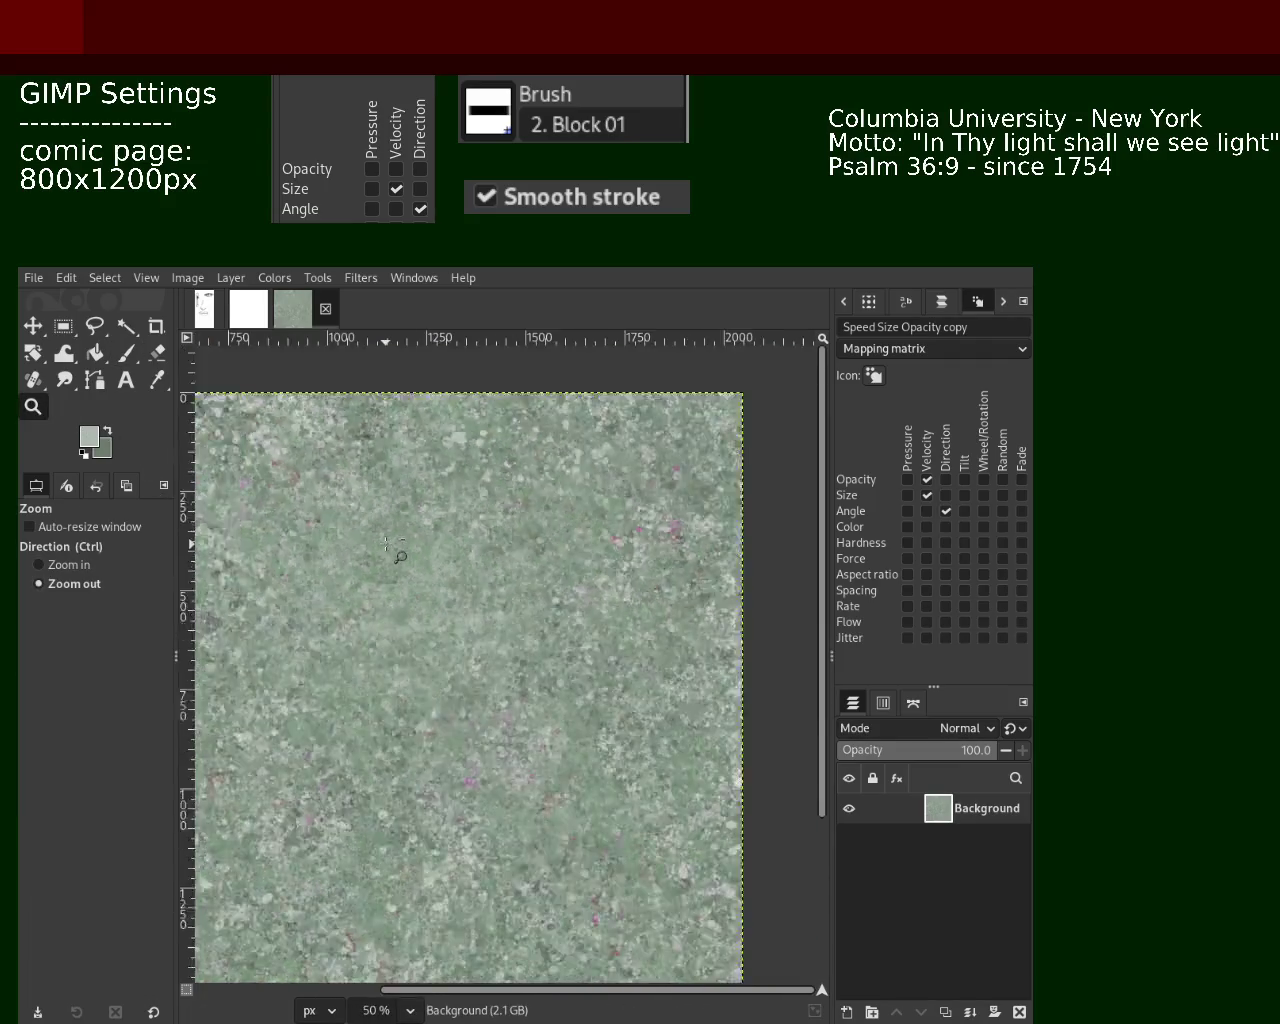
pyautogui.keyDown('ctrl'); pyautogui.click(387, 545); pyautogui.keyUp('ctrl')
pyautogui.keyDown('ctrl'); pyautogui.click(387, 545); pyautogui.keyUp('ctrl')
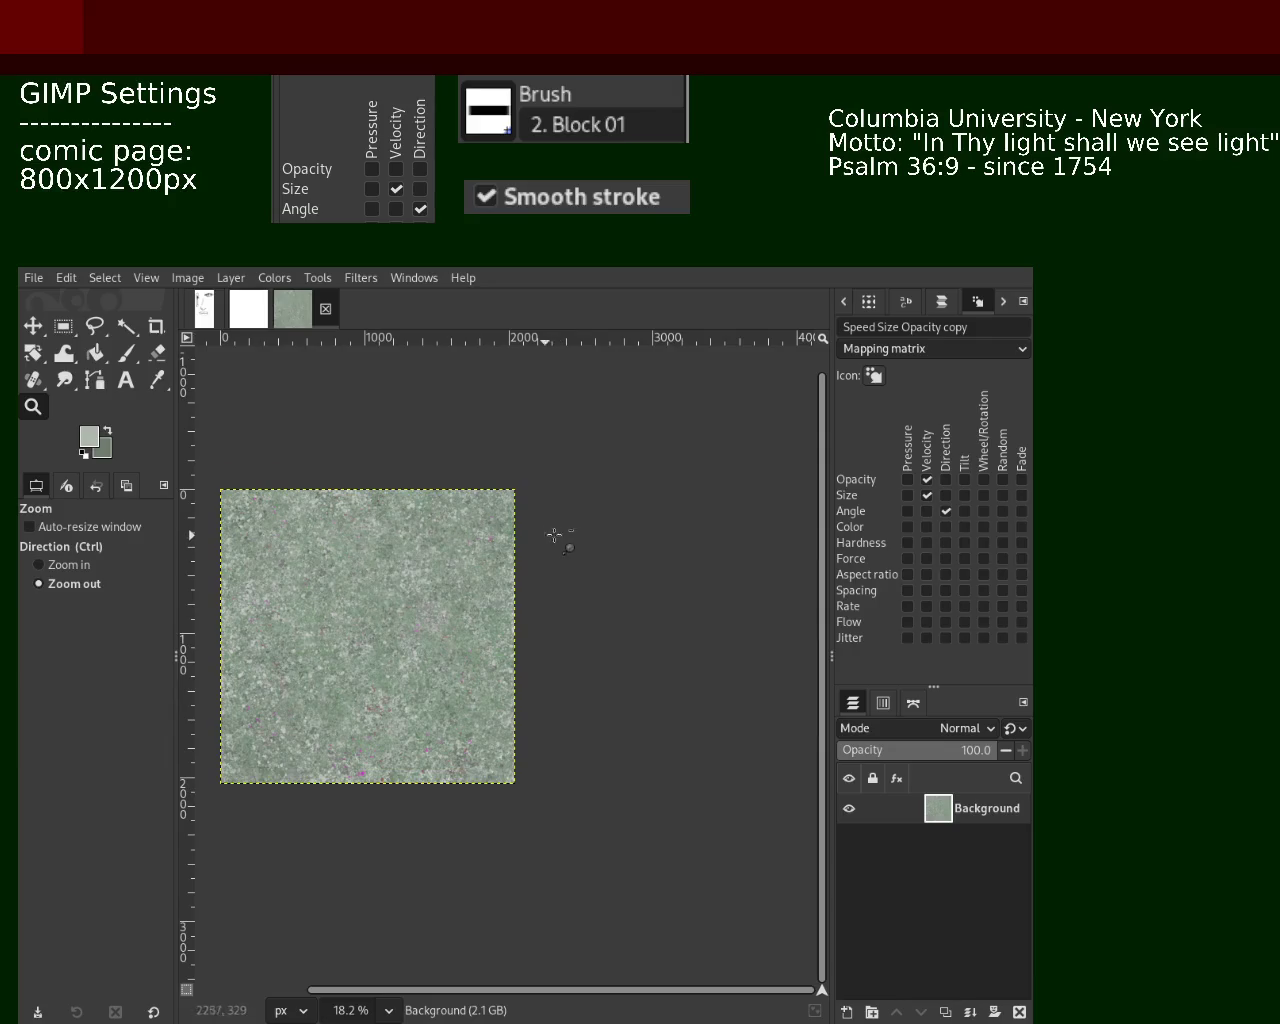
pyautogui.scroll(3, 402, 546)
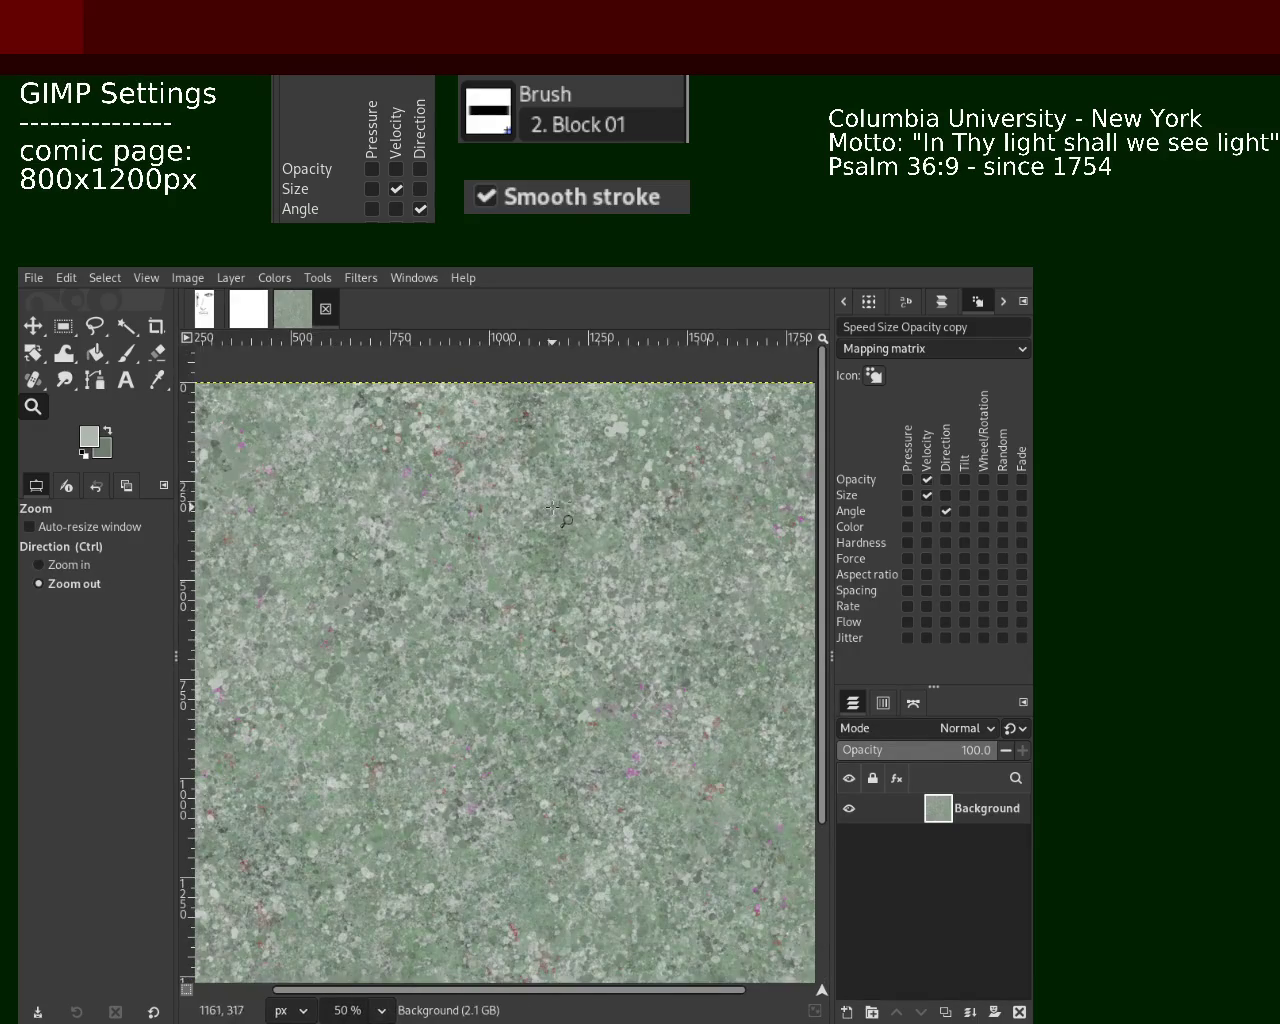
pyautogui.scroll(-2, 550, 569)
pyautogui.click(551, 569)
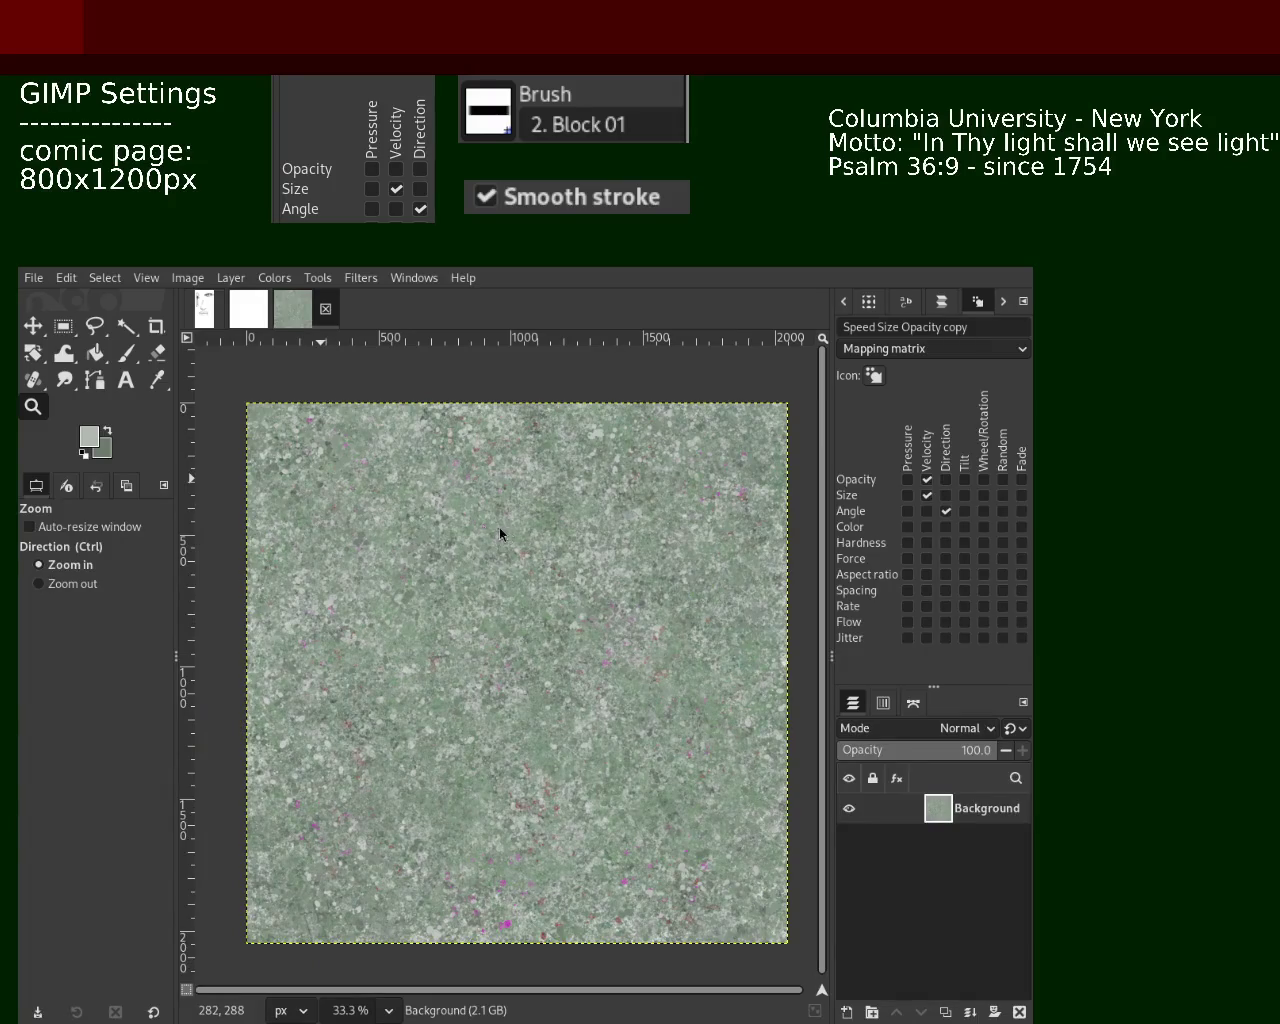
# Sample a darker grey-green, paint speckles near the tile's top edge, then pick a lighter green
pyautogui.click(126, 353)
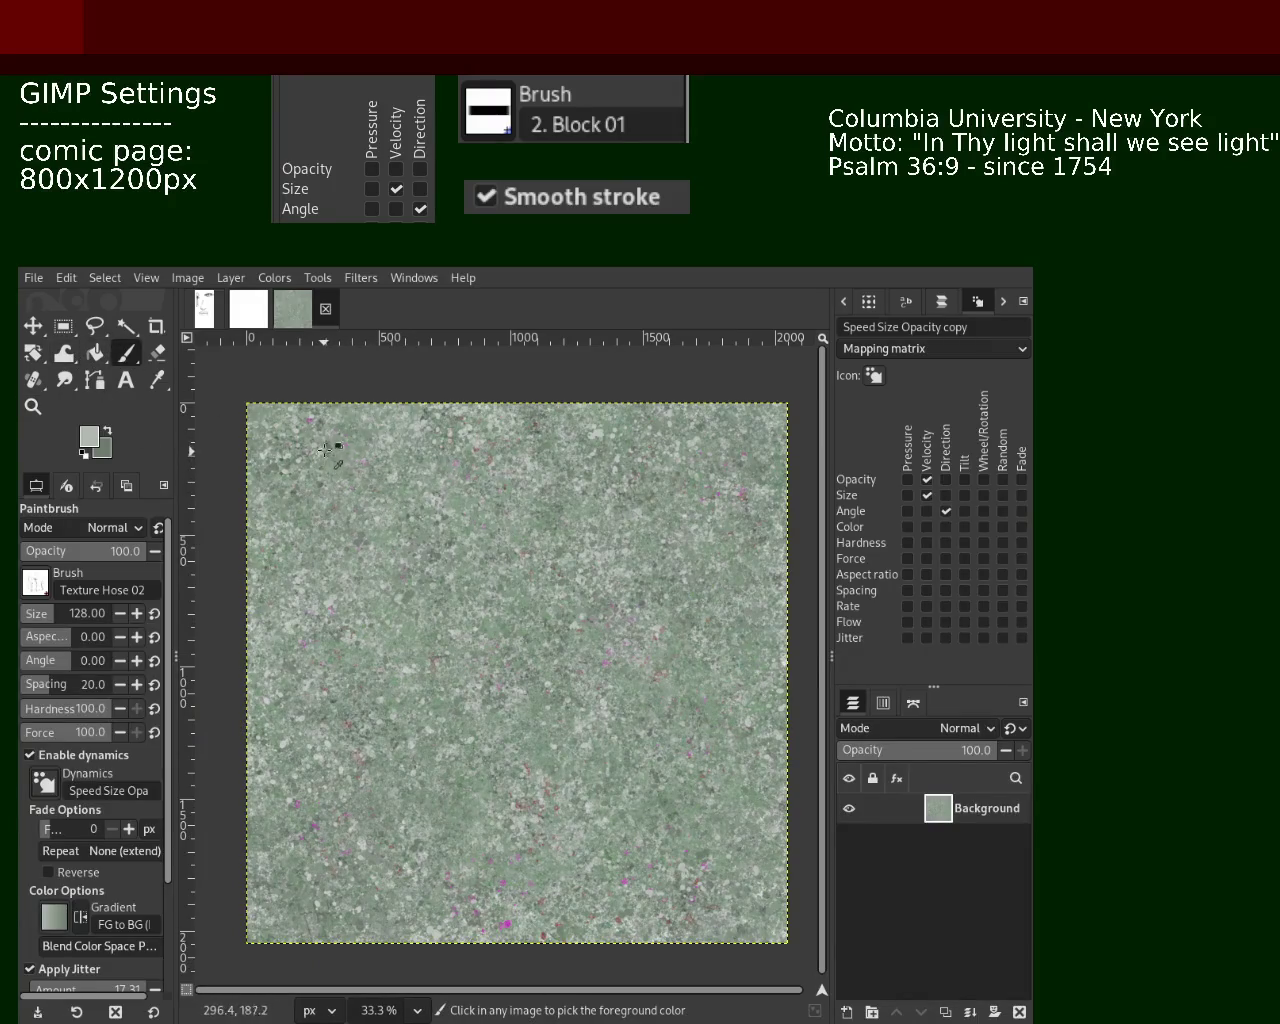
pyautogui.keyDown('ctrl'); pyautogui.click(332, 443); pyautogui.keyUp('ctrl')
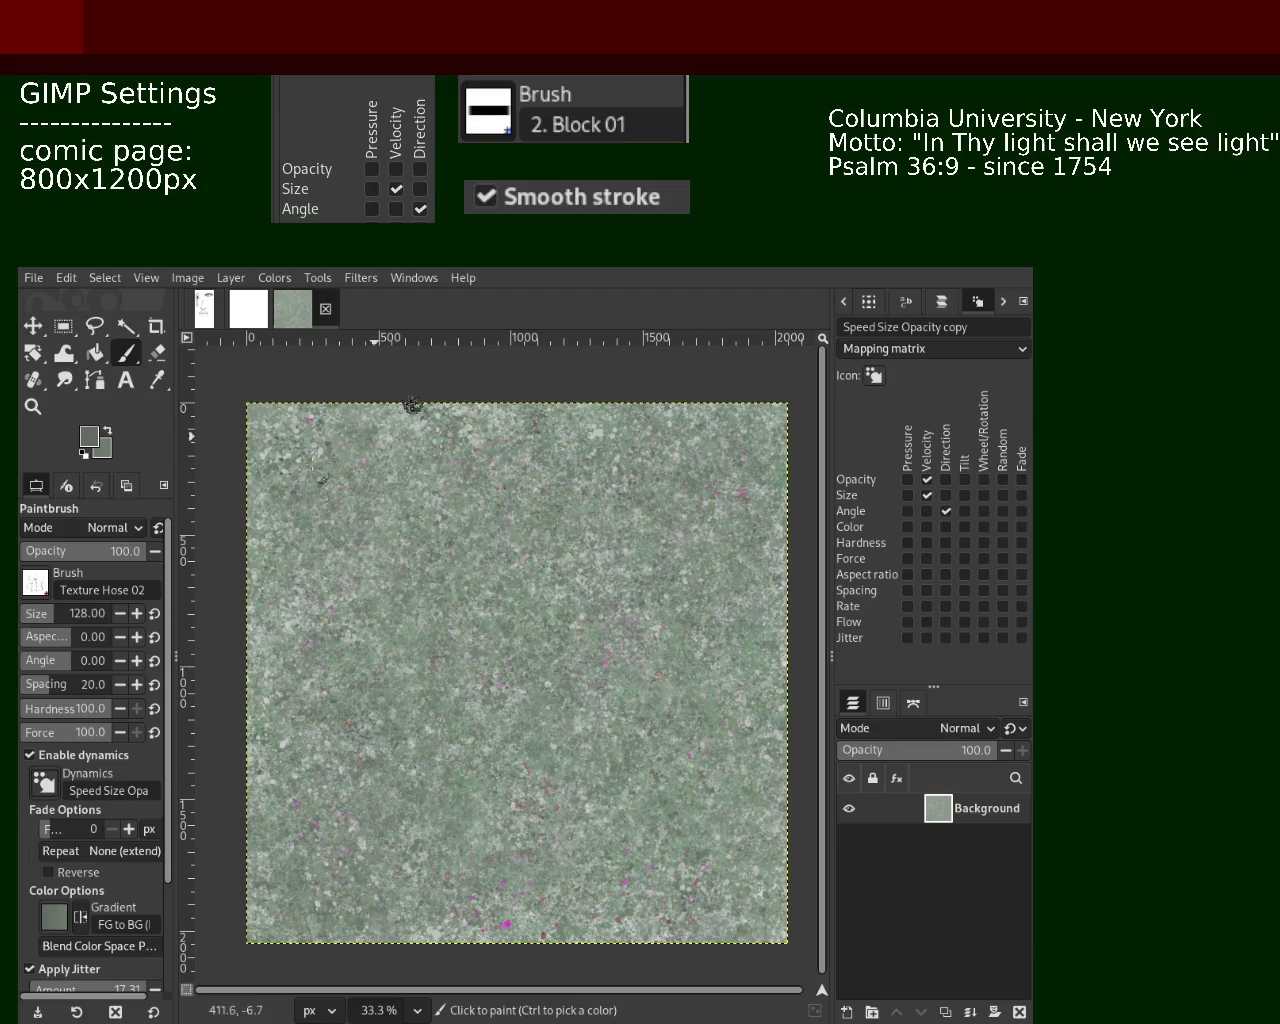
pyautogui.moveTo(584, 788); pyautogui.dragTo(582, 650)
pyautogui.keyDown('ctrl'); pyautogui.click(584, 622); pyautogui.keyUp('ctrl')
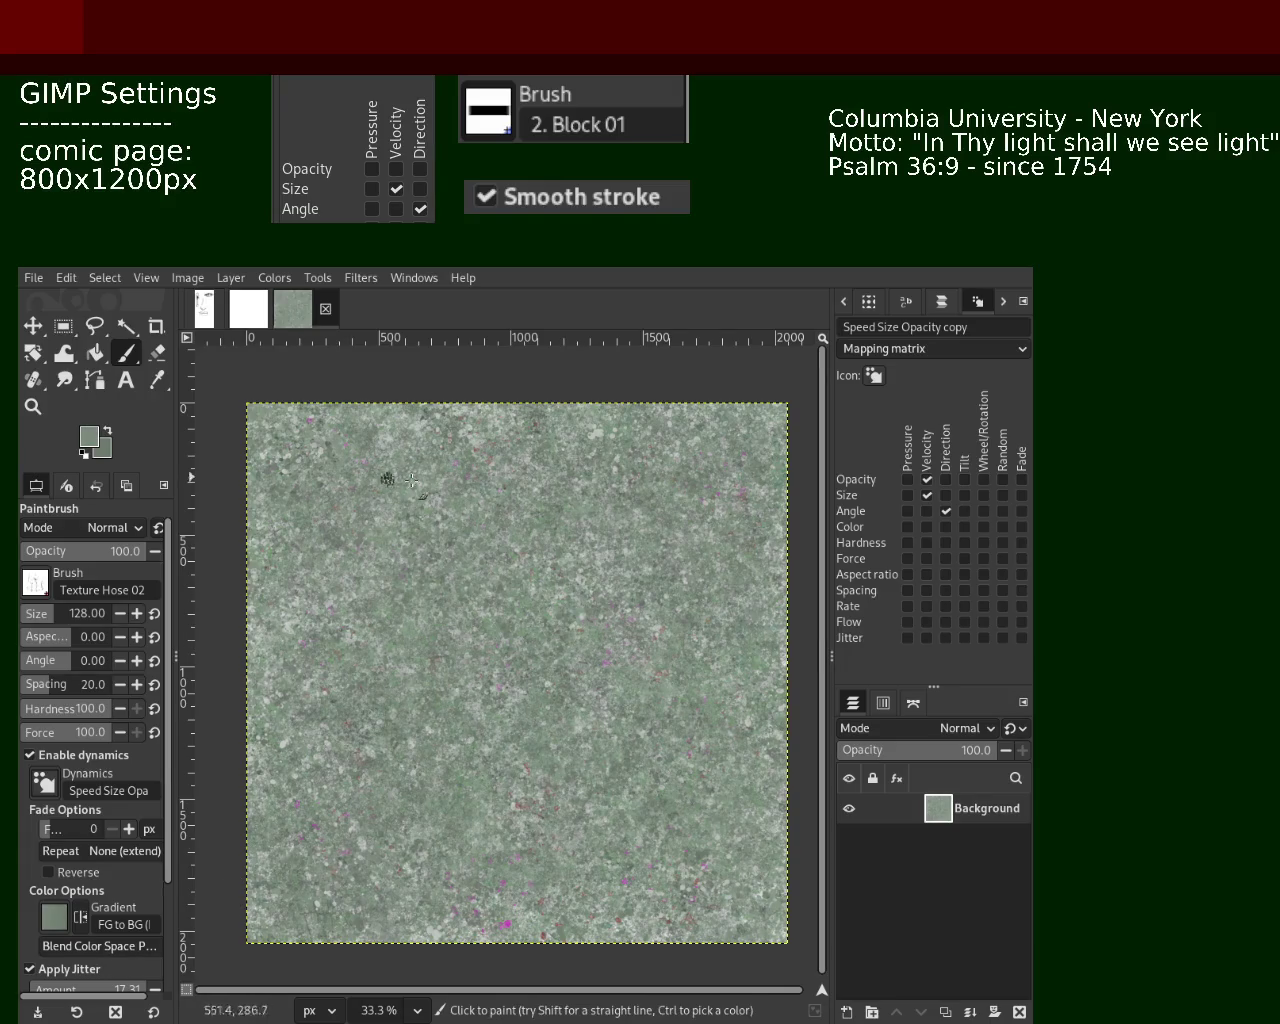
pyautogui.press('ctrl')
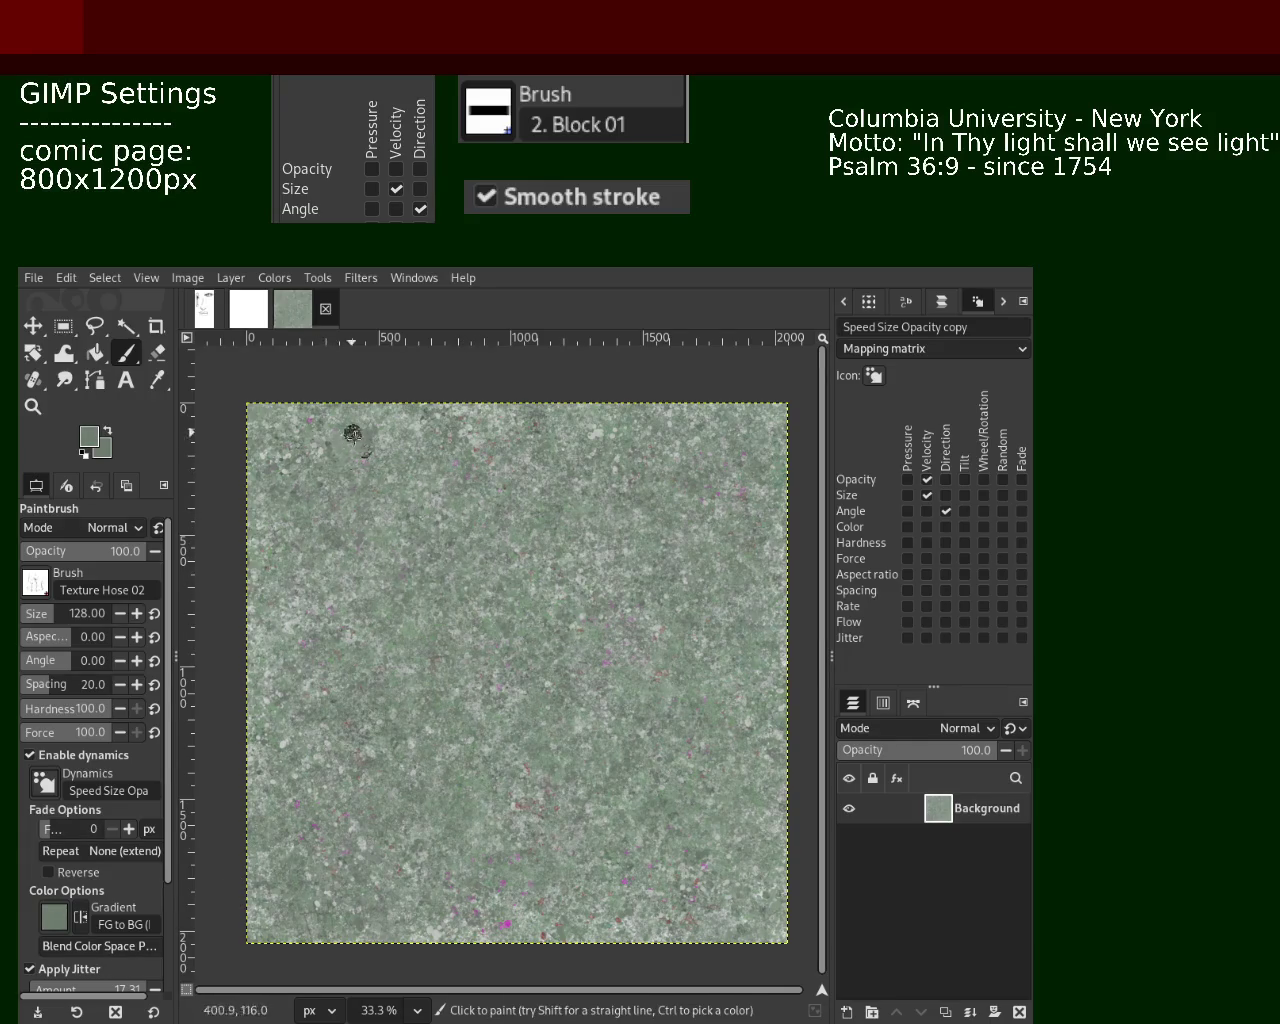
pyautogui.keyDown('ctrl'); pyautogui.click(418, 431); pyautogui.keyUp('ctrl')
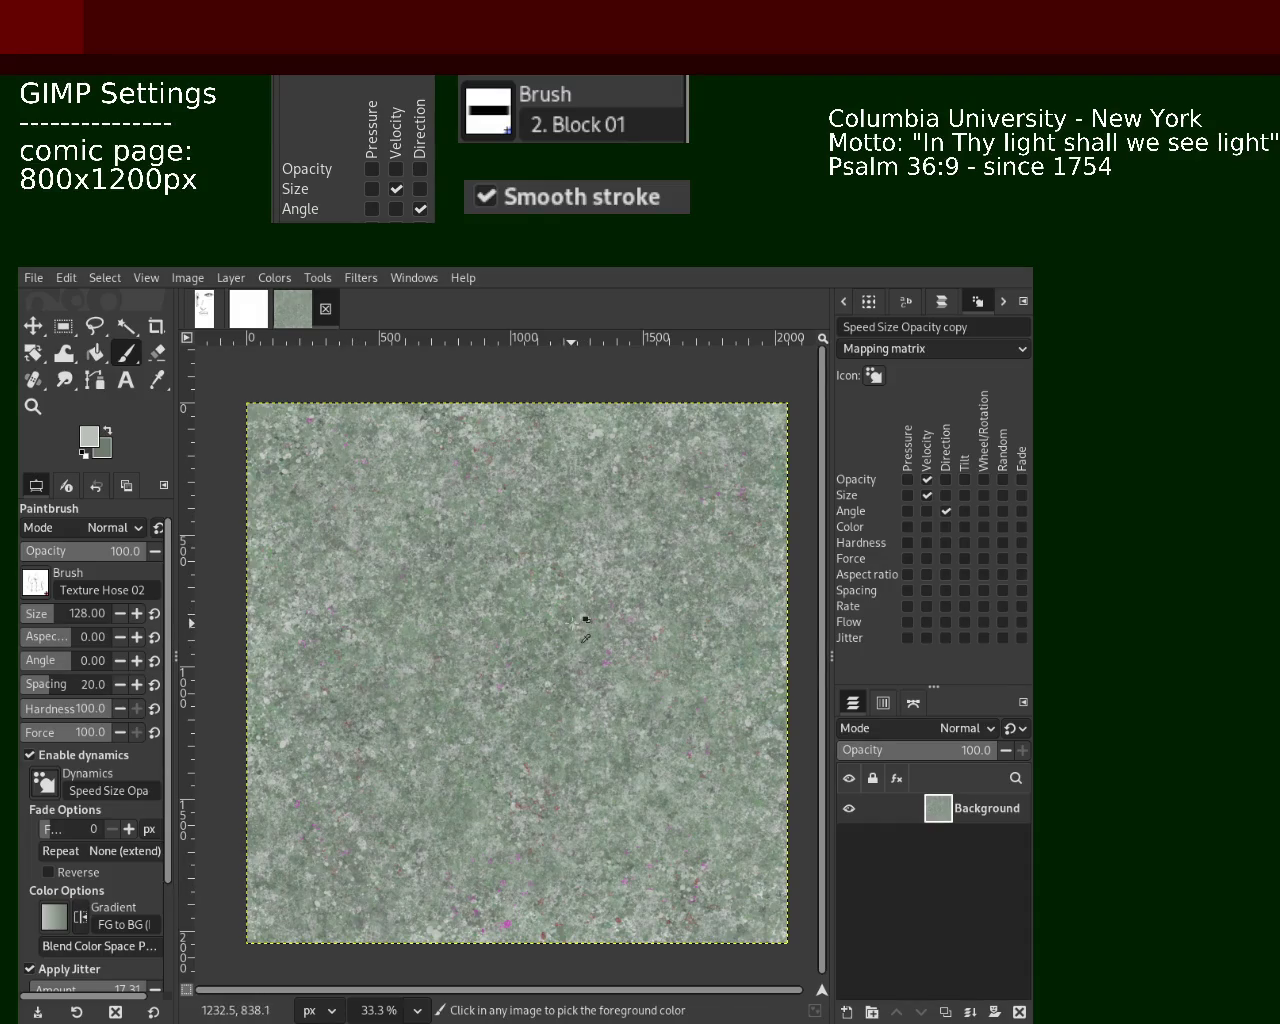
# Dab a dark speckle, undo it, then sample lighter and darker greens from the texture
pyautogui.keyDown('ctrl'); pyautogui.click(571, 615); pyautogui.keyUp('ctrl')
pyautogui.click(528, 684)
pyautogui.hotkey('ctrl', 'z')
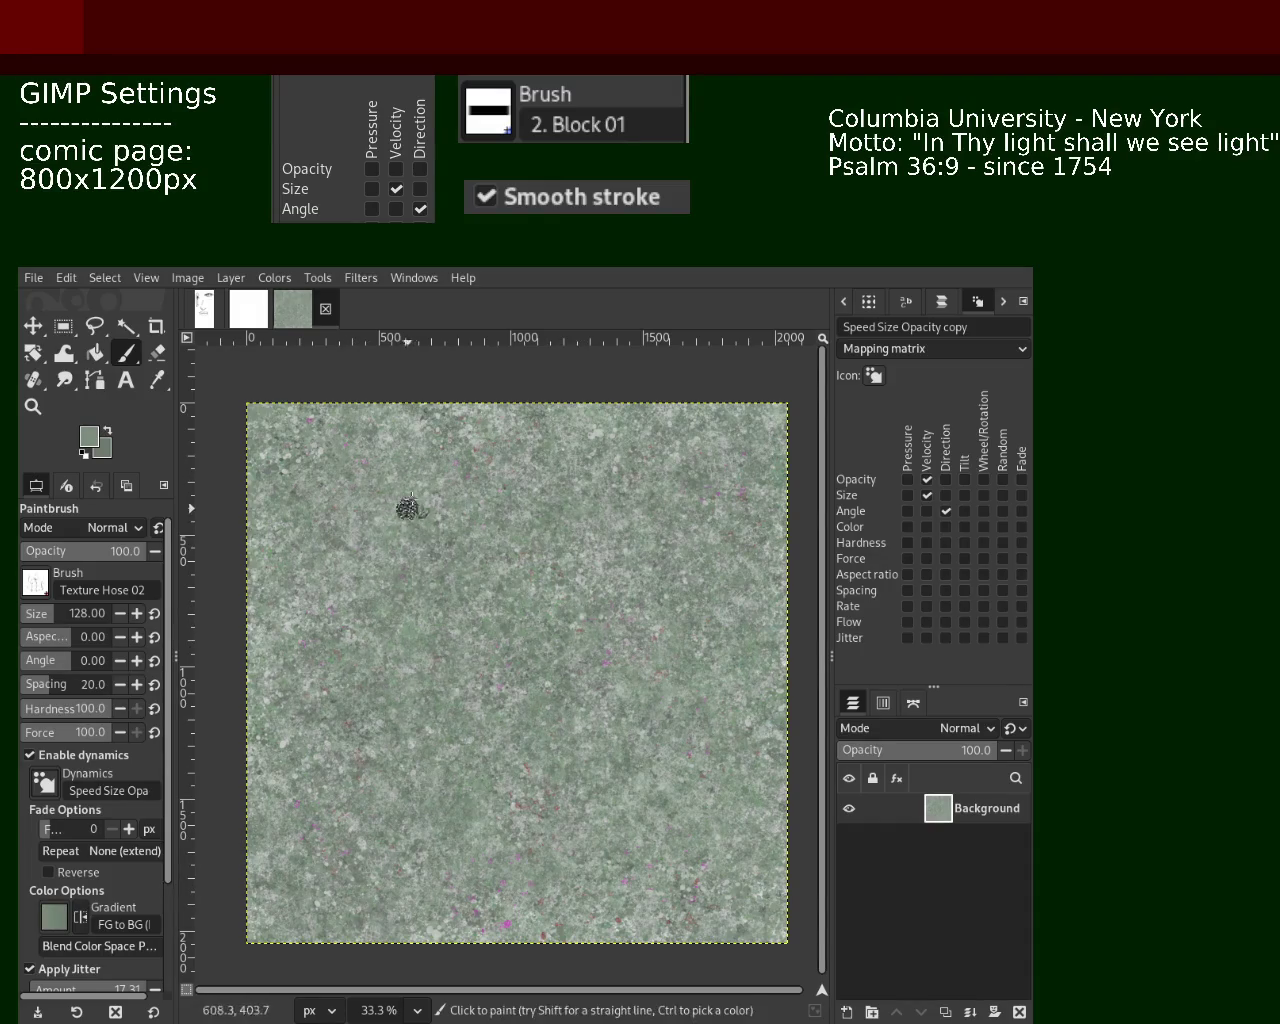
pyautogui.keyDown('ctrl'); pyautogui.click(445, 468); pyautogui.keyUp('ctrl')
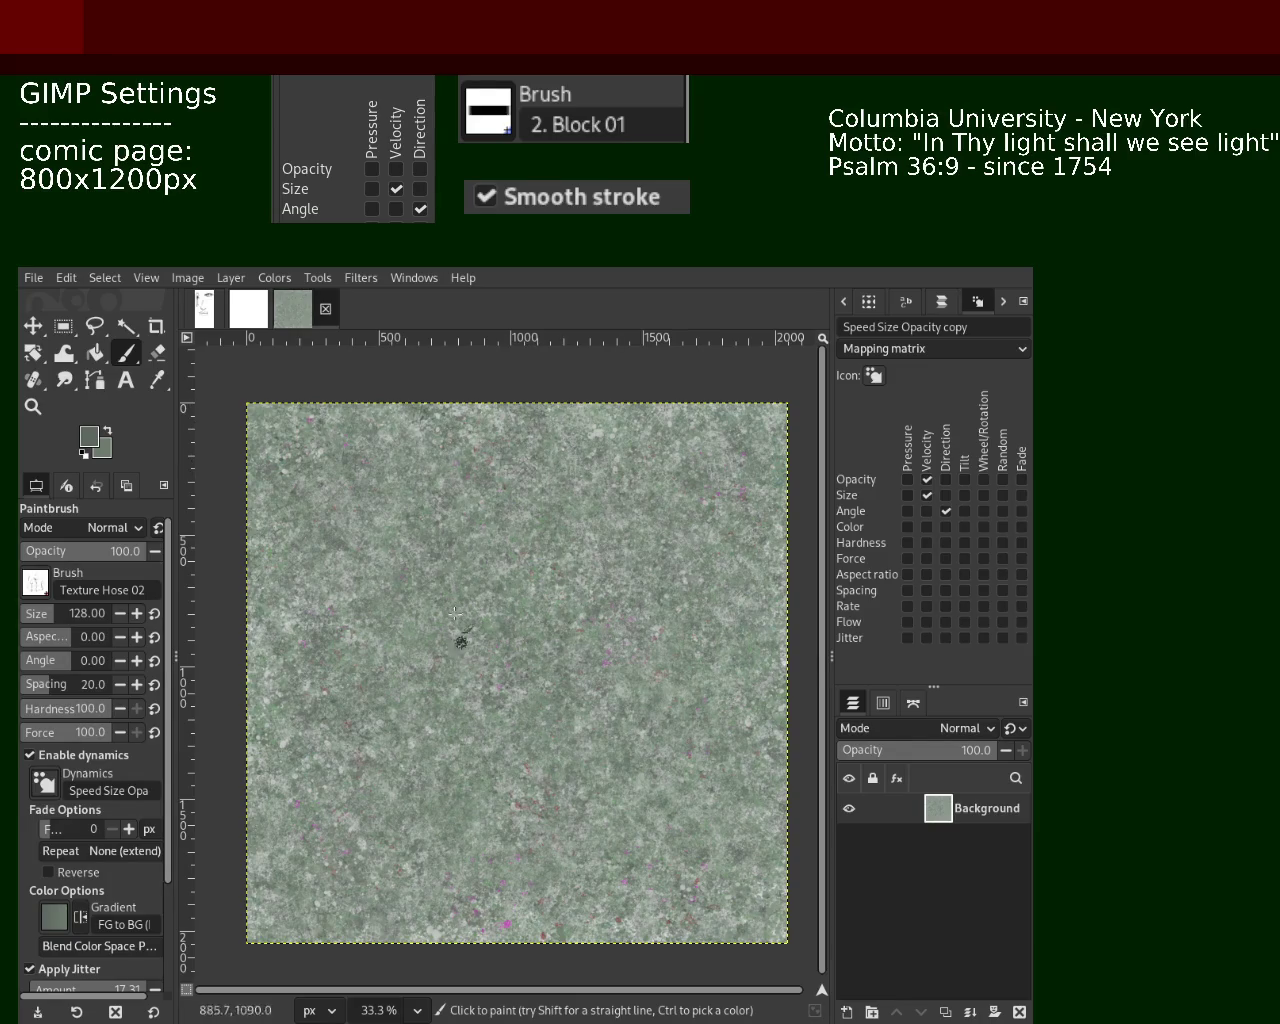
pyautogui.press('ctrl')
pyautogui.keyDown('ctrl'); pyautogui.click(476, 443); pyautogui.keyUp('ctrl')
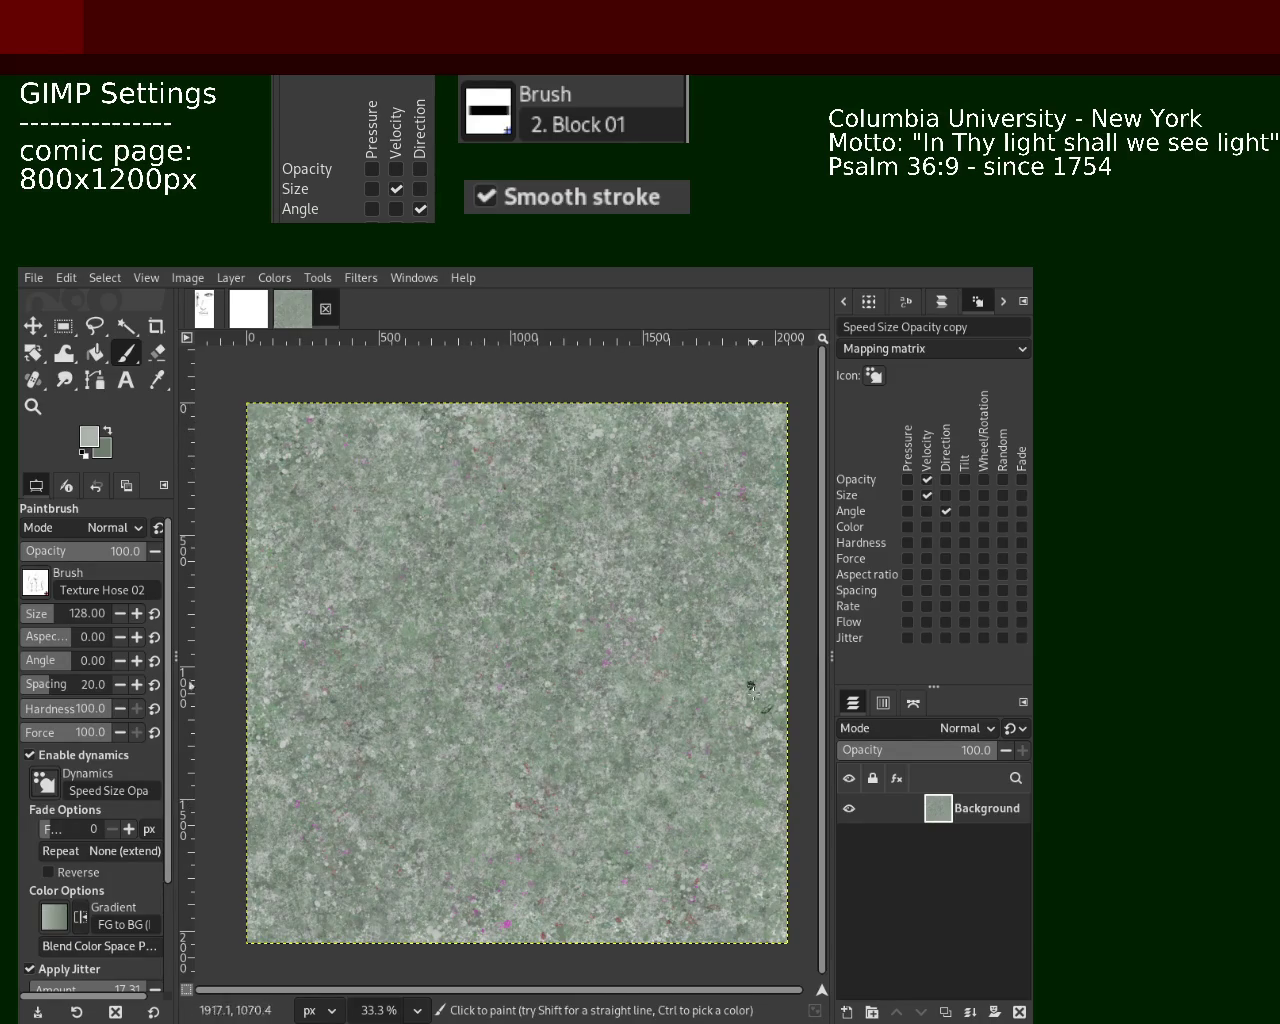
pyautogui.press('ctrl')
pyautogui.press('ctrl')
pyautogui.press('ctrl')
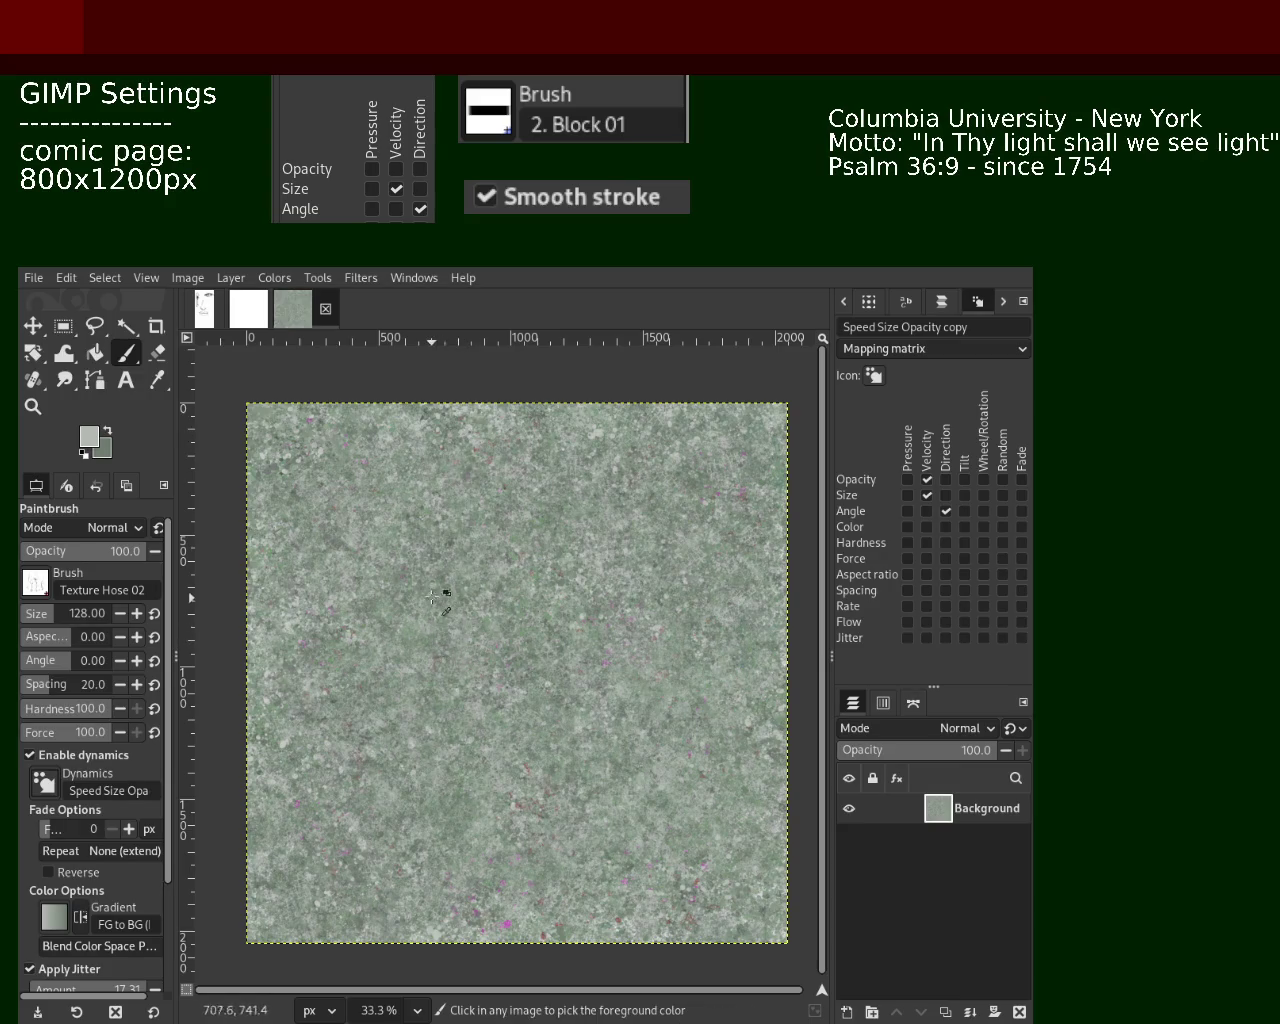
pyautogui.keyDown('ctrl'); pyautogui.click(444, 580); pyautogui.keyUp('ctrl')
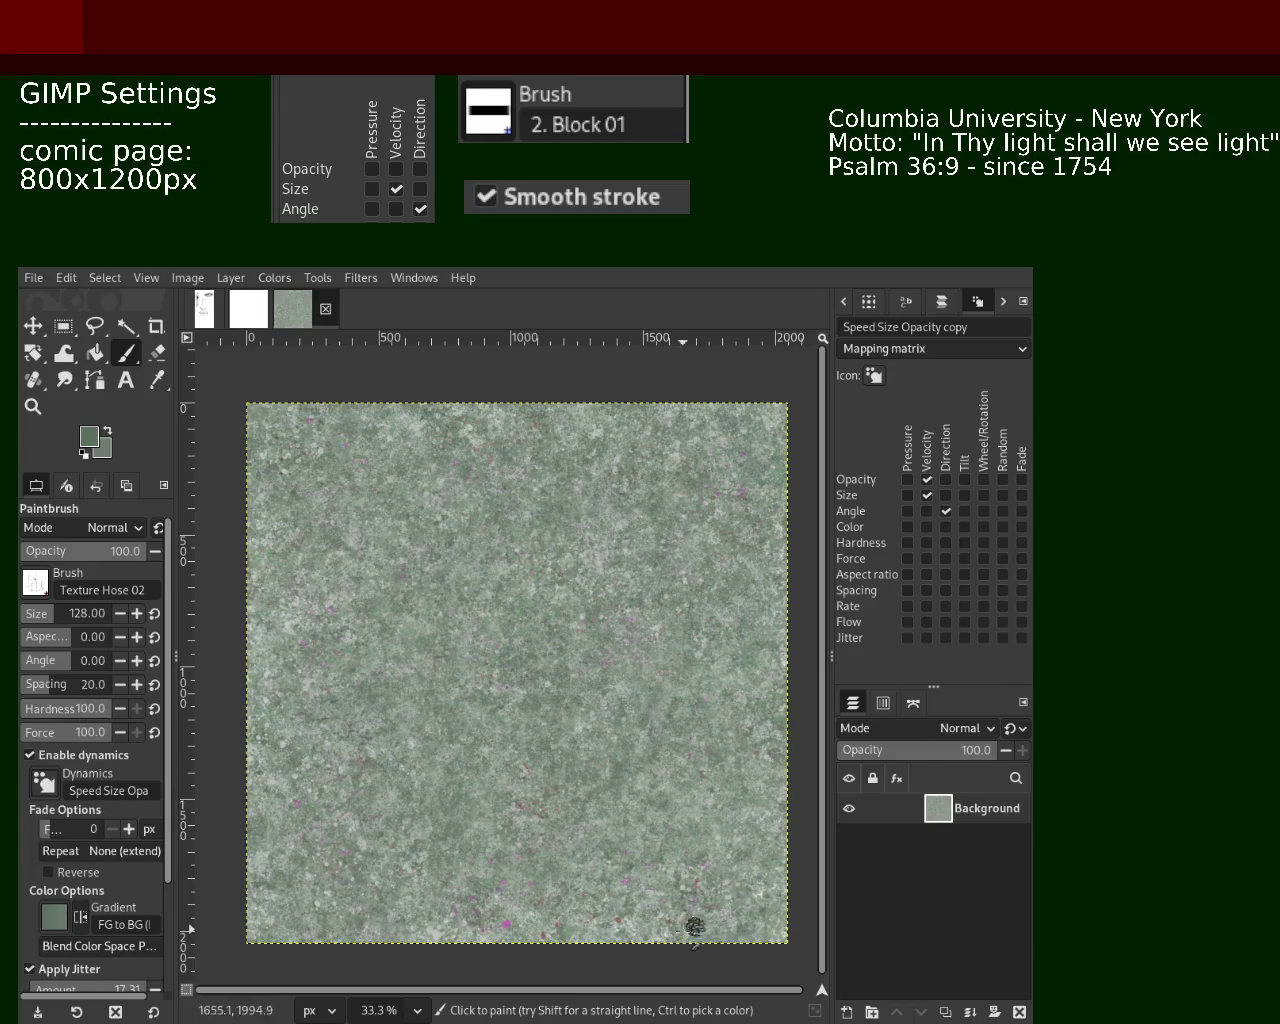
pyautogui.click(33, 406)
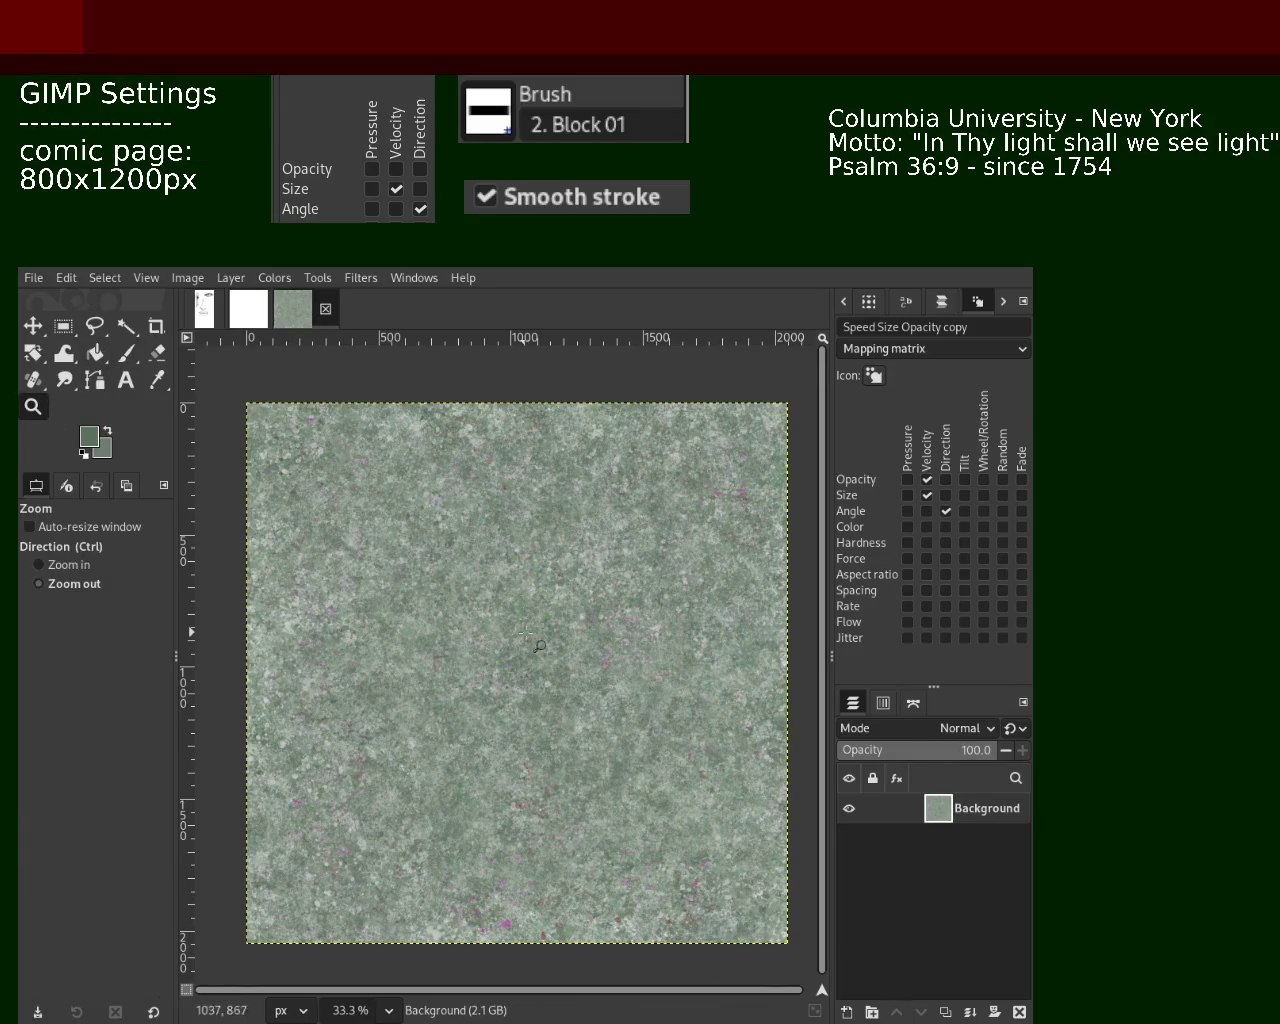
# Zoom to 100% to inspect the texture, then zoom back out to frame the tile
pyautogui.click(521, 632)
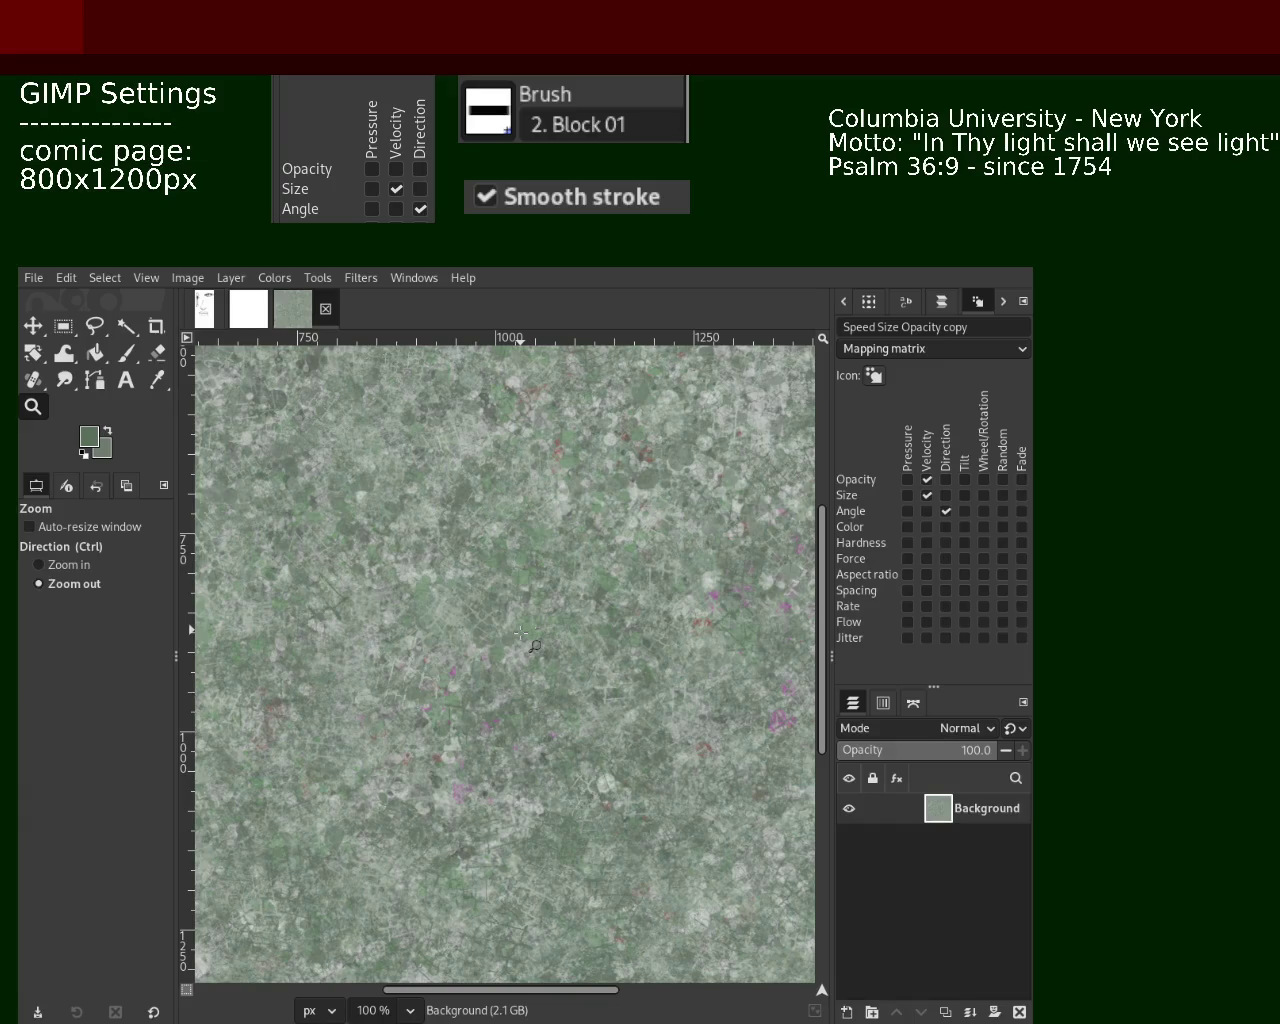
pyautogui.keyDown('ctrl'); pyautogui.click(521, 632); pyautogui.keyUp('ctrl')
pyautogui.keyDown('ctrl'); pyautogui.click(521, 632); pyautogui.keyUp('ctrl')
pyautogui.keyDown('ctrl'); pyautogui.click(521, 632); pyautogui.keyUp('ctrl')
pyautogui.keyDown('ctrl'); pyautogui.click(521, 632); pyautogui.keyUp('ctrl')
pyautogui.click(521, 632)
# With the 321-size Texture Hose 02 paintbrush, pick dark green shades from the image and dab a speckle
pyautogui.press('p')
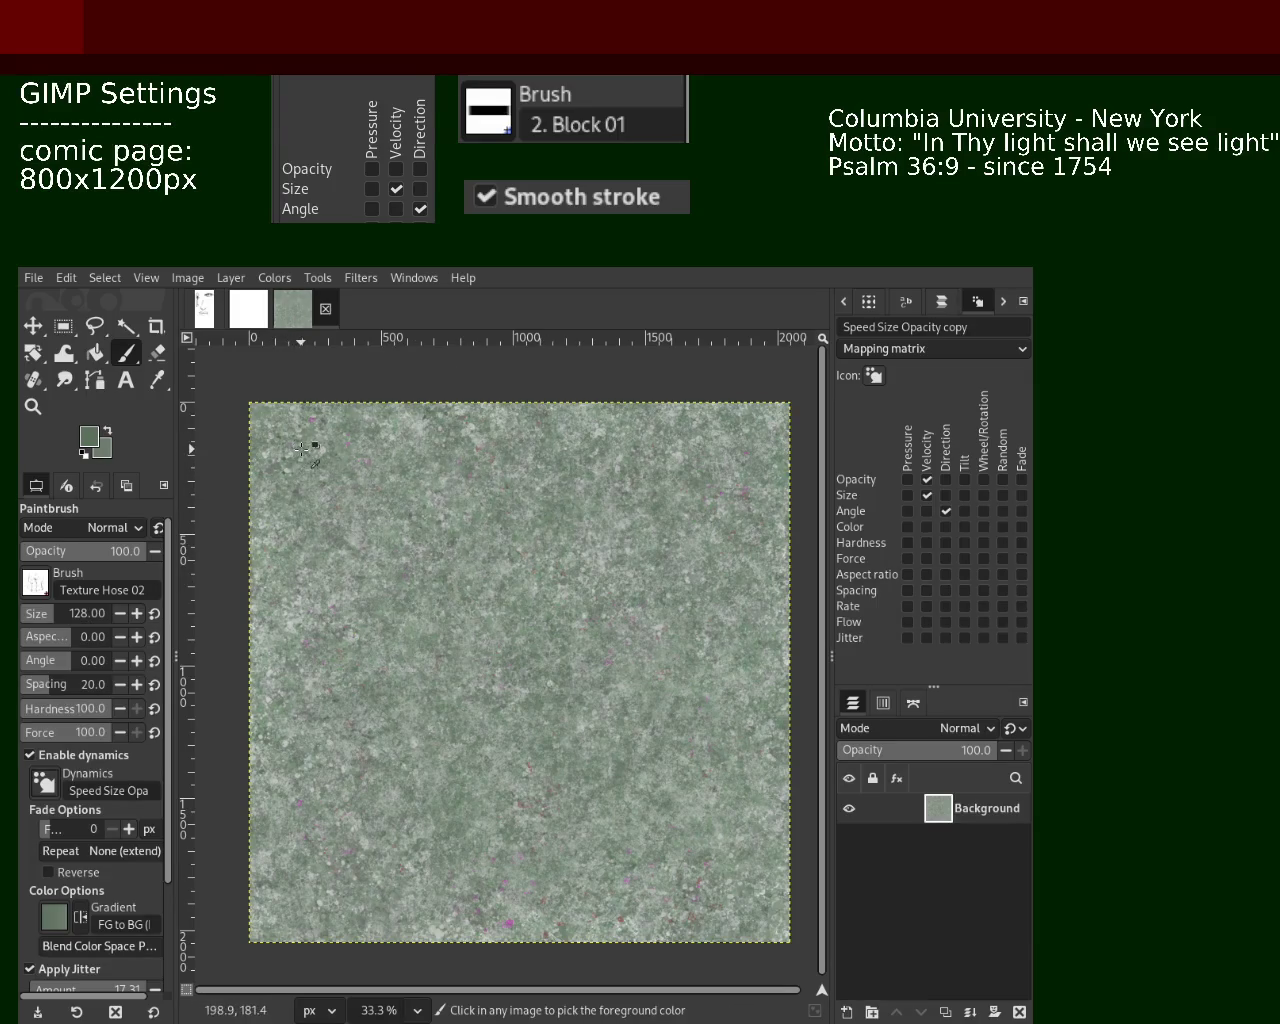
pyautogui.keyDown('ctrl'); pyautogui.click(301, 447); pyautogui.keyUp('ctrl')
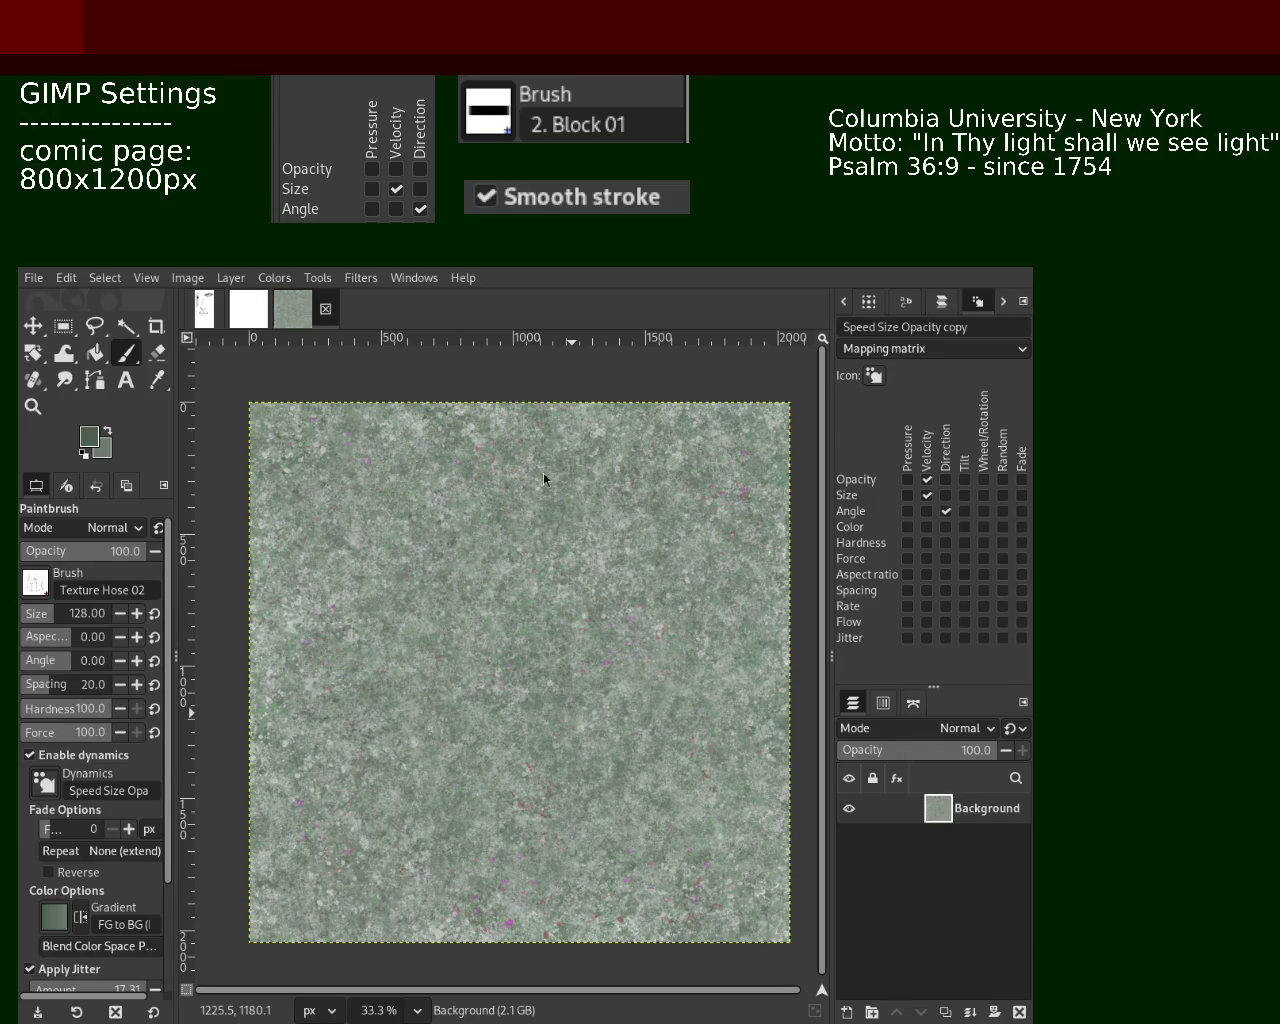
pyautogui.keyDown('ctrl'); pyautogui.click(658, 505); pyautogui.keyUp('ctrl')
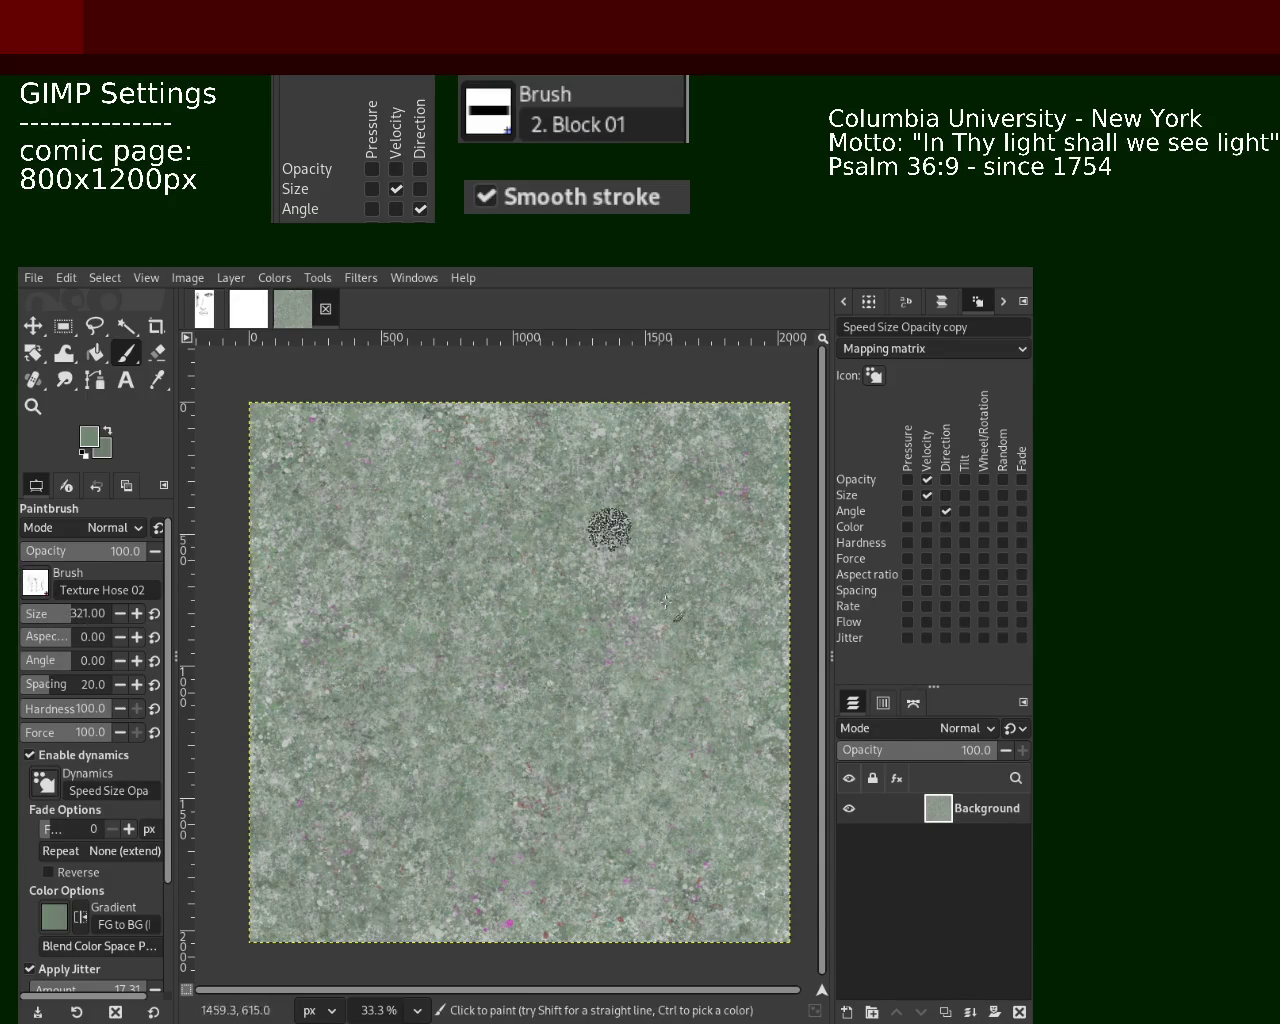
pyautogui.press('ctrl')
pyautogui.keyDown('ctrl'); pyautogui.click(670, 630); pyautogui.keyUp('ctrl')
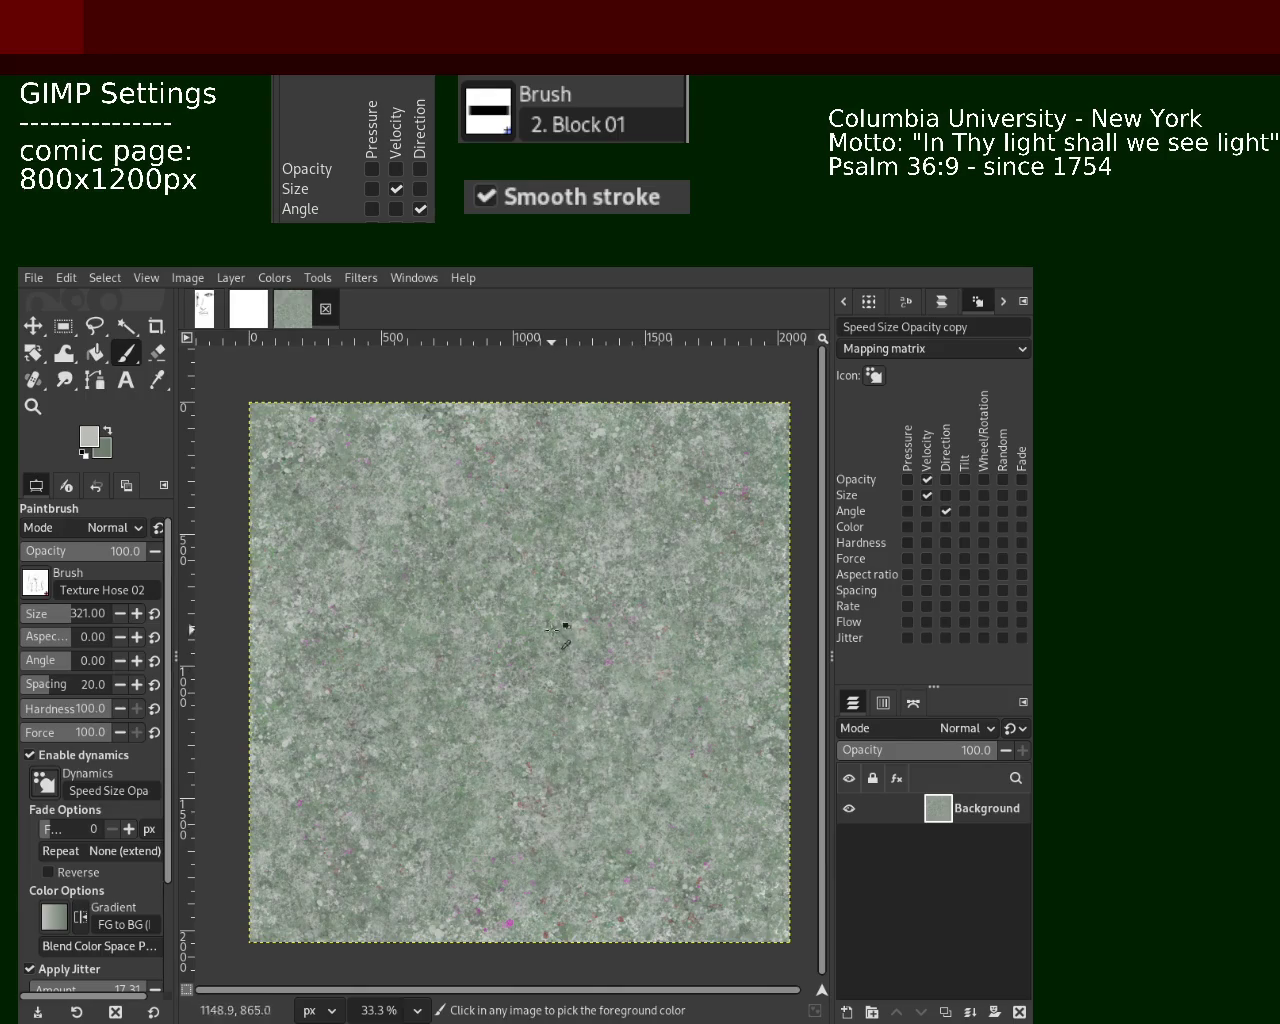
pyautogui.keyDown('ctrl'); pyautogui.click(552, 629); pyautogui.keyUp('ctrl')
pyautogui.click(413, 539)
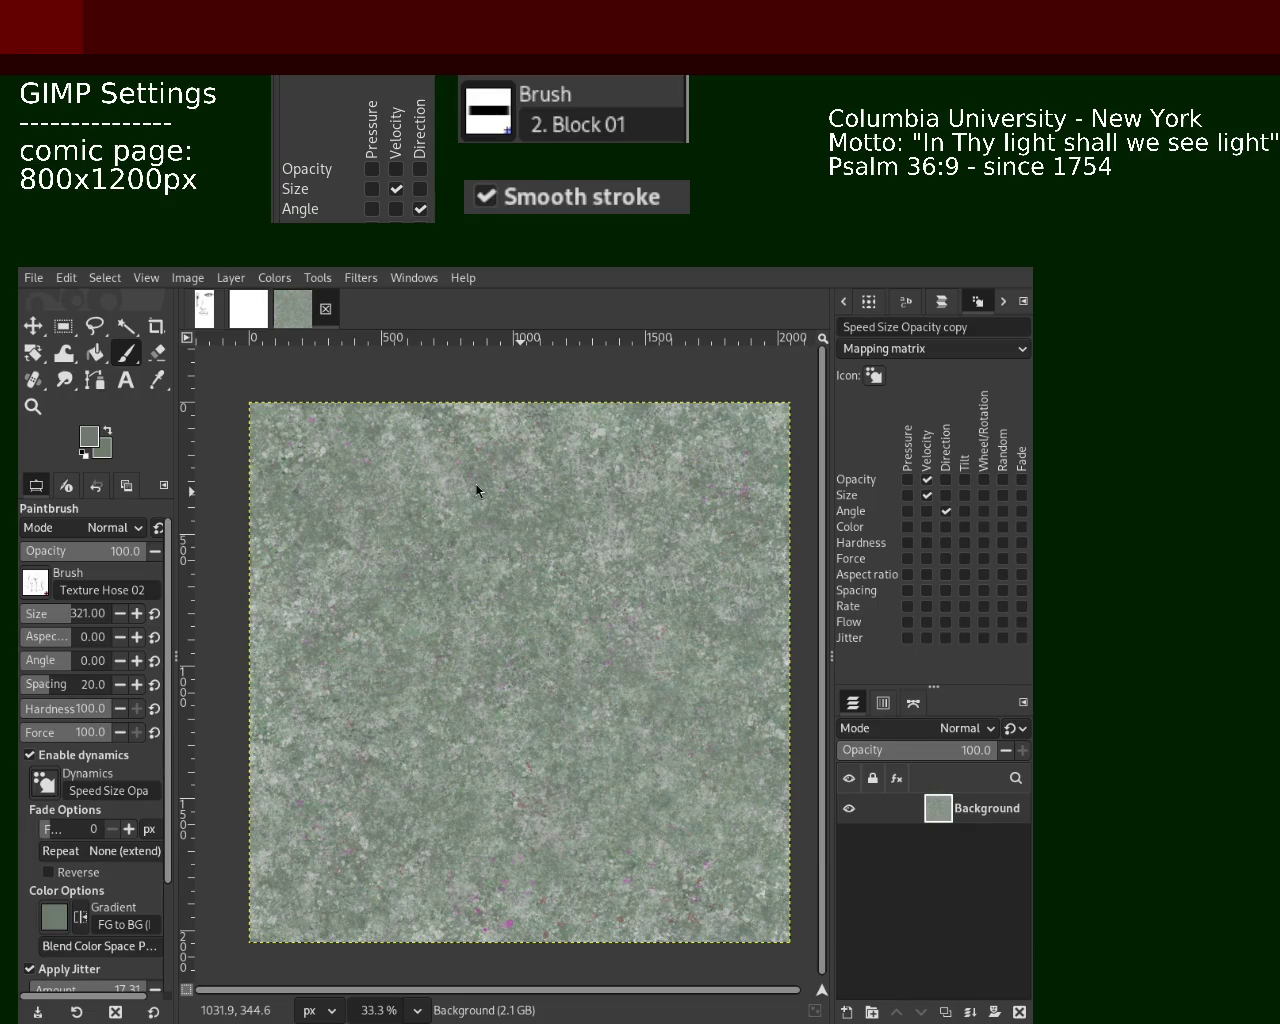
# Pick a slightly lighter colour from the texture and bring up the brush list
pyautogui.press('ctrl')
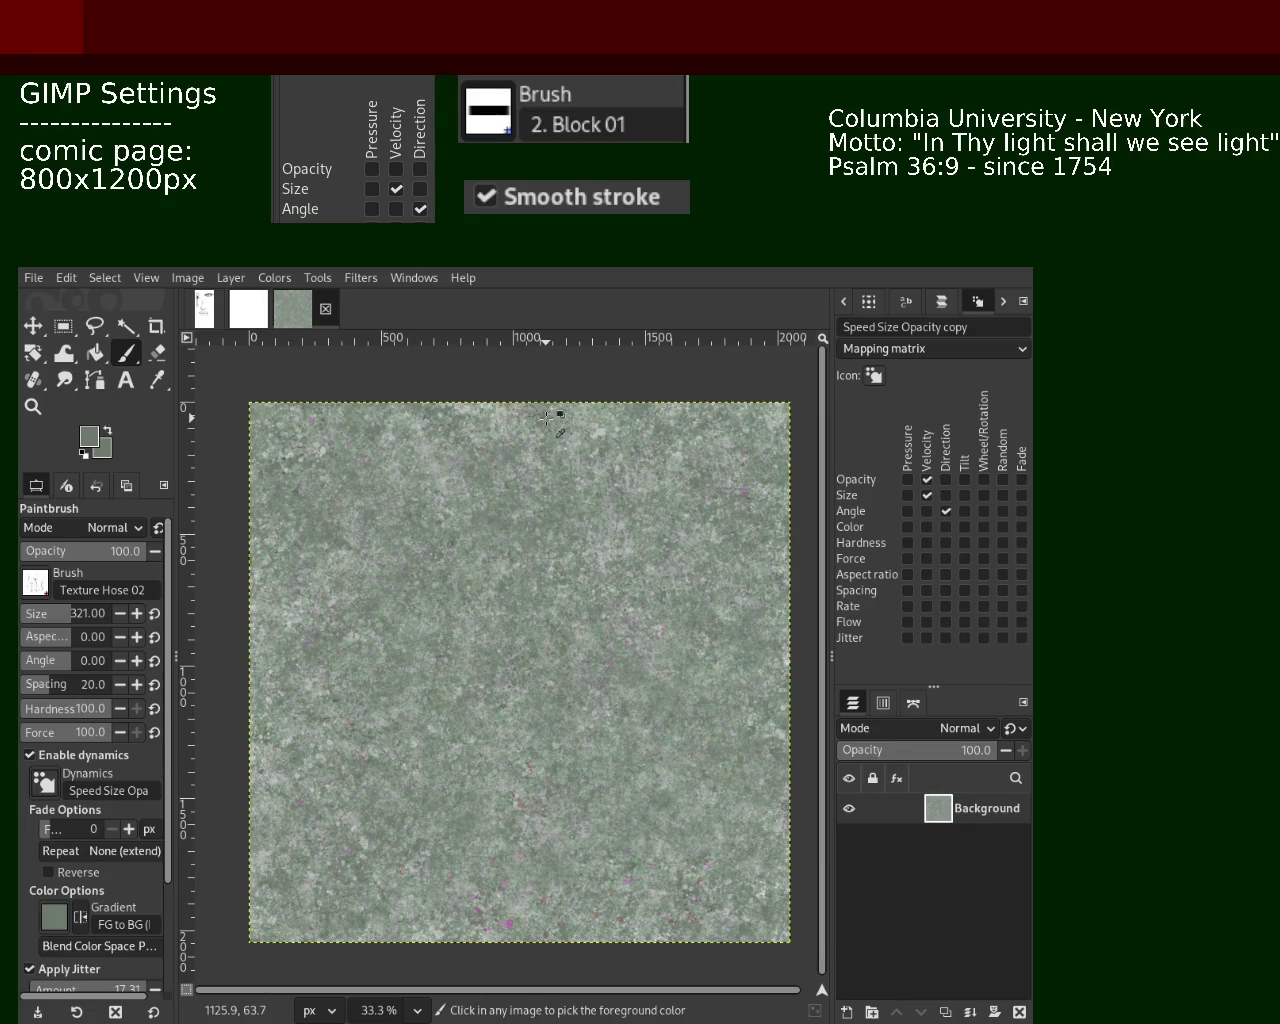
pyautogui.keyDown('ctrl'); pyautogui.click(541, 416); pyautogui.keyUp('ctrl')
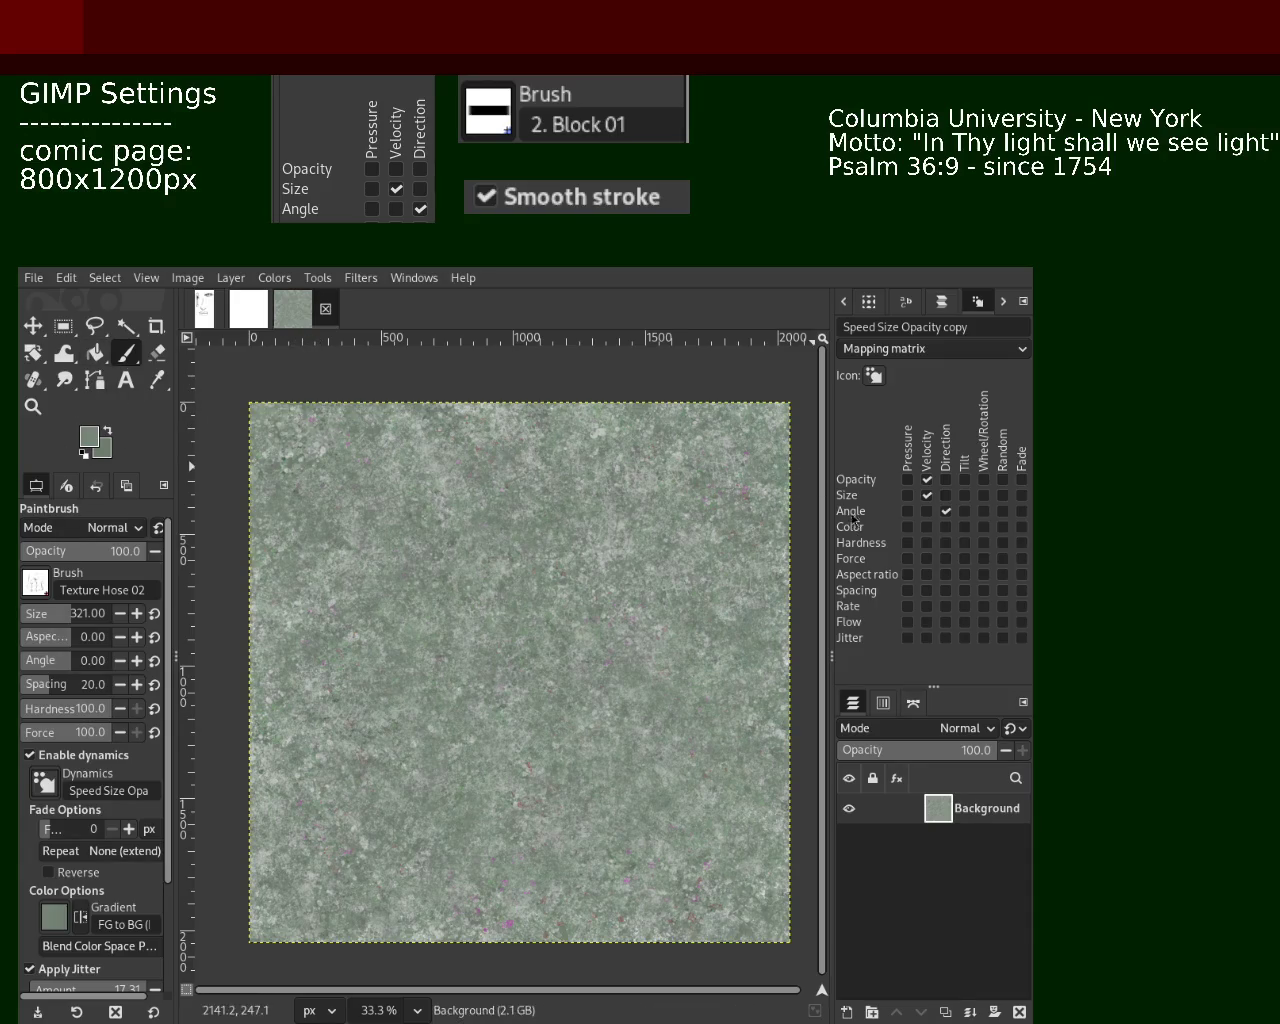
pyautogui.click(845, 303)
pyautogui.click(845, 303)
pyautogui.click(847, 310)
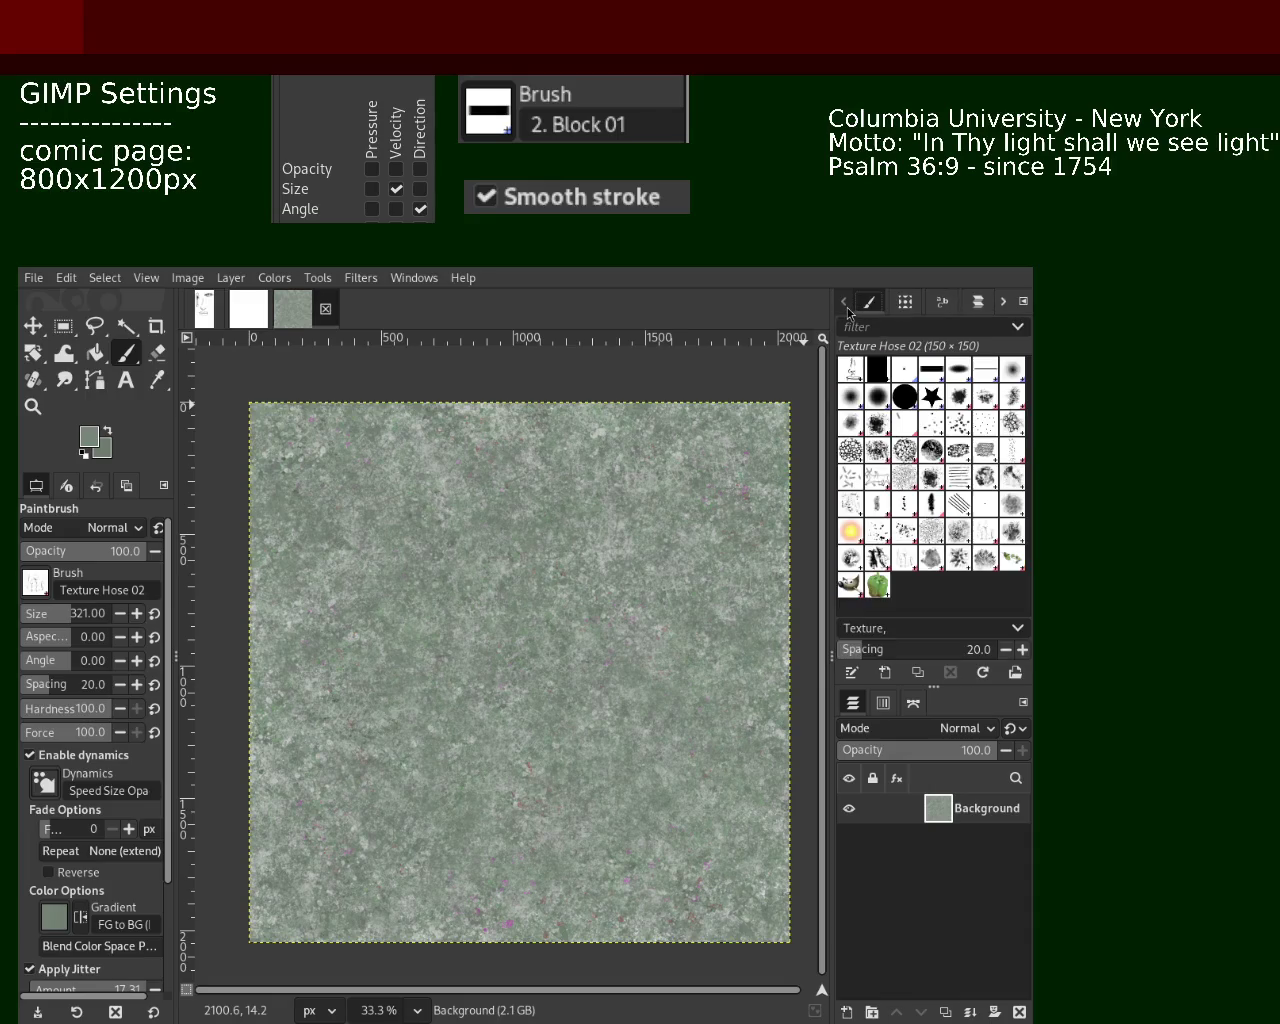
# Choose Splats 01 at size 328, try a dark splat stroke across the middle, and undo it
pyautogui.click(877, 530)
pyautogui.click(65, 617)
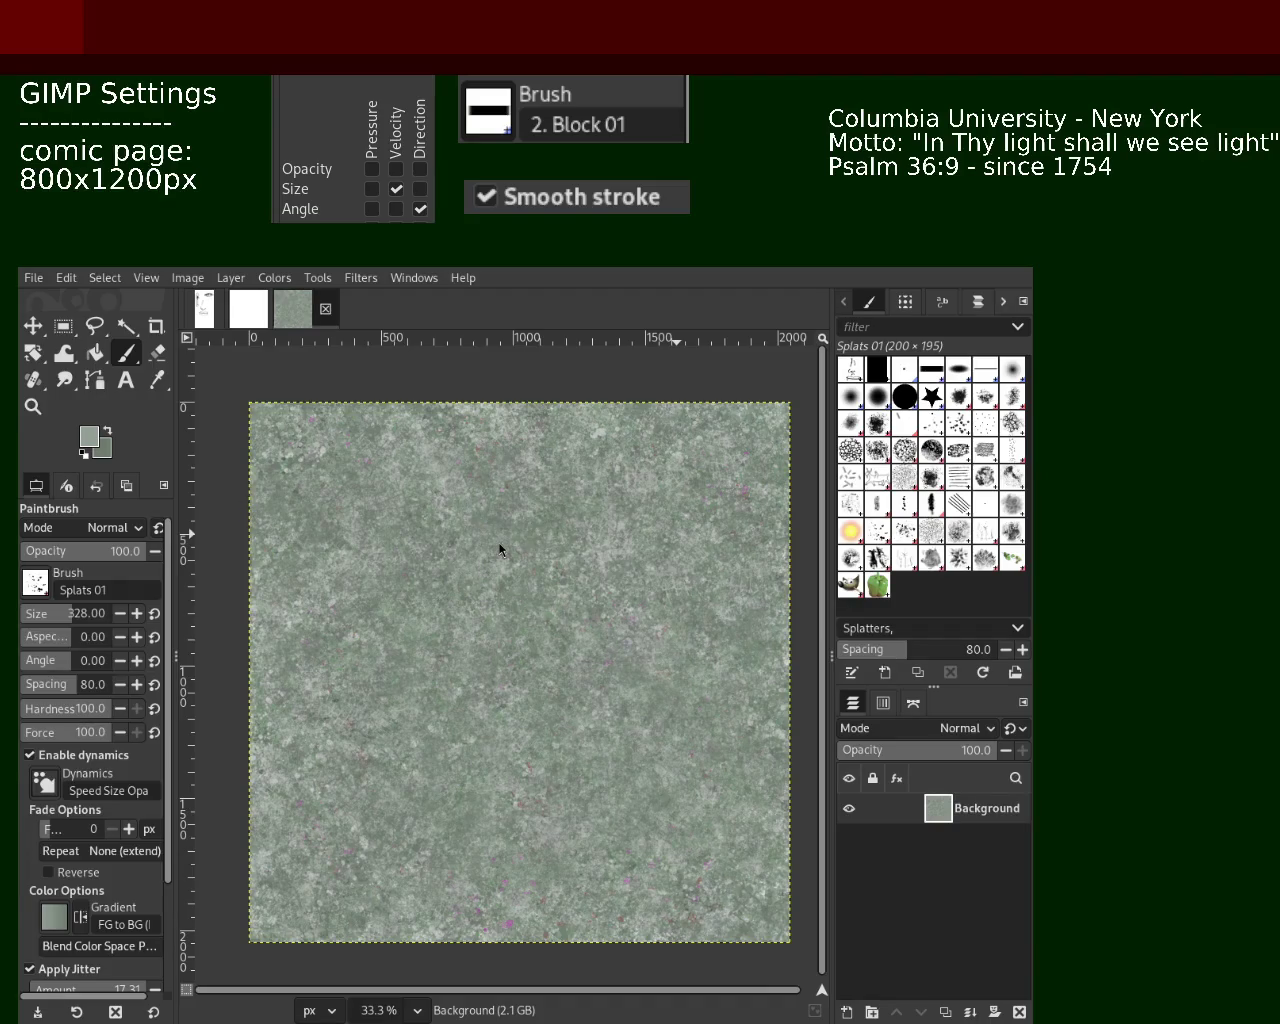
pyautogui.keyDown('ctrl'); pyautogui.click(534, 646); pyautogui.keyUp('ctrl')
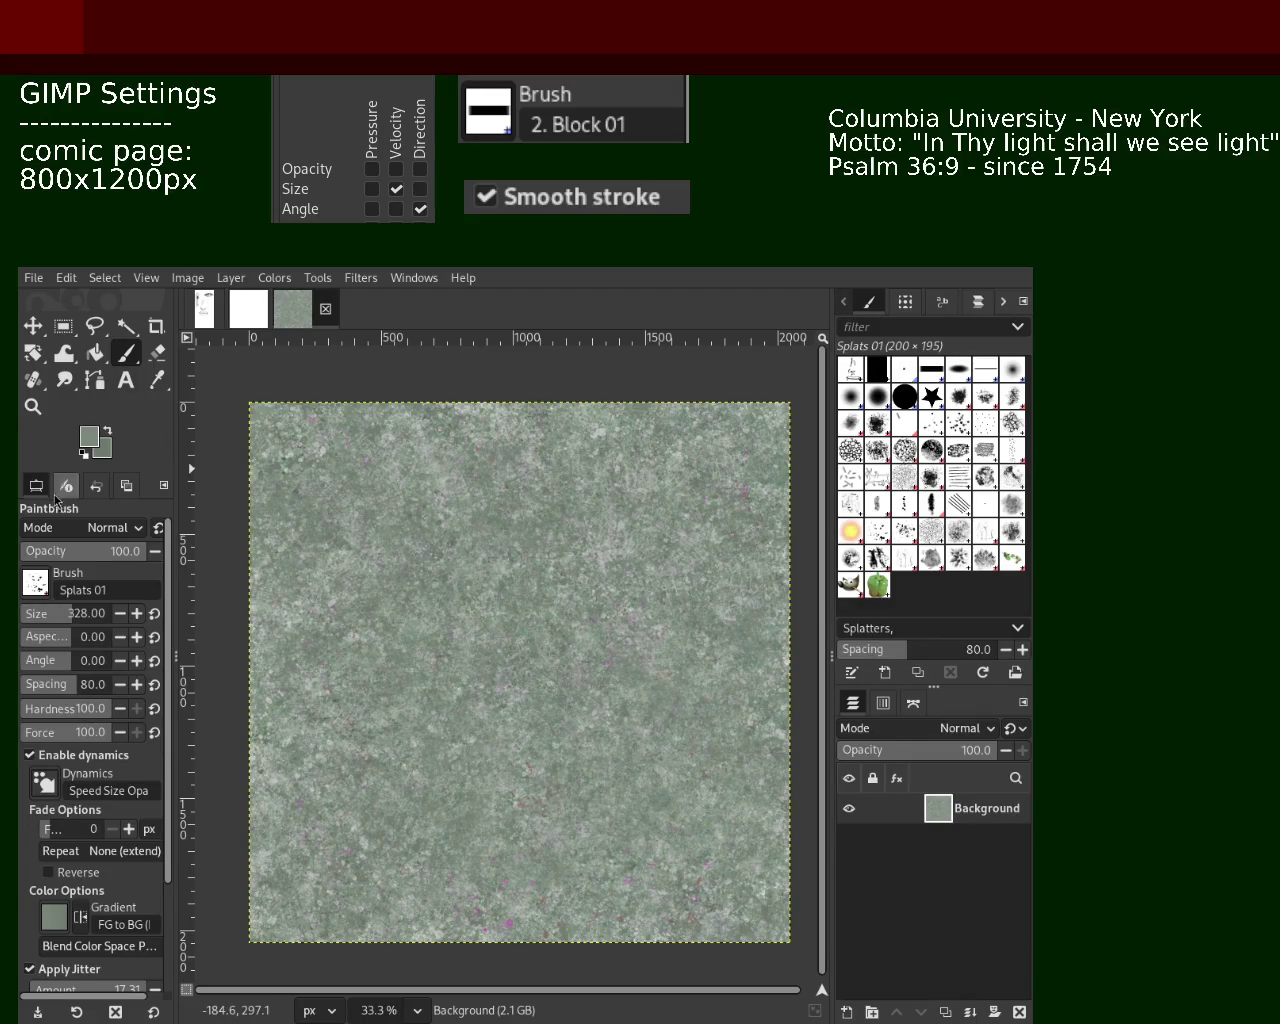
pyautogui.keyDown('ctrl'); pyautogui.click(324, 712); pyautogui.keyUp('ctrl')
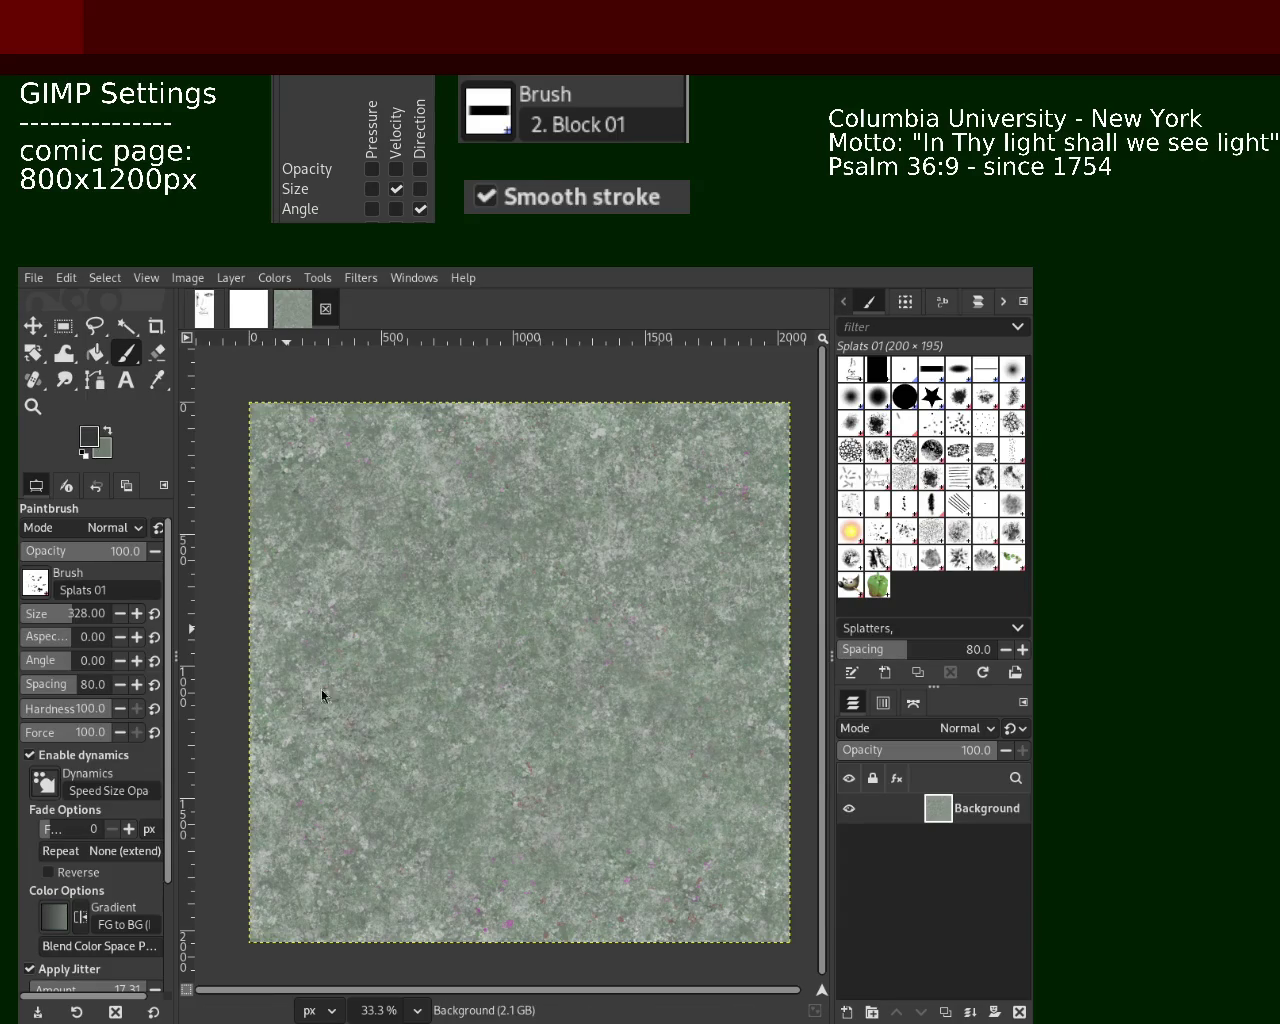
pyautogui.moveTo(505, 568); pyautogui.dragTo(608, 563)
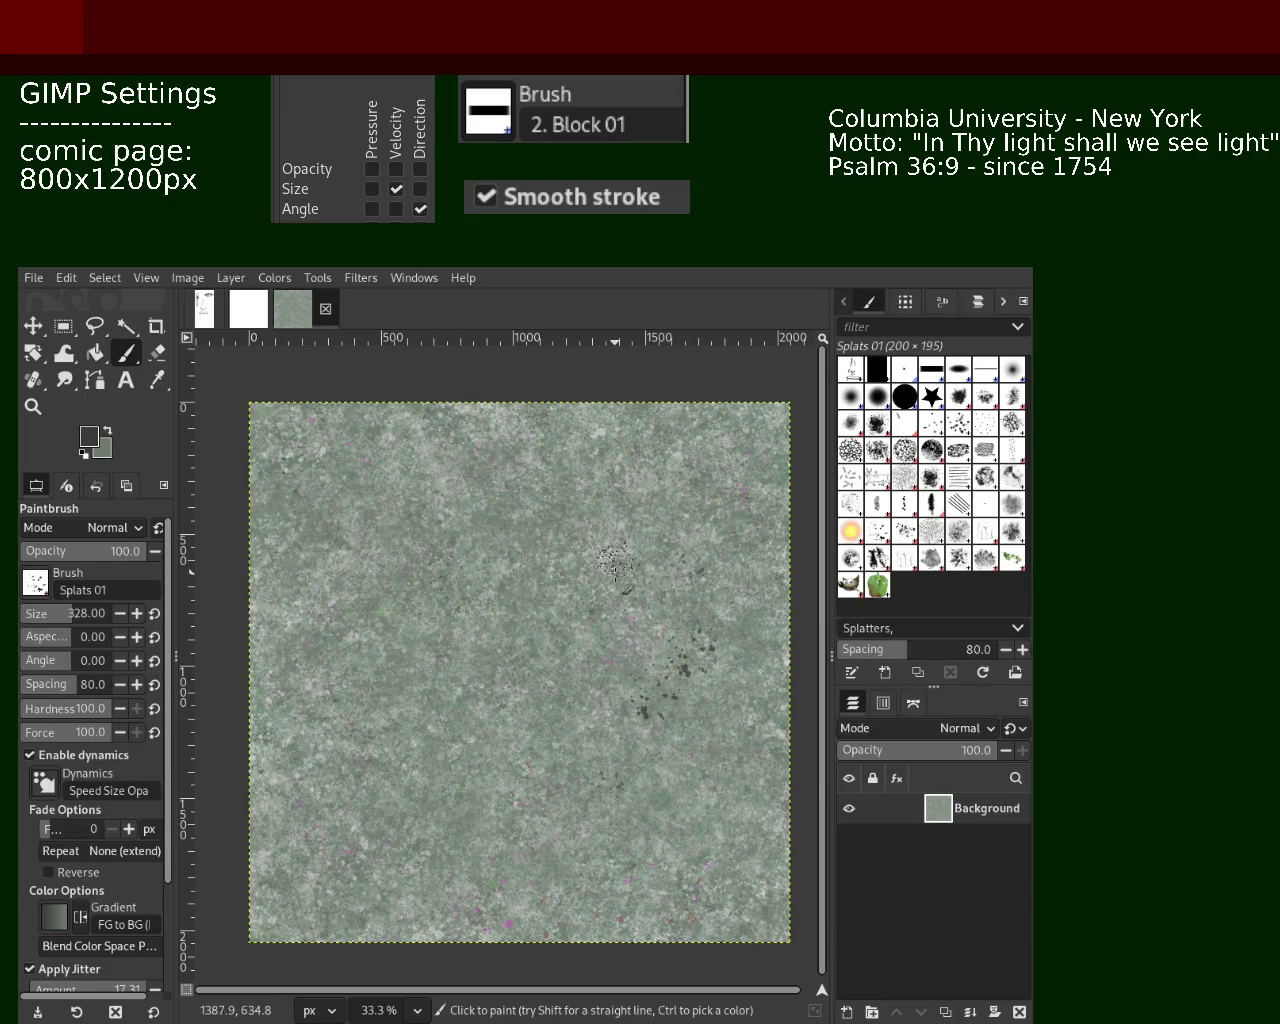
pyautogui.hotkey('ctrl', 'z')
# At size 178, paint dark and lighter grey splatters near the tile centre in picked colours
pyautogui.click(30, 613)
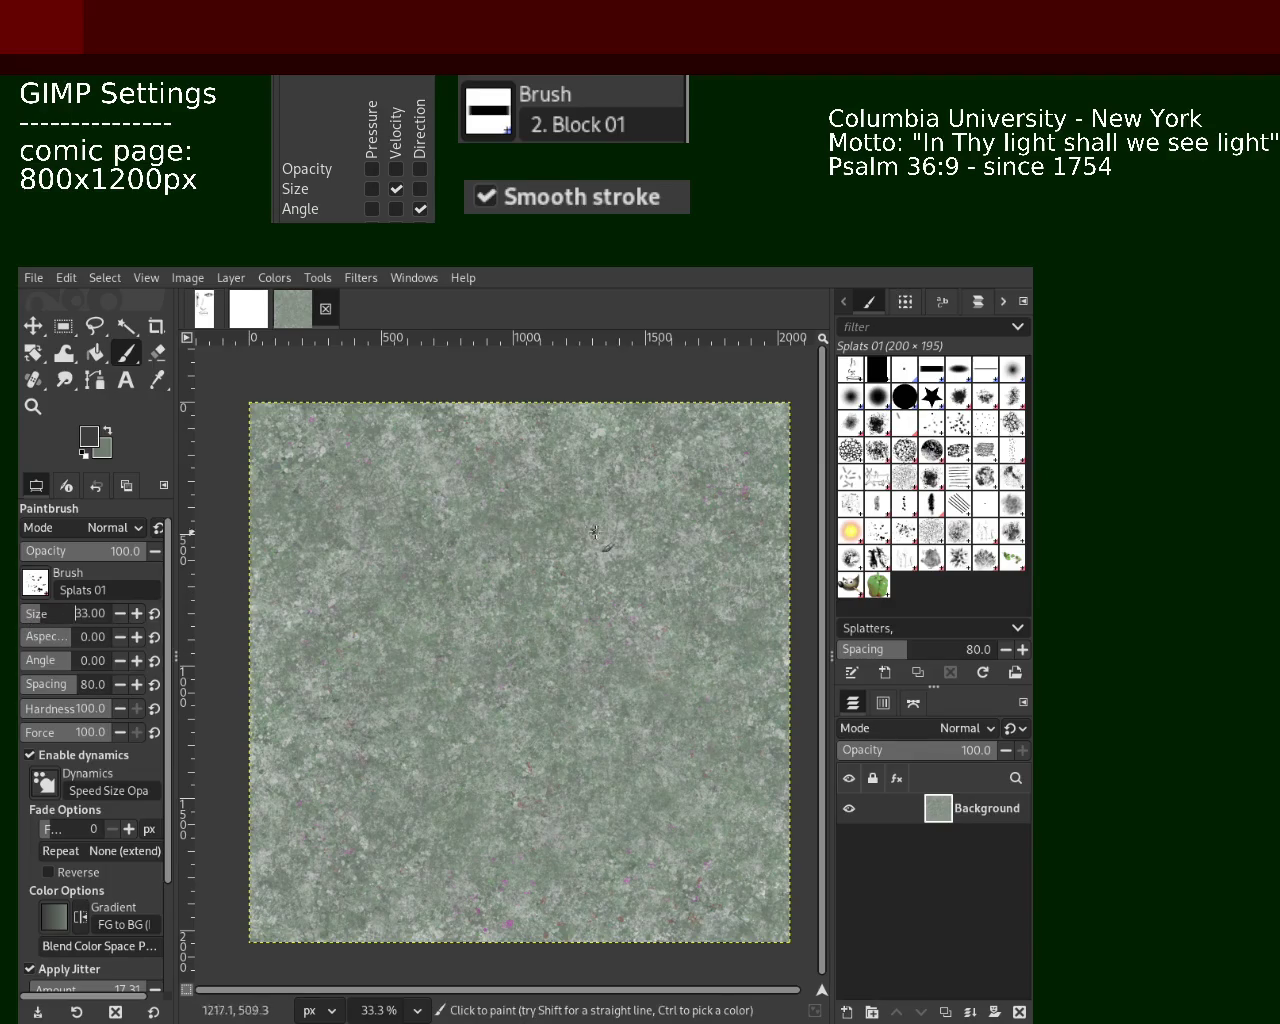
pyautogui.click(51, 613)
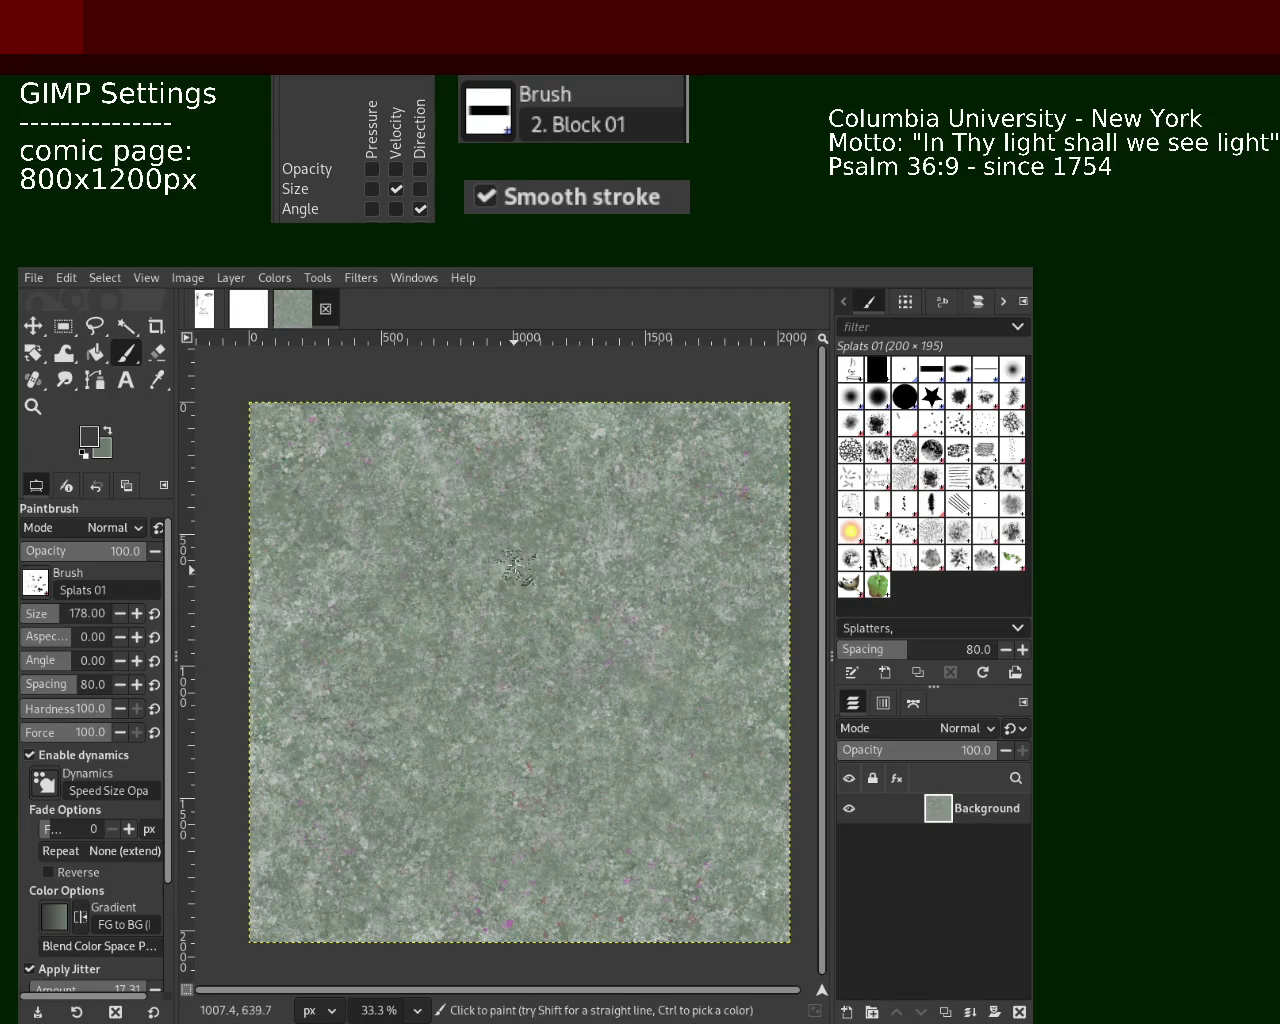
pyautogui.press('ctrl')
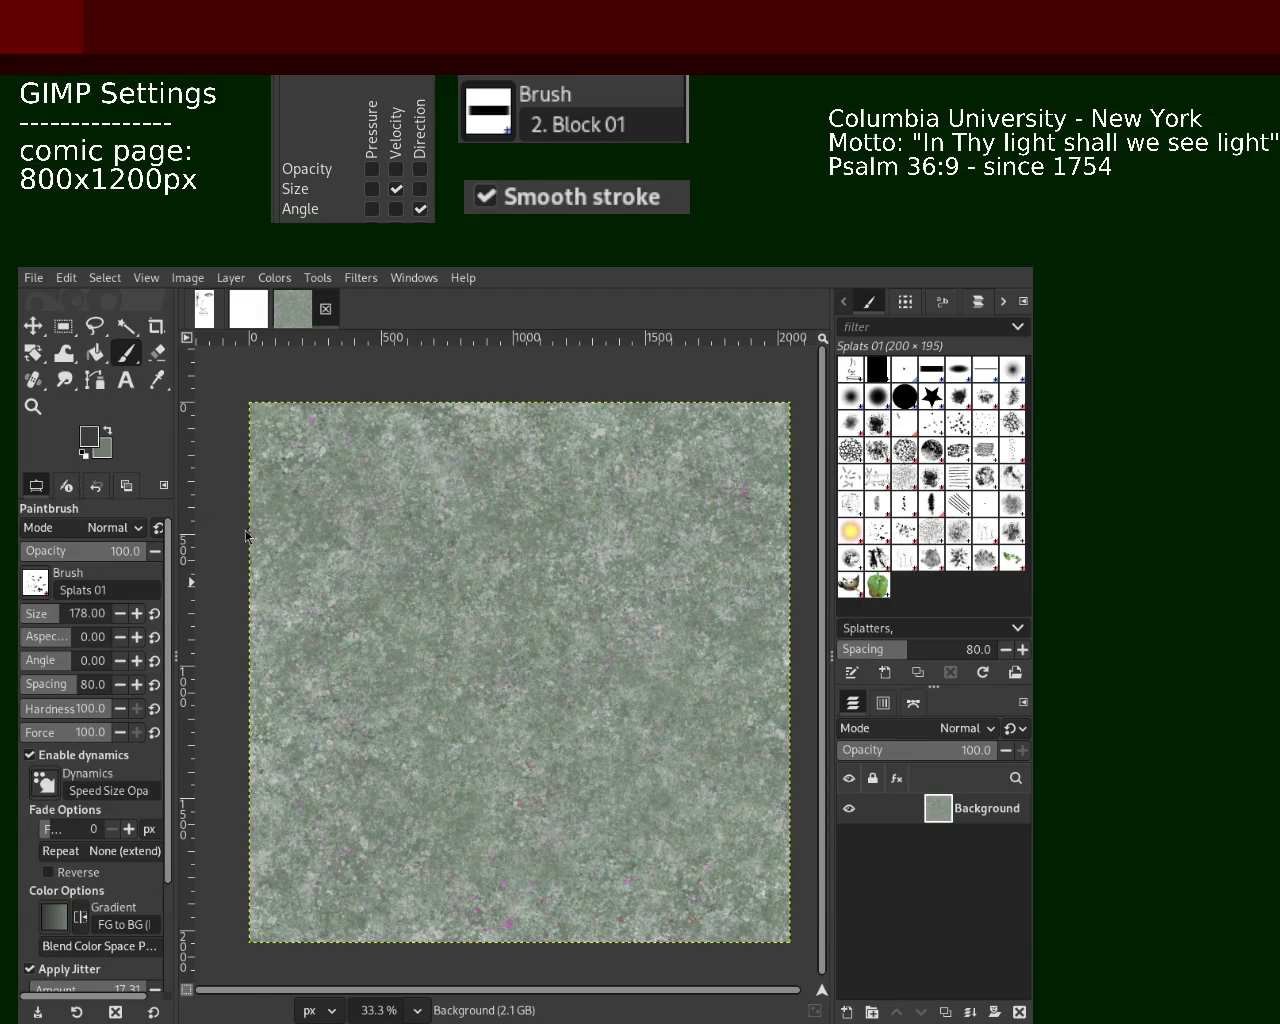
pyautogui.moveTo(475, 557); pyautogui.dragTo(525, 535)
pyautogui.keyDown('ctrl'); pyautogui.click(287, 599); pyautogui.keyUp('ctrl')
pyautogui.moveTo(525, 600); pyautogui.dragTo(580, 577)
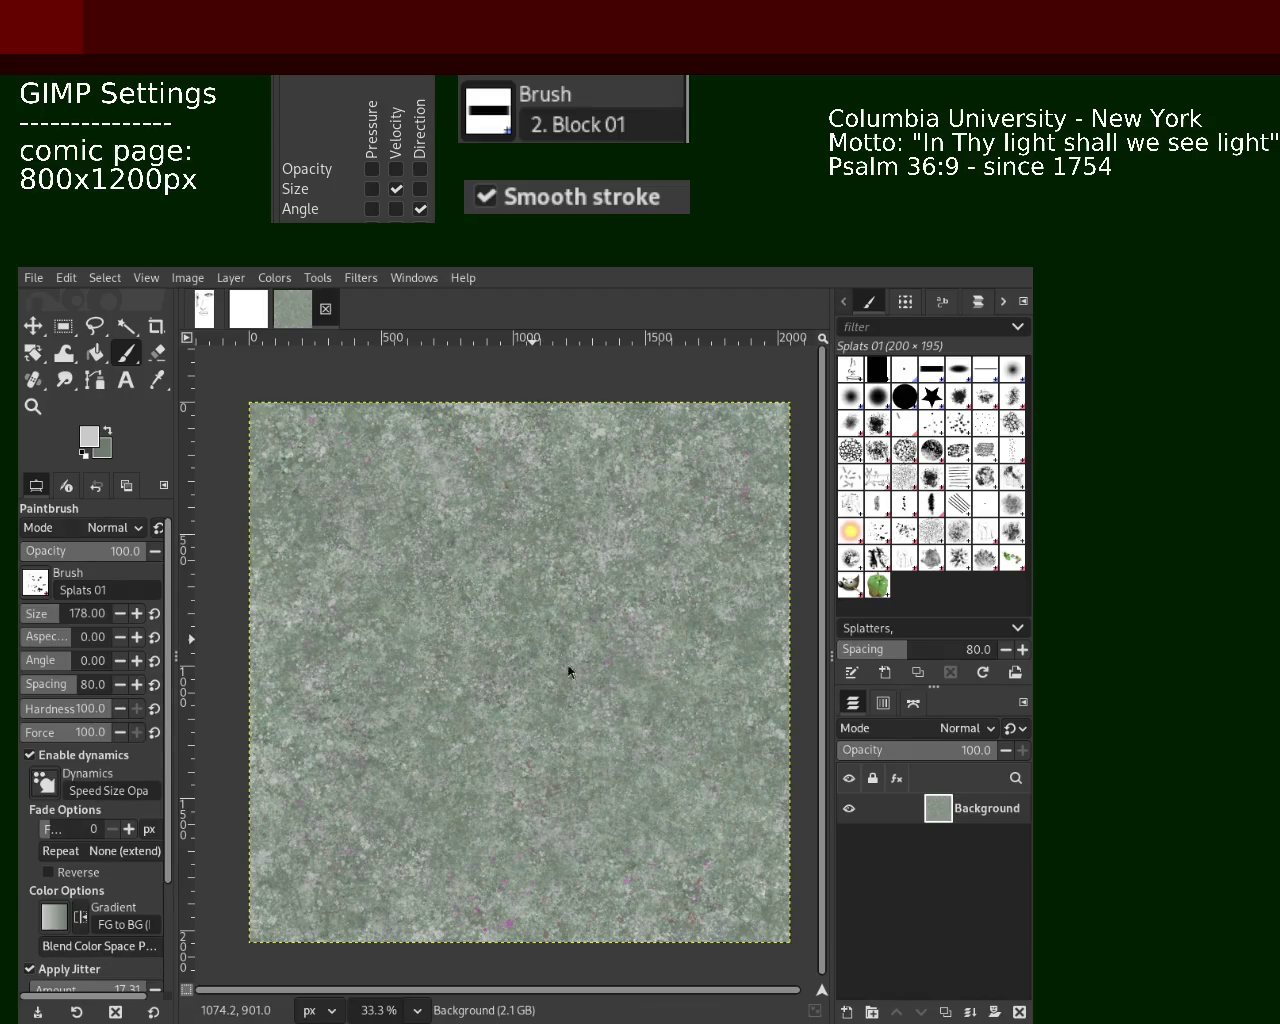
pyautogui.press('ctrl')
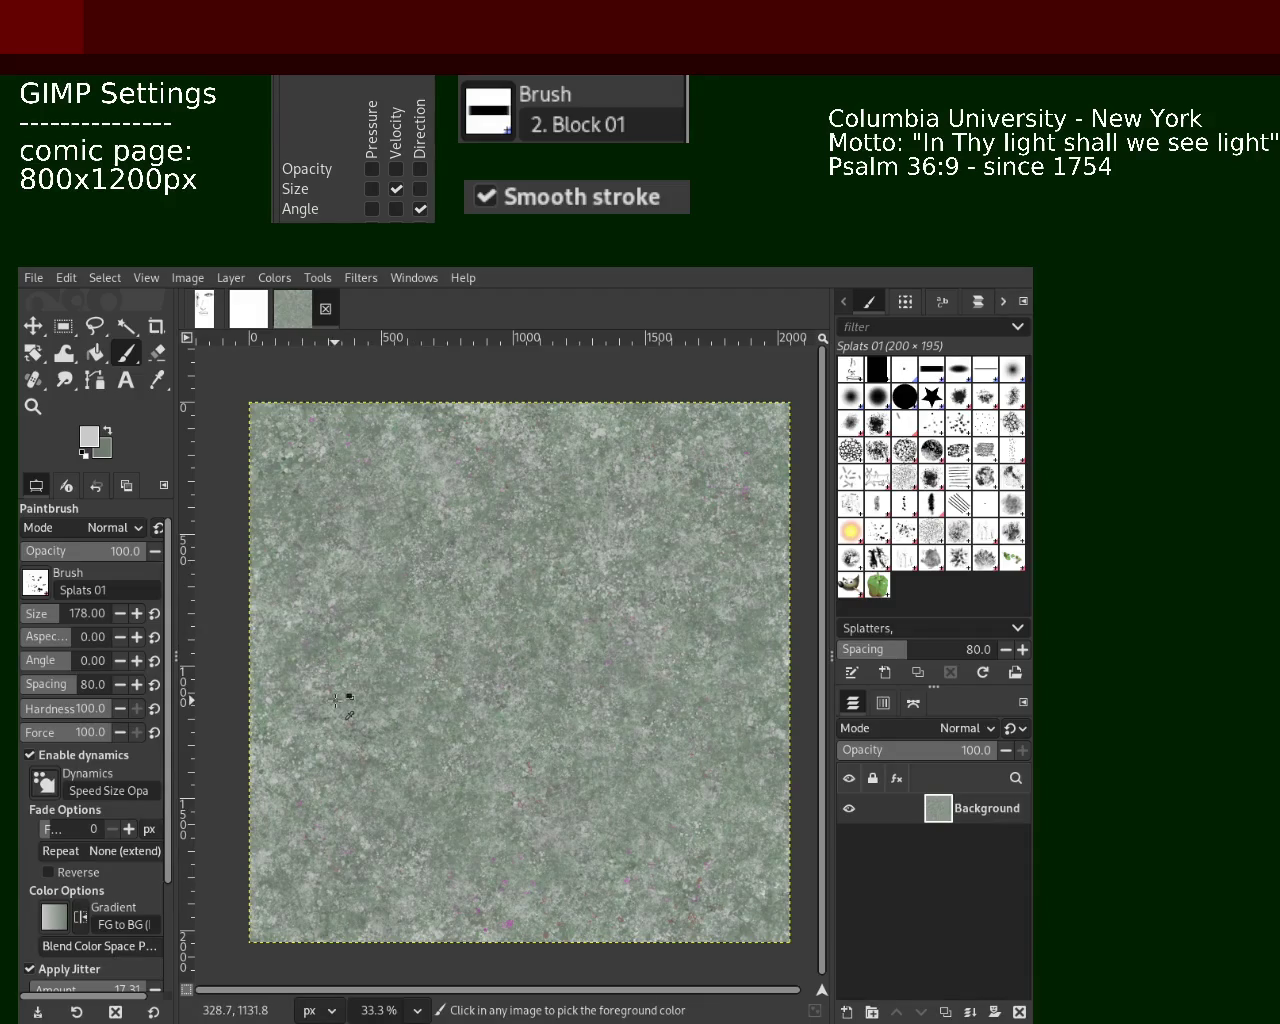
pyautogui.keyDown('ctrl'); pyautogui.click(336, 699); pyautogui.keyUp('ctrl')
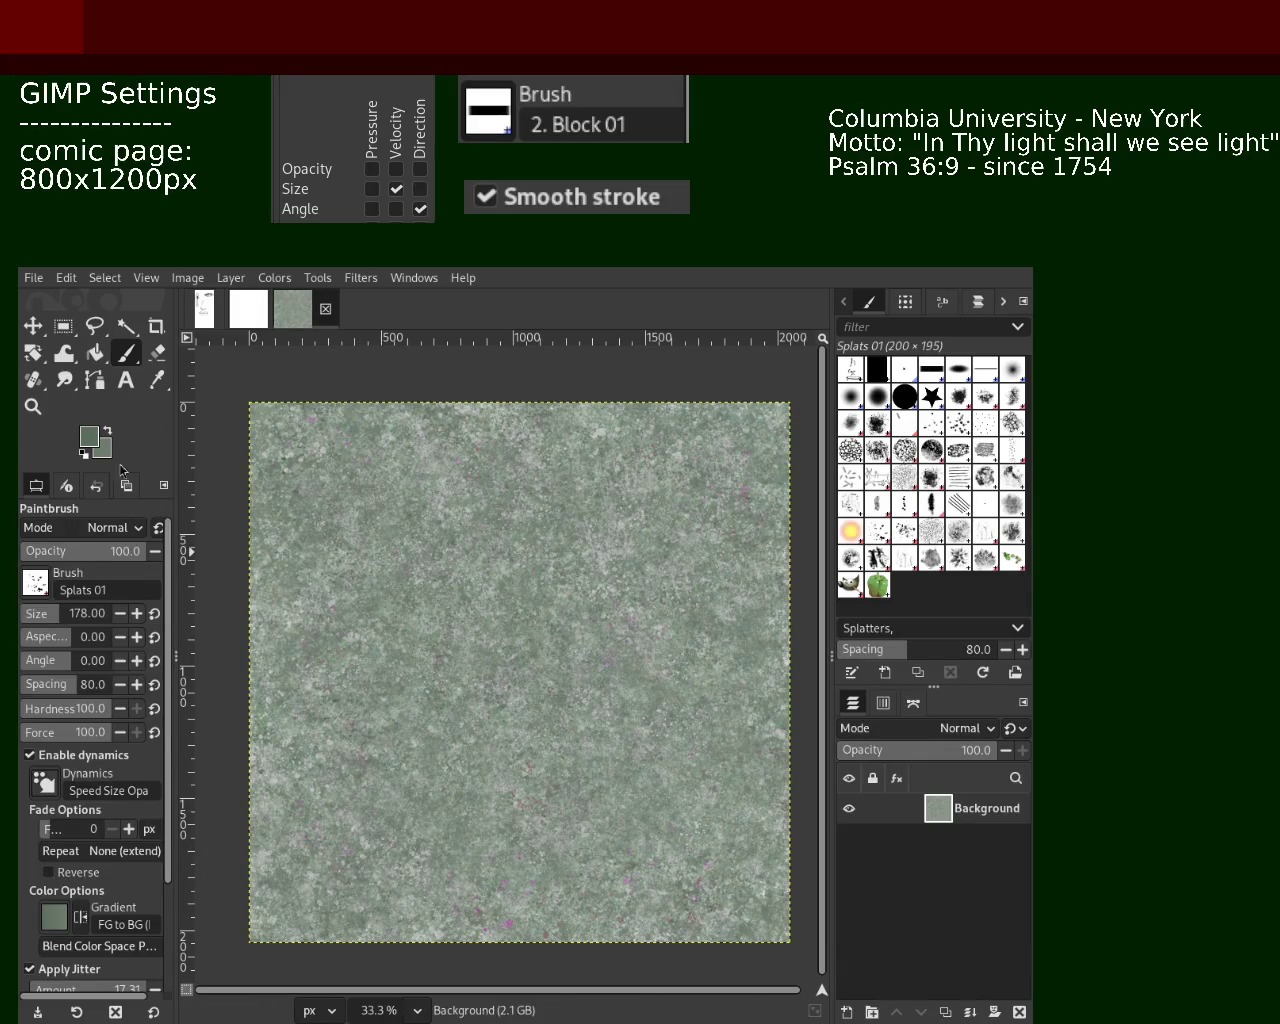
pyautogui.click(33, 406)
# Zoom in on the tile's upper-left, then reframe the whole texture at 33.3%
pyautogui.keyDown('ctrl'); pyautogui.click(260, 420); pyautogui.keyUp('ctrl')
pyautogui.click(220, 415)
pyautogui.click(200, 413)
pyautogui.click(126, 352)
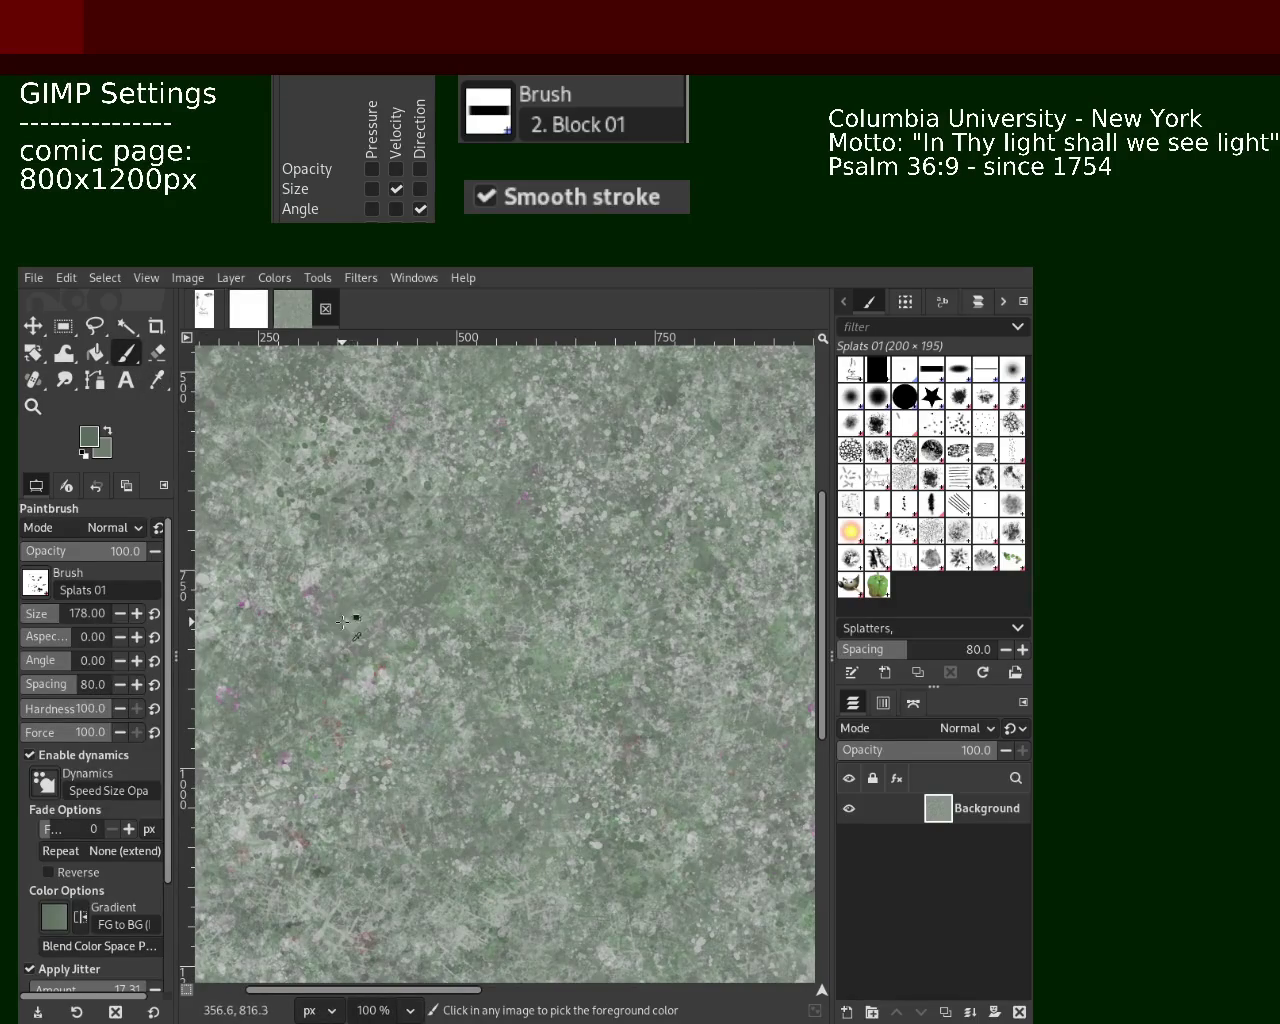
pyautogui.click(33, 406)
pyautogui.click(493, 557)
pyautogui.click(493, 557)
pyautogui.click(502, 600)
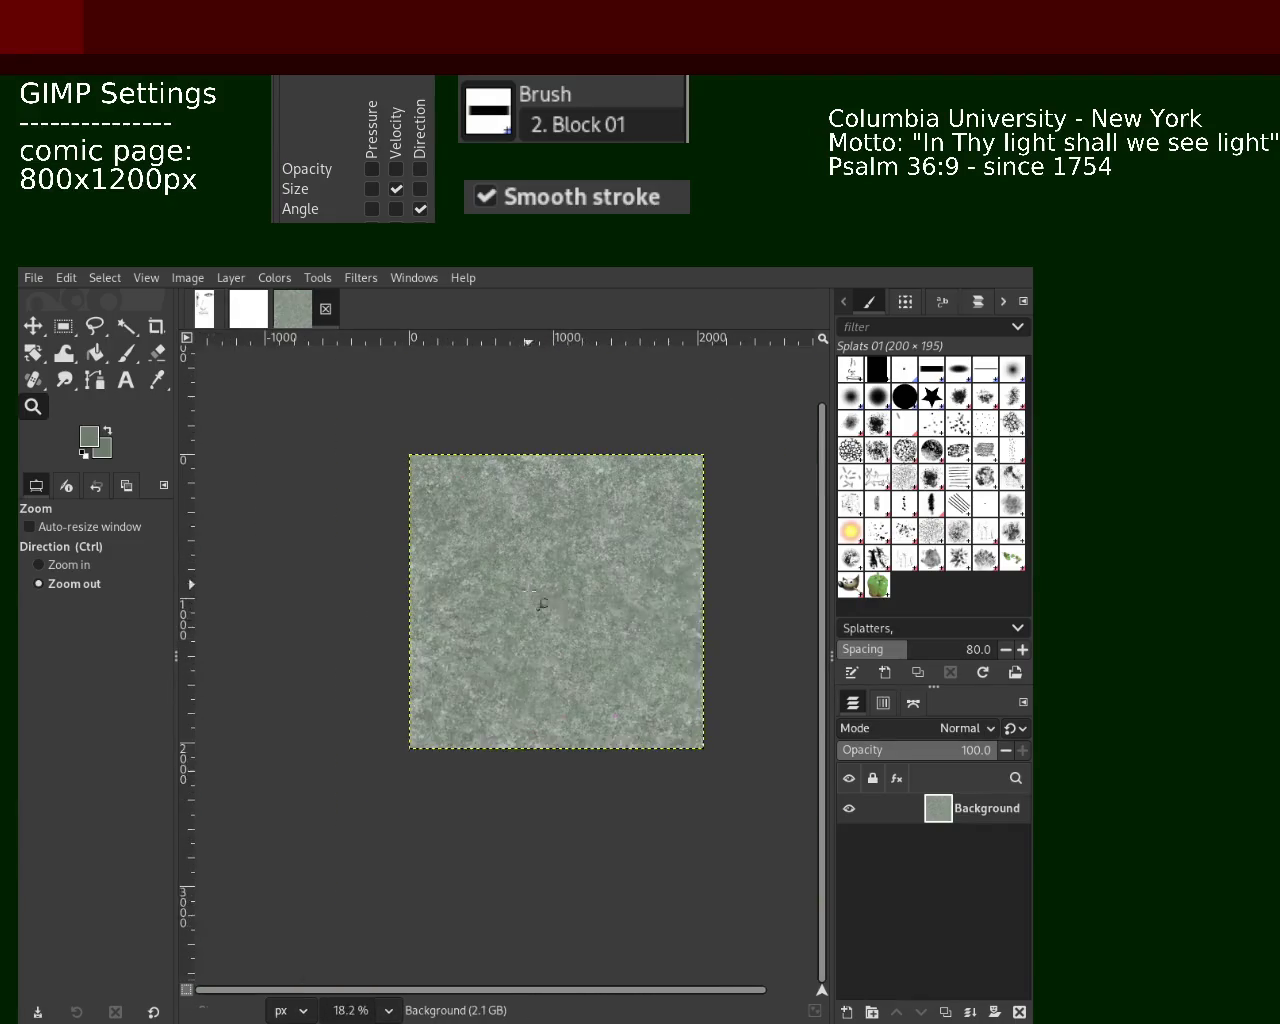
pyautogui.keyDown('ctrl'); pyautogui.click(627, 600); pyautogui.keyUp('ctrl')
pyautogui.click(627, 595)
pyautogui.keyDown('ctrl'); pyautogui.click(540, 540); pyautogui.keyUp('ctrl')
pyautogui.click(540, 540)
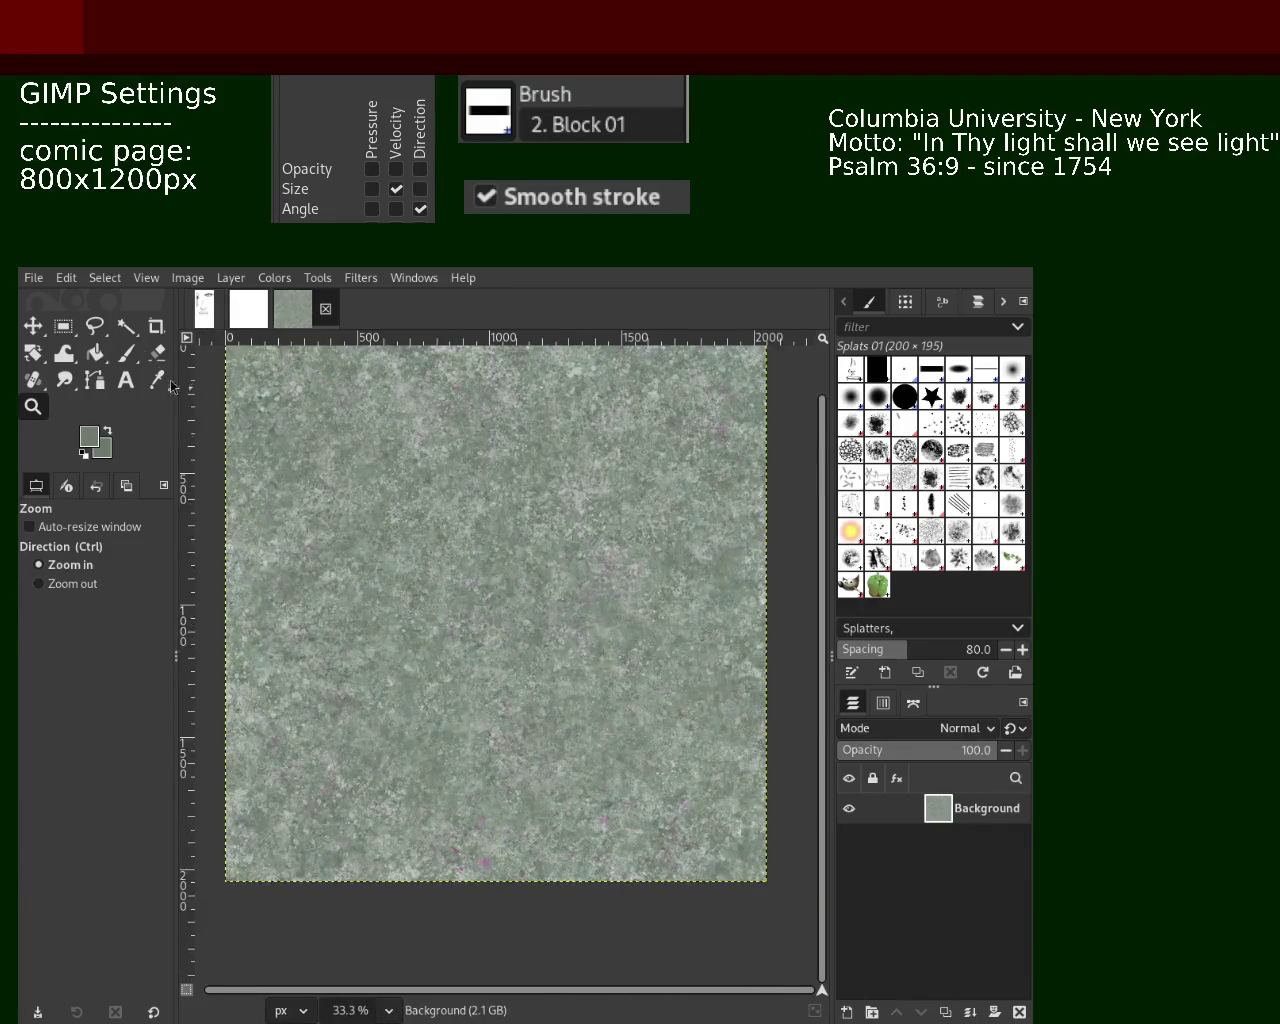
# Test a black splatter stroke, undo it, and set the splat brush size to 137
pyautogui.click(130, 353)
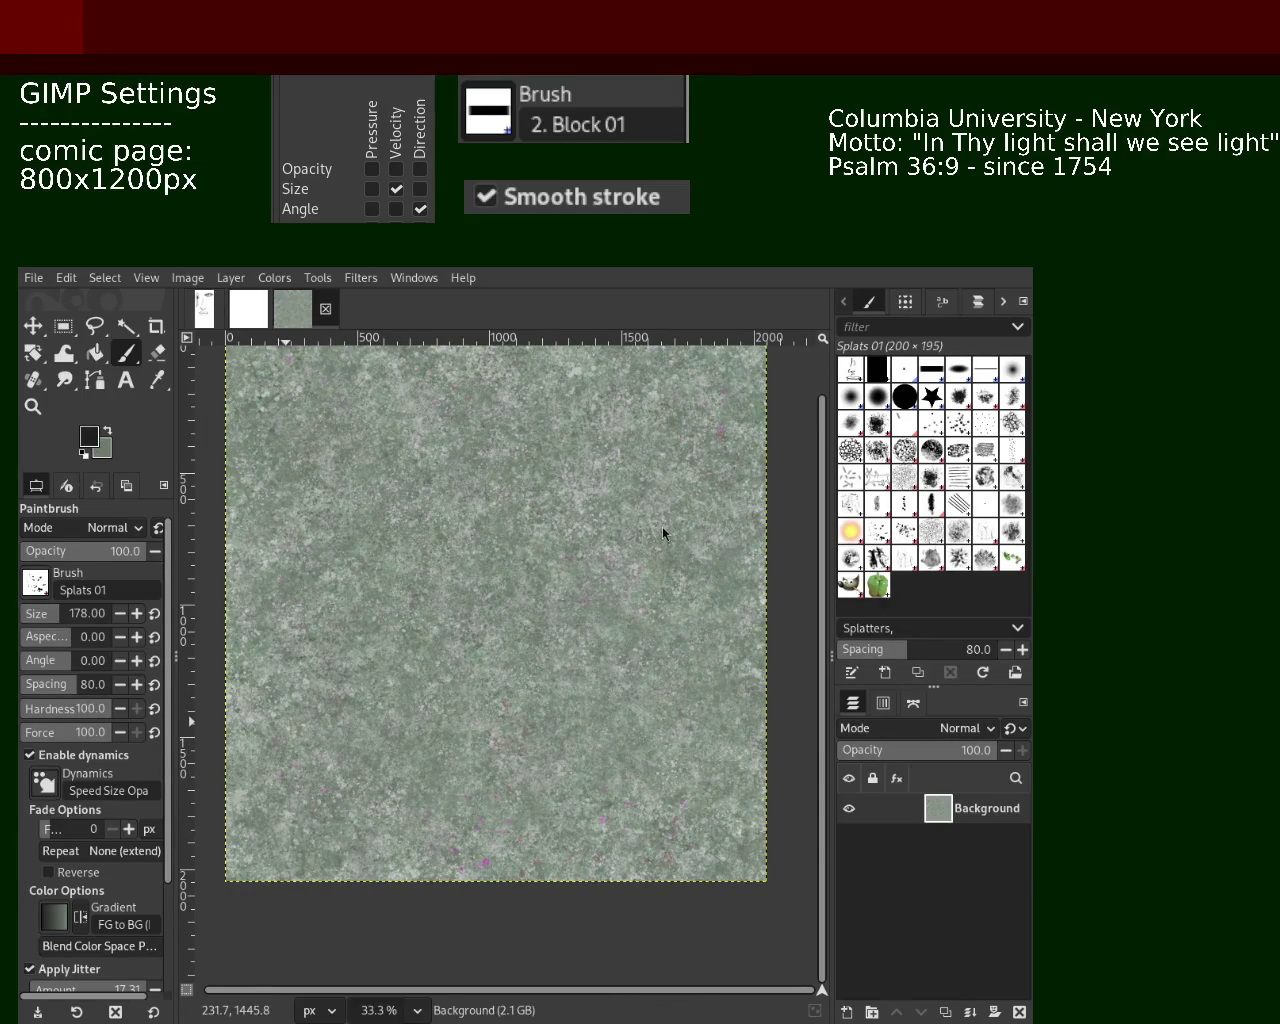
pyautogui.moveTo(316, 731); pyautogui.dragTo(398, 685)
pyautogui.hotkey('ctrl', 'z')
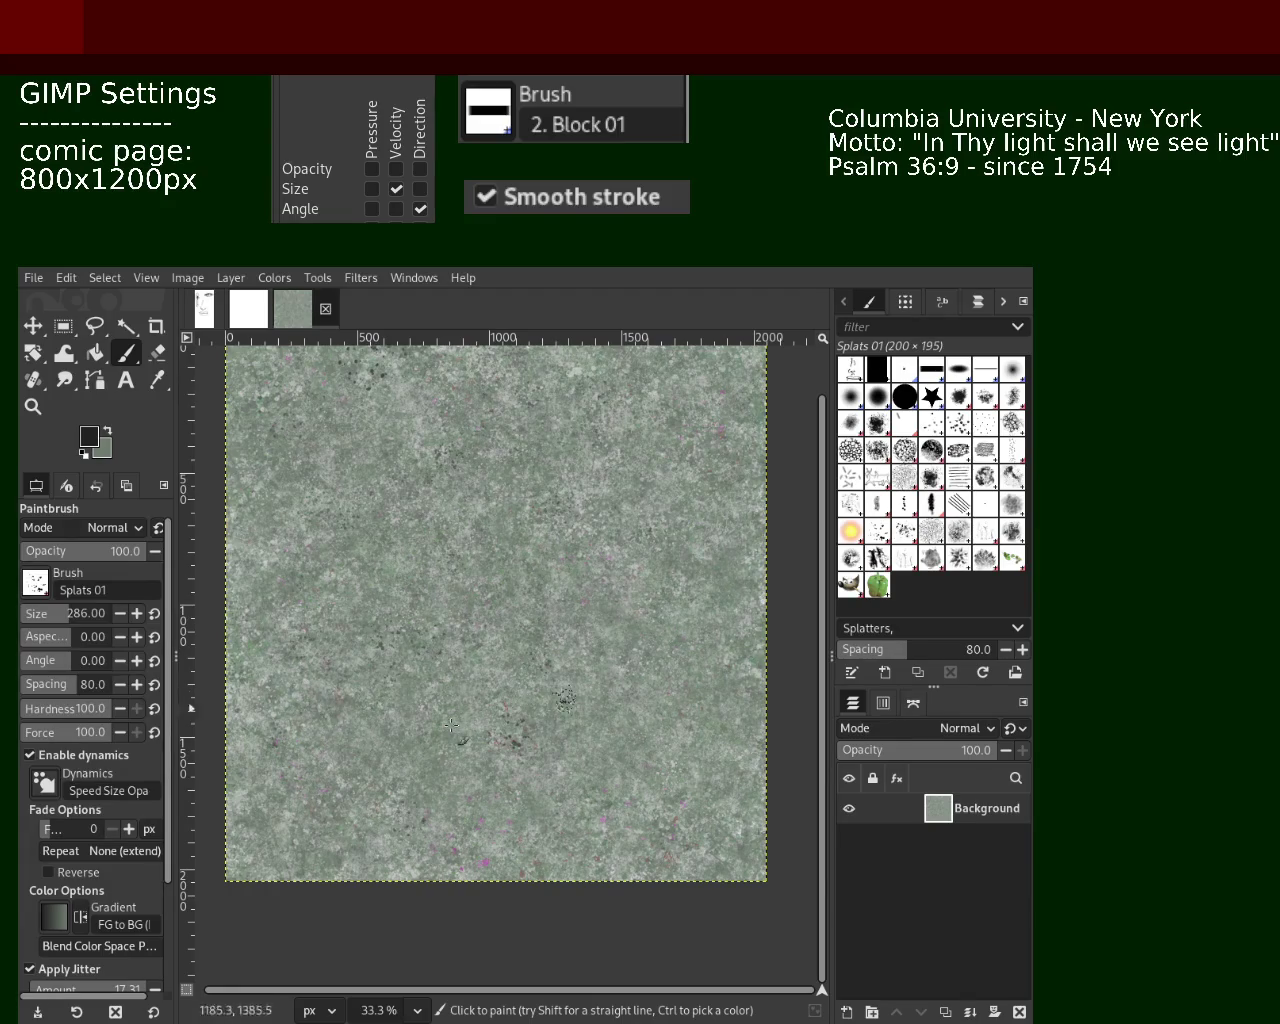
pyautogui.click(38, 614)
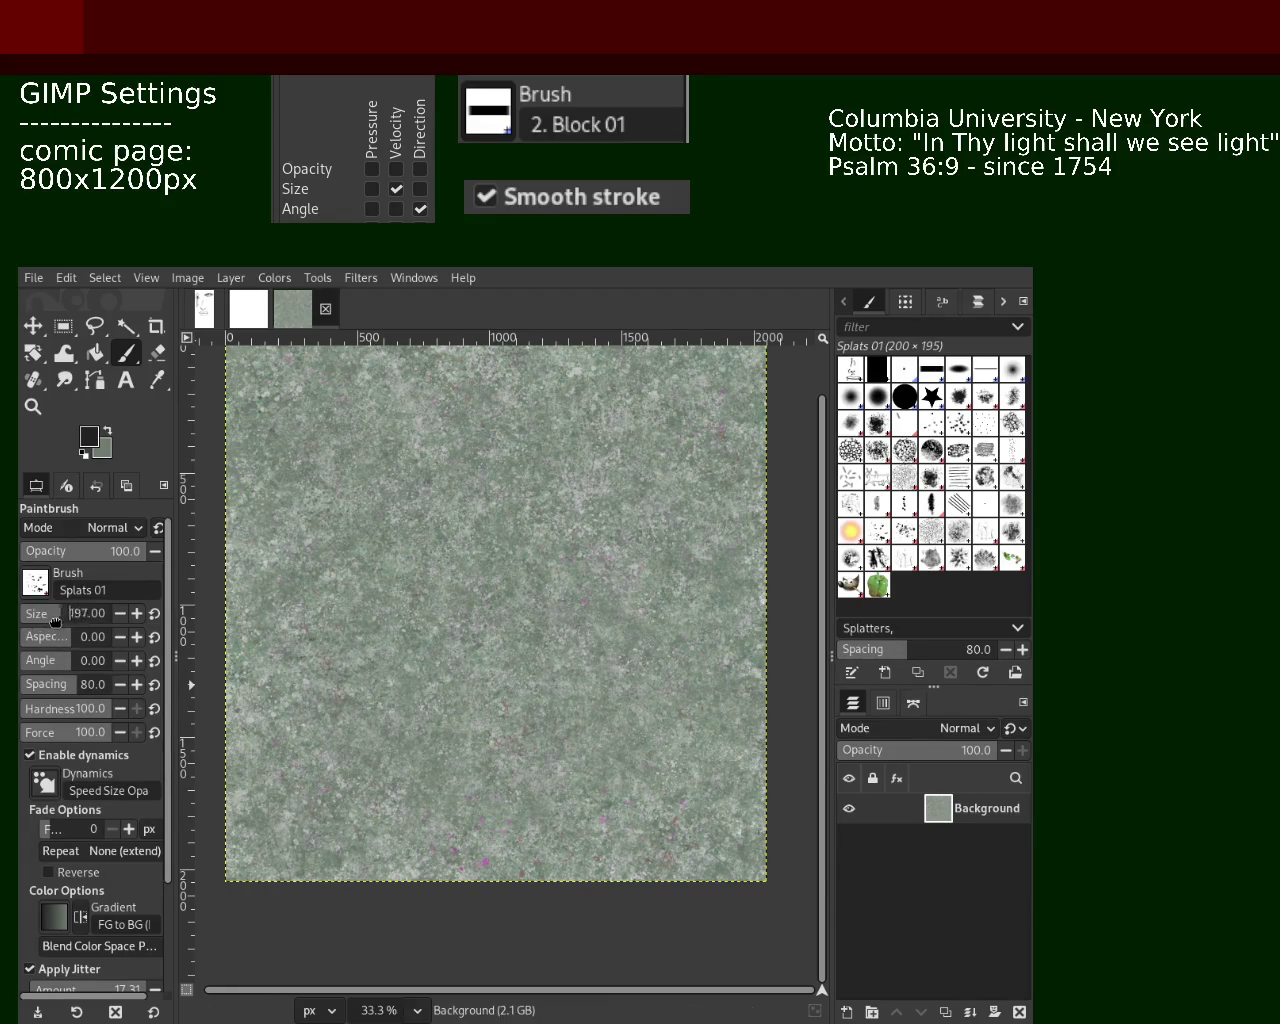
pyautogui.click(56, 622)
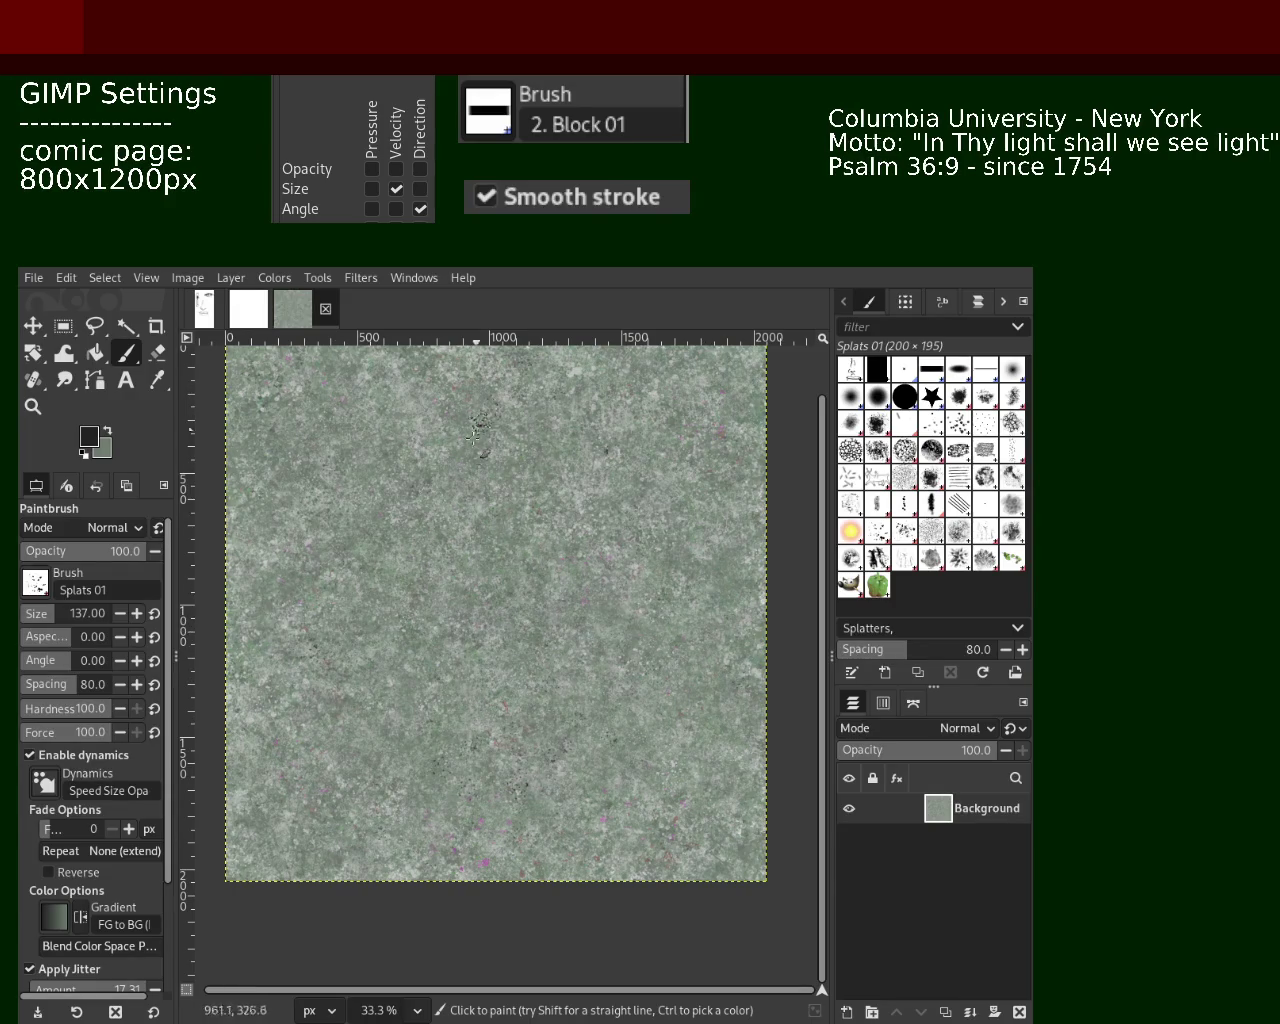
pyautogui.click(33, 406)
# At 25% zoom, undo the last dark dabs, raise the brush to 246, and stamp splats on the lower middle
pyautogui.scroll(-10, 536, 574)
pyautogui.scroll(1, 536, 574)
pyautogui.scroll(2, 540, 576)
pyautogui.scroll(4, 548, 580)
pyautogui.scroll(3, 556, 585)
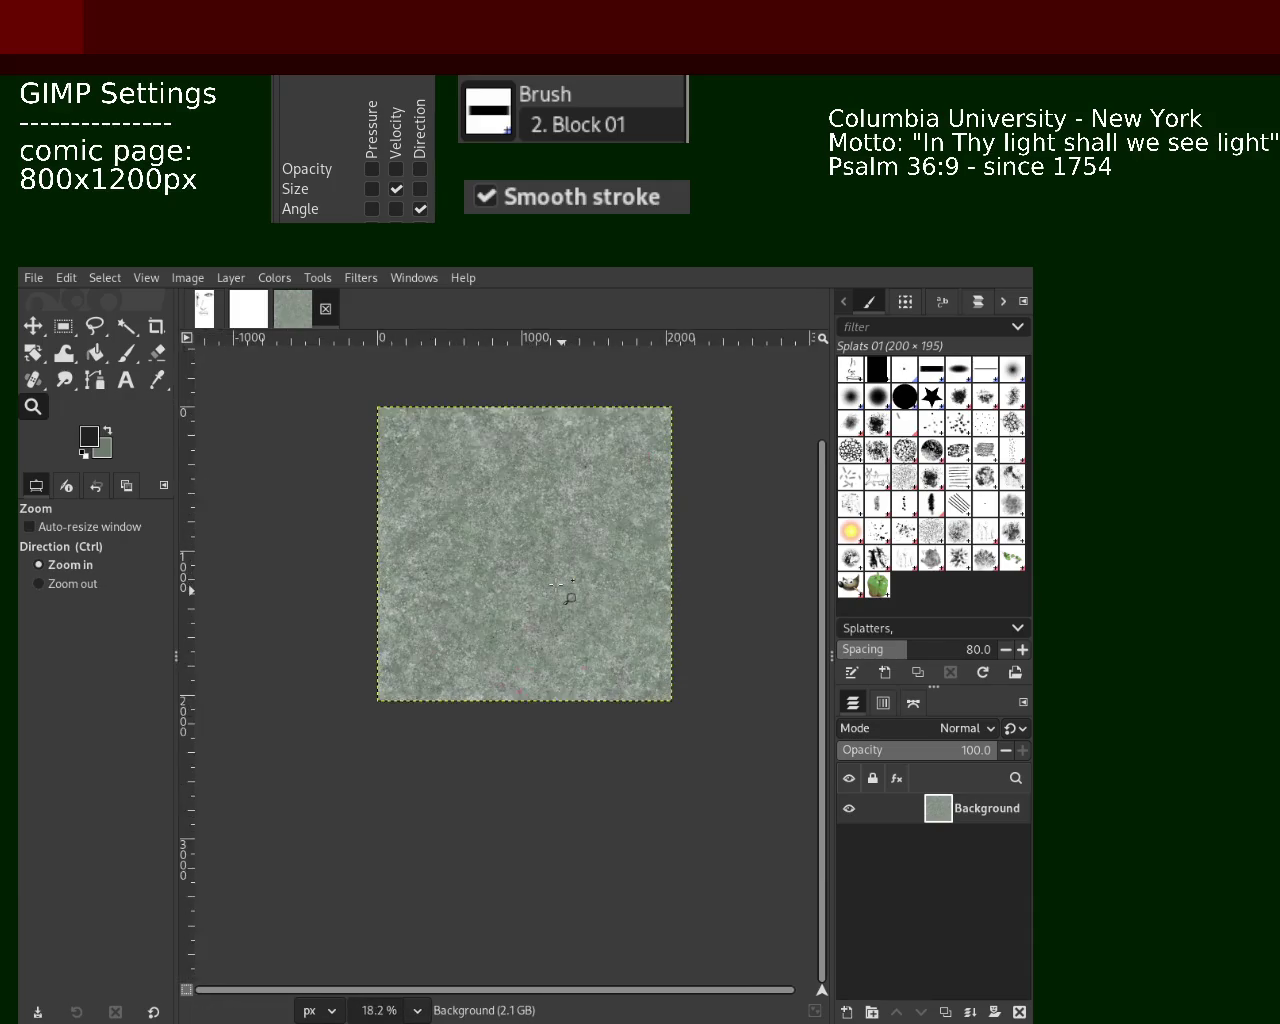
pyautogui.scroll(1, 558, 585)
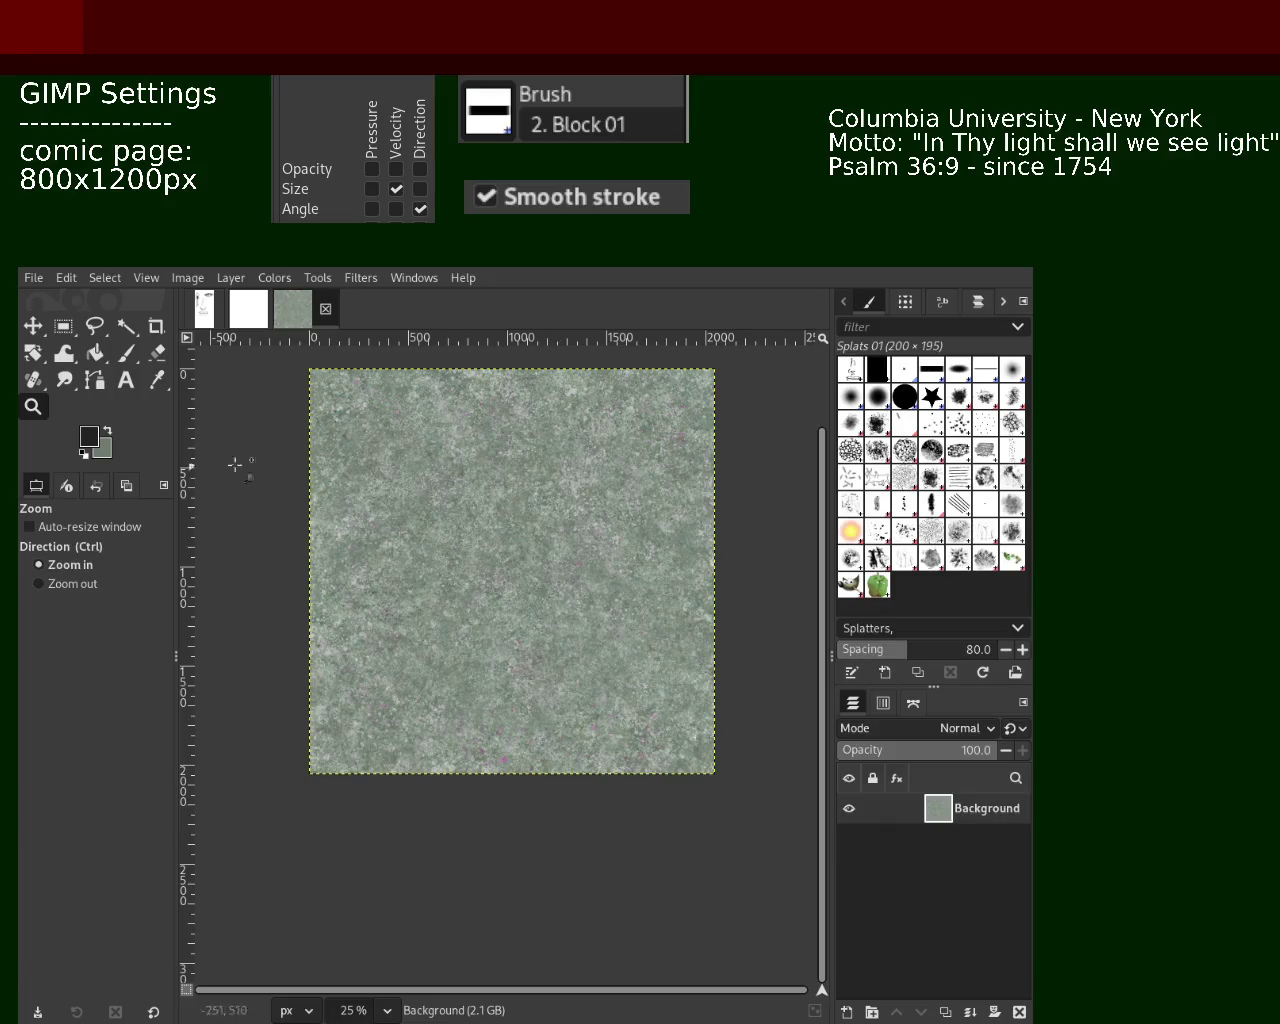
pyautogui.click(130, 360)
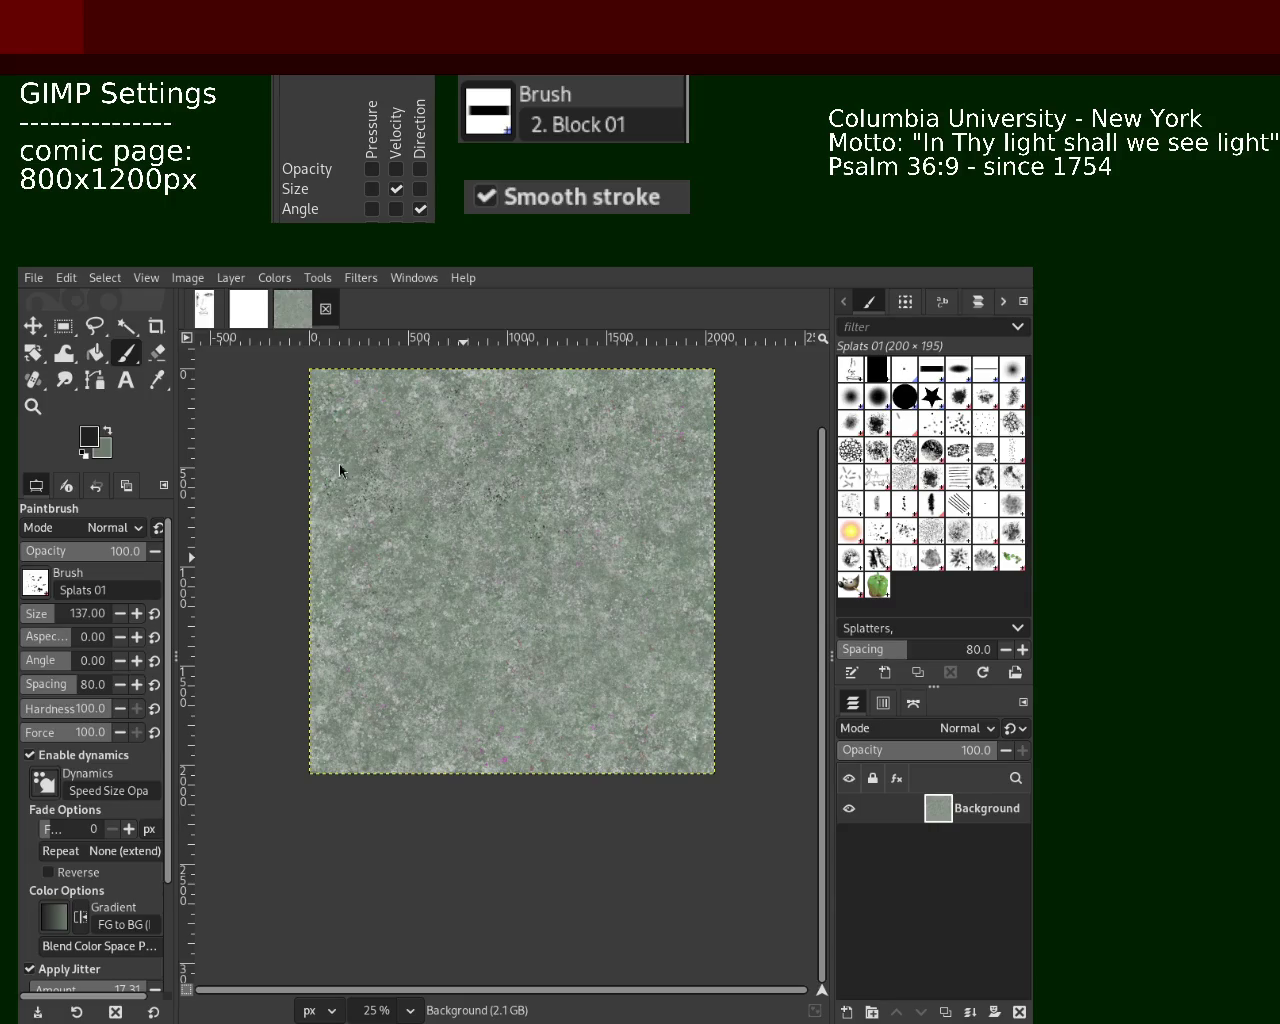
pyautogui.hotkey('ctrl', 'z')
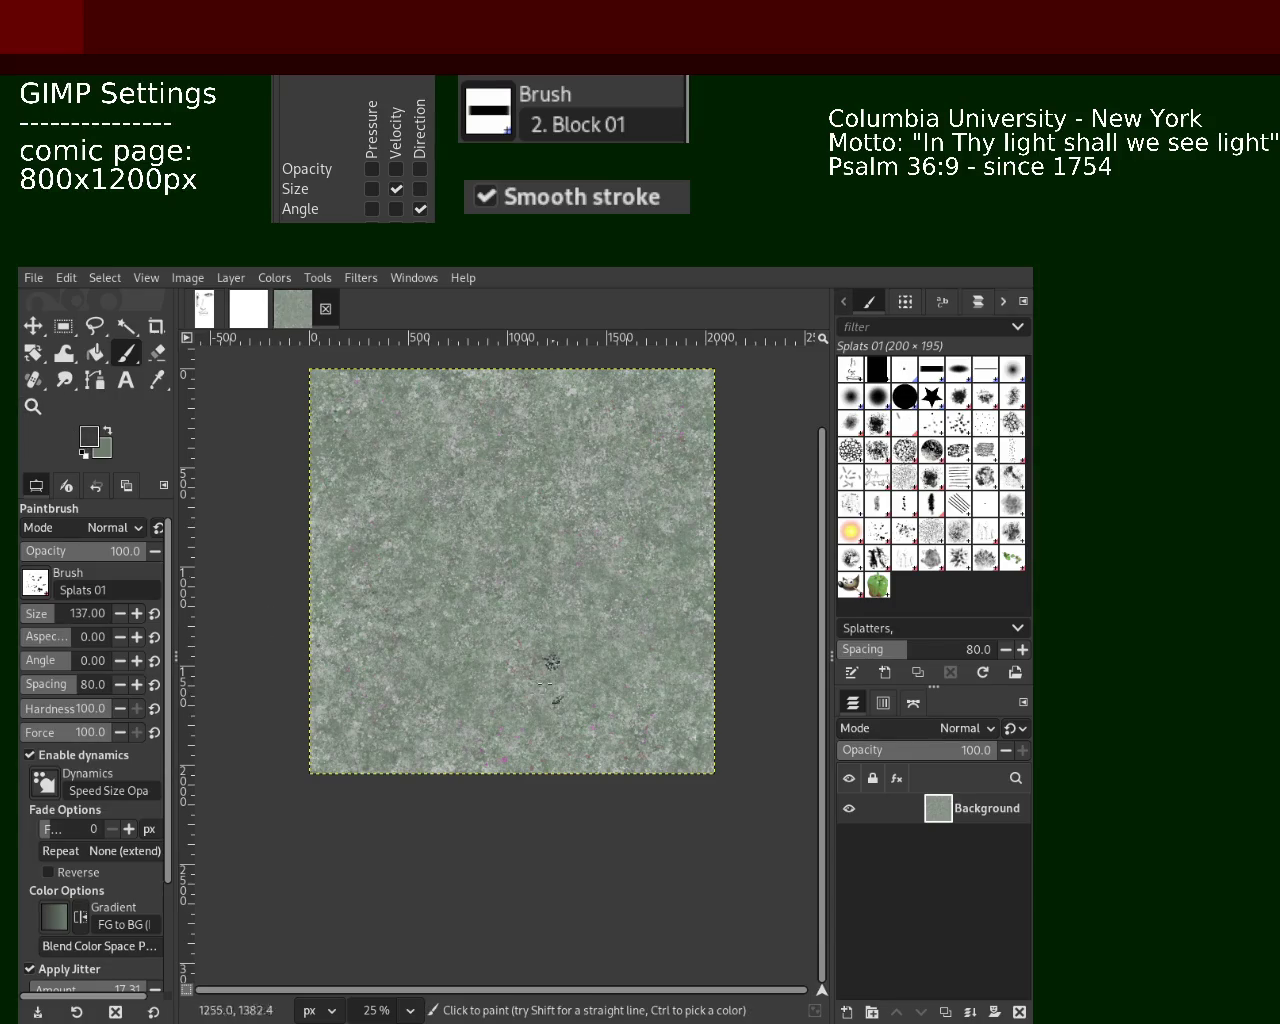
pyautogui.moveTo(43, 613); pyautogui.dragTo(62, 613)
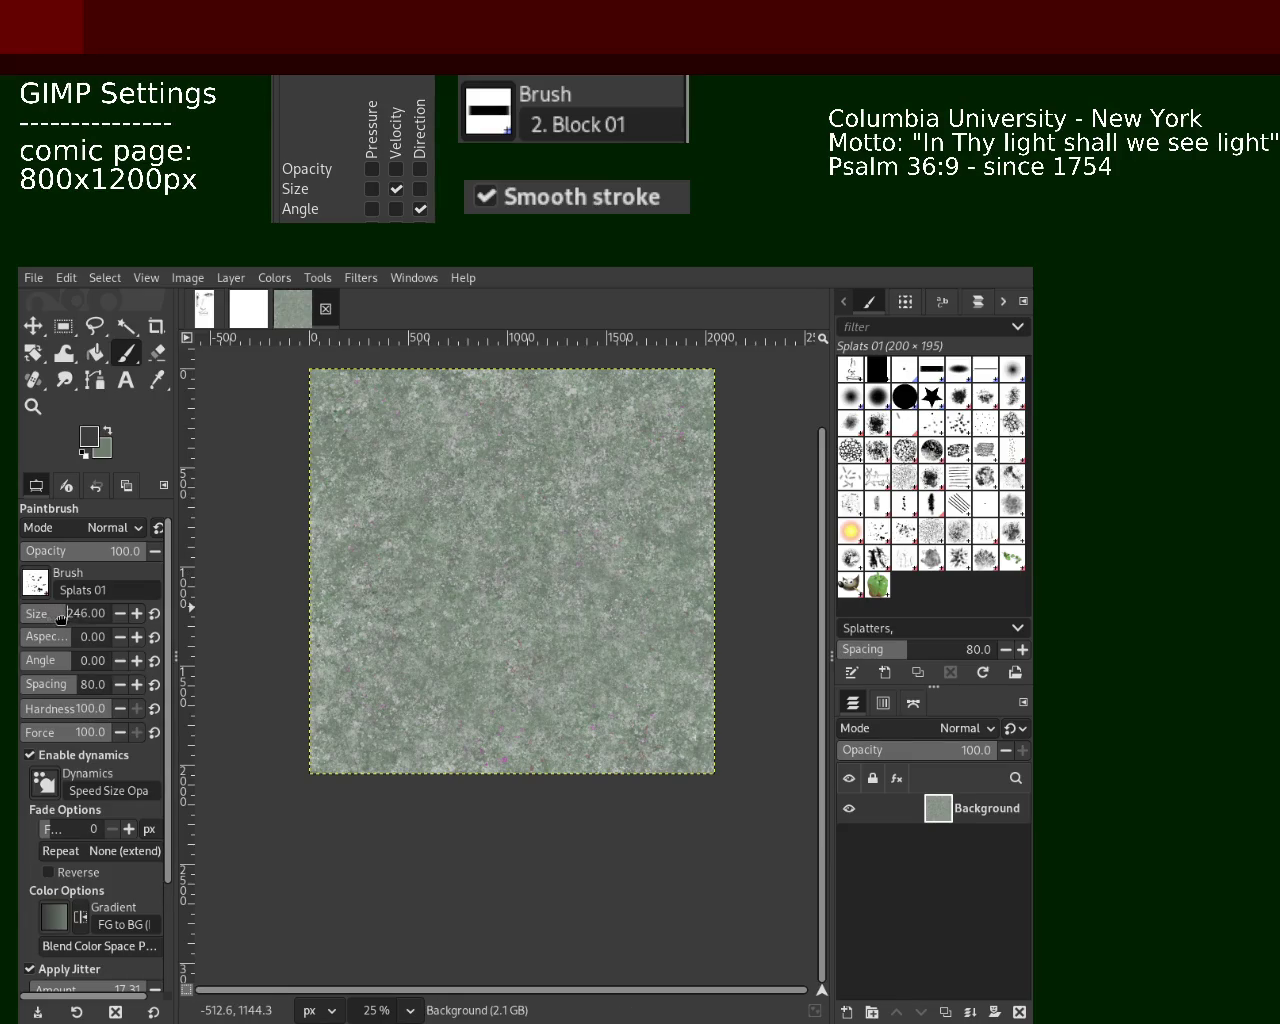
pyautogui.click(541, 496)
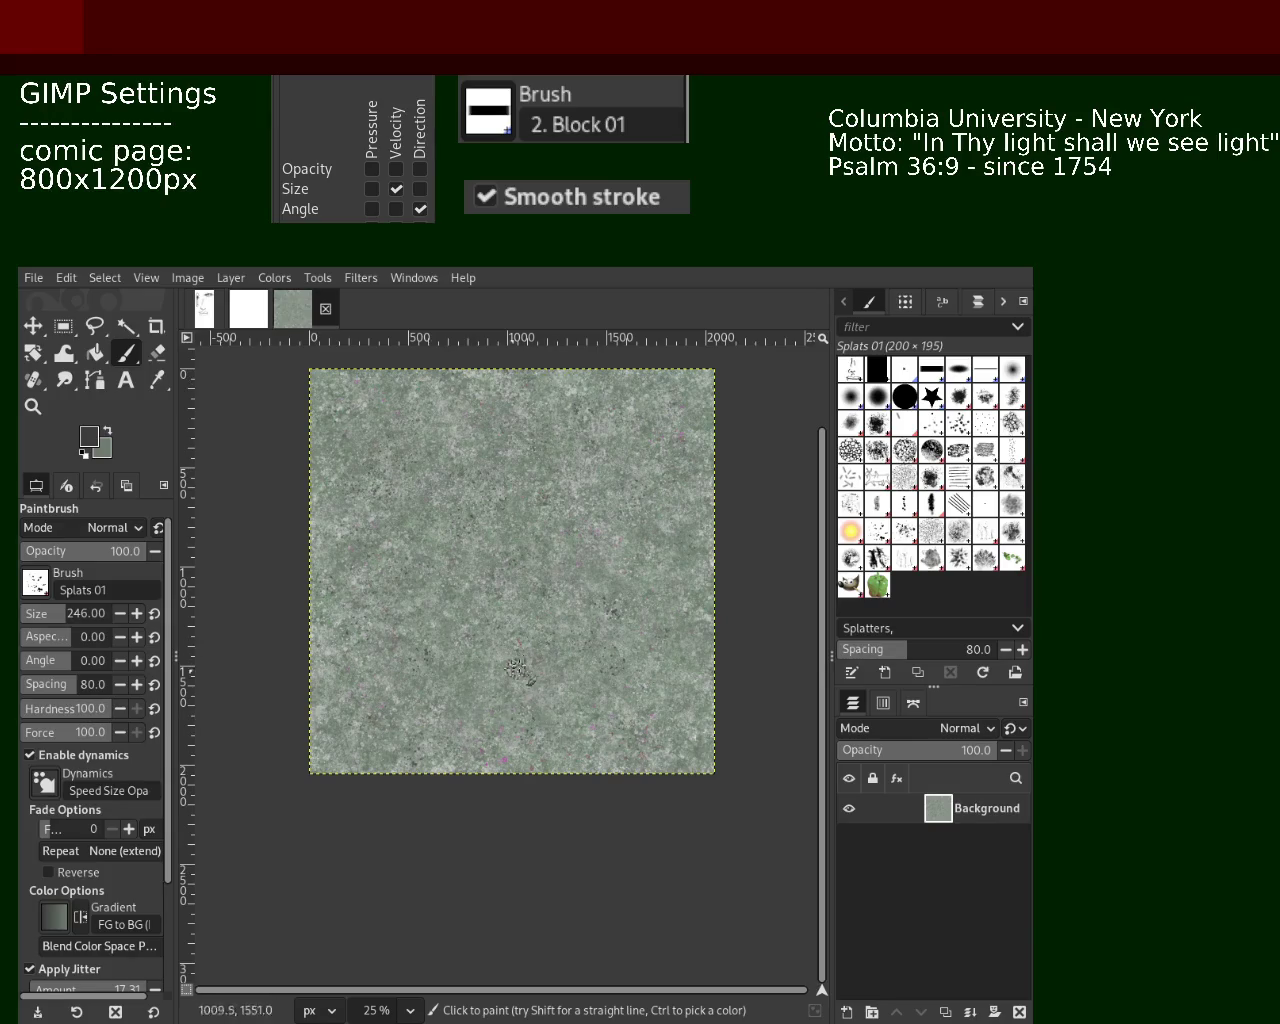
pyautogui.click(470, 698)
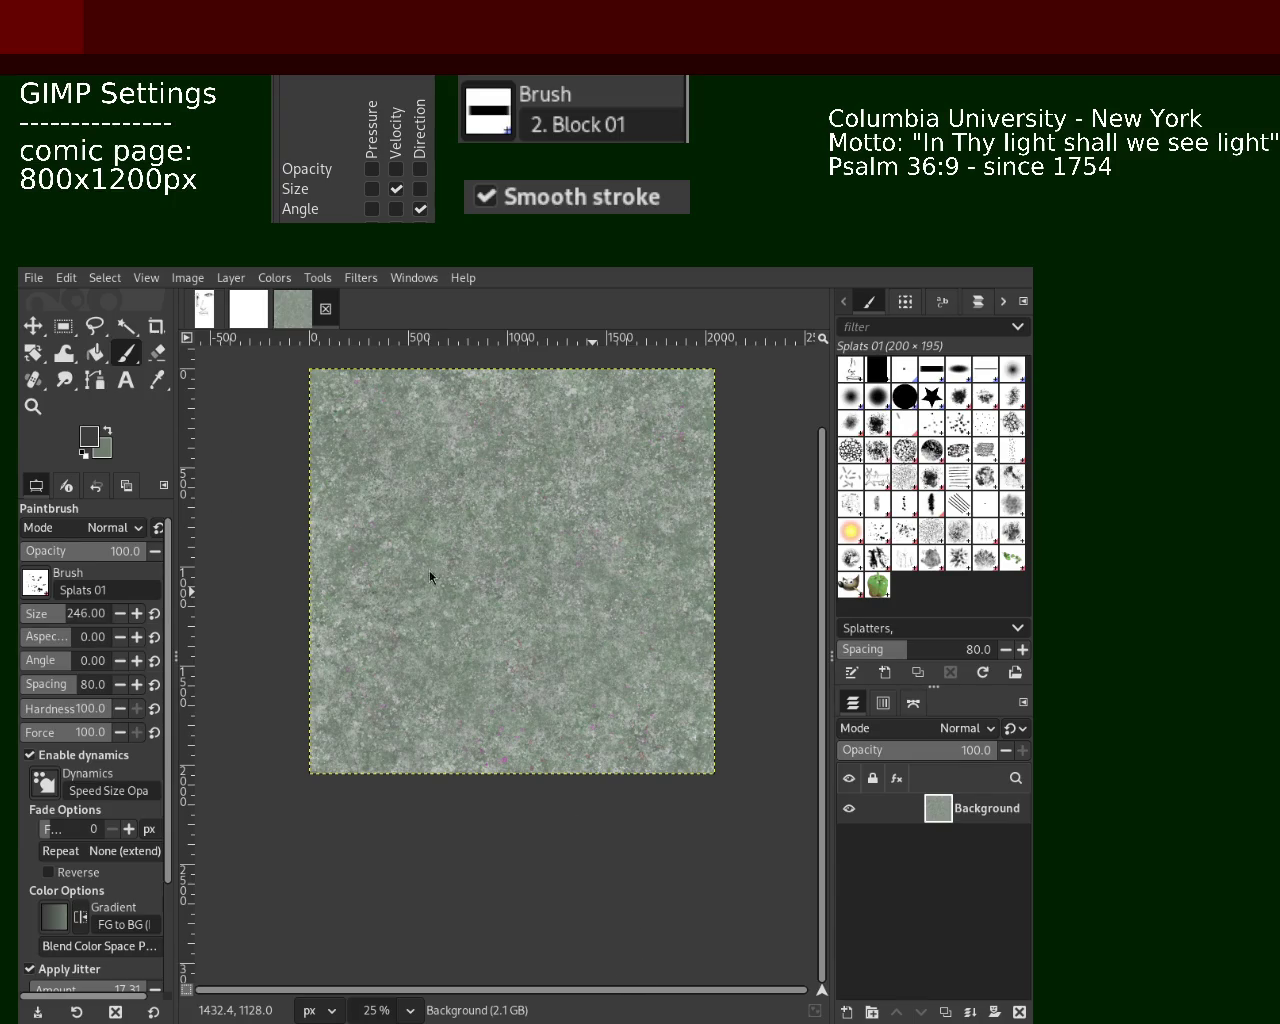
# At 33.3% zoom, undo the last dark splat marks and shrink the Splats 01 brush to 104
pyautogui.press('z')
pyautogui.keyDown('ctrl'); pyautogui.click(567, 563); pyautogui.keyUp('ctrl')
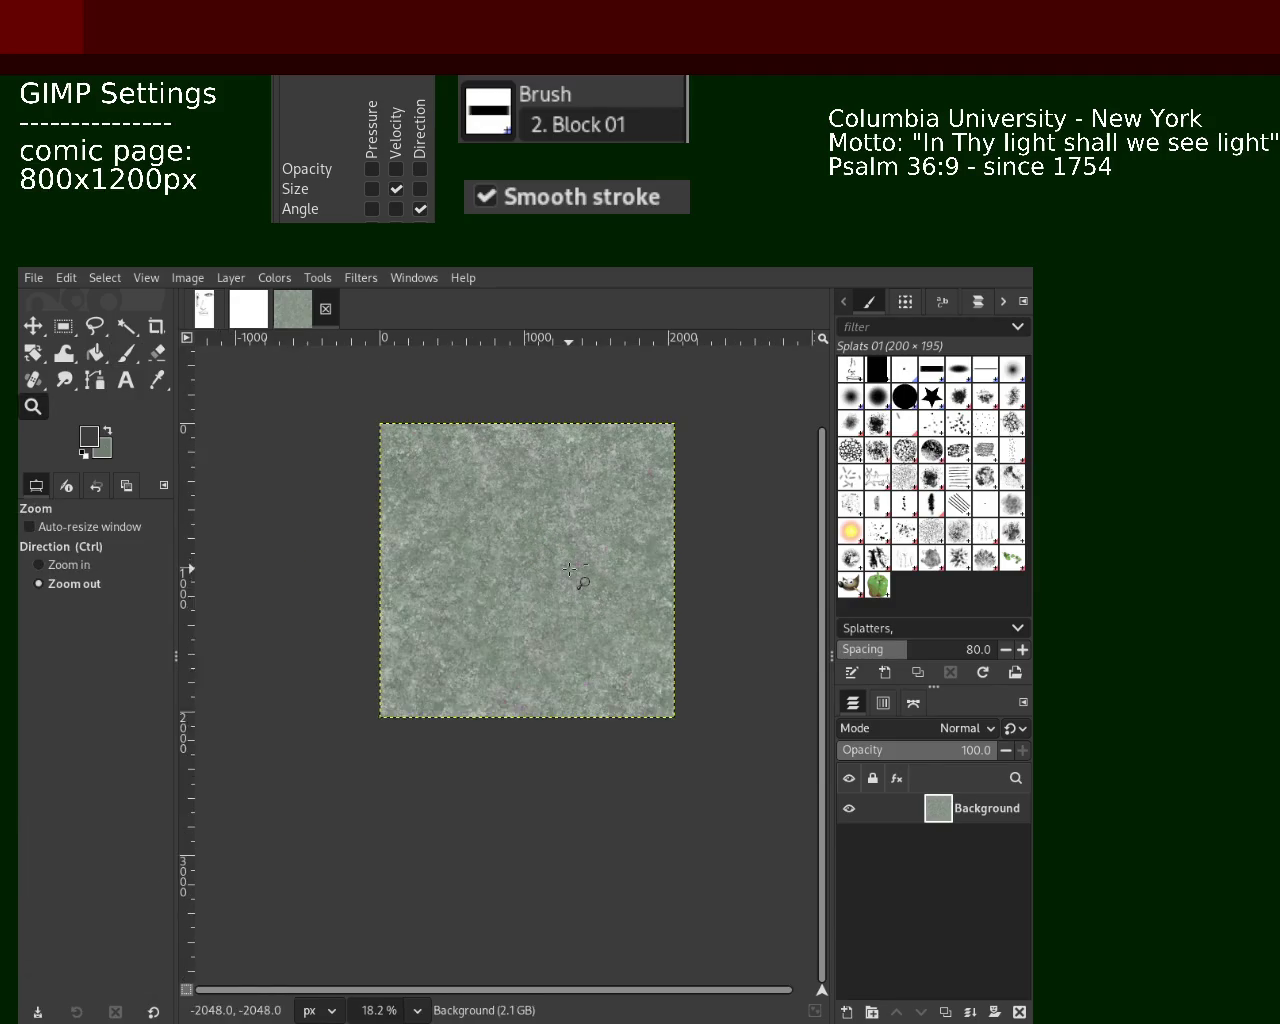
pyautogui.click(553, 520)
pyautogui.click(560, 495)
pyautogui.keyDown('ctrl'); pyautogui.click(440, 505); pyautogui.keyUp('ctrl')
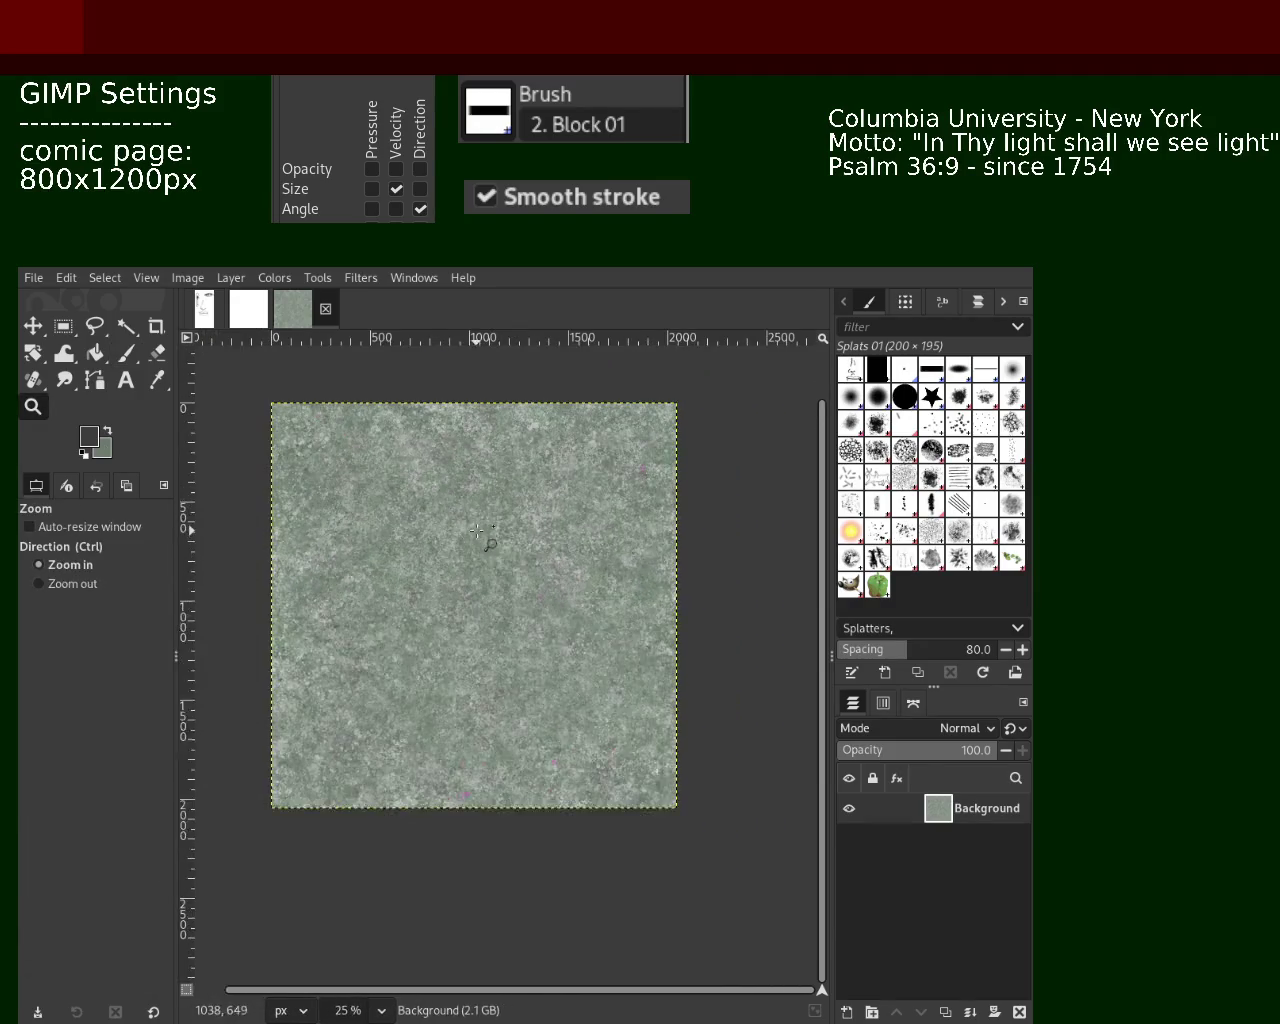
pyautogui.click(480, 490)
pyautogui.click(126, 352)
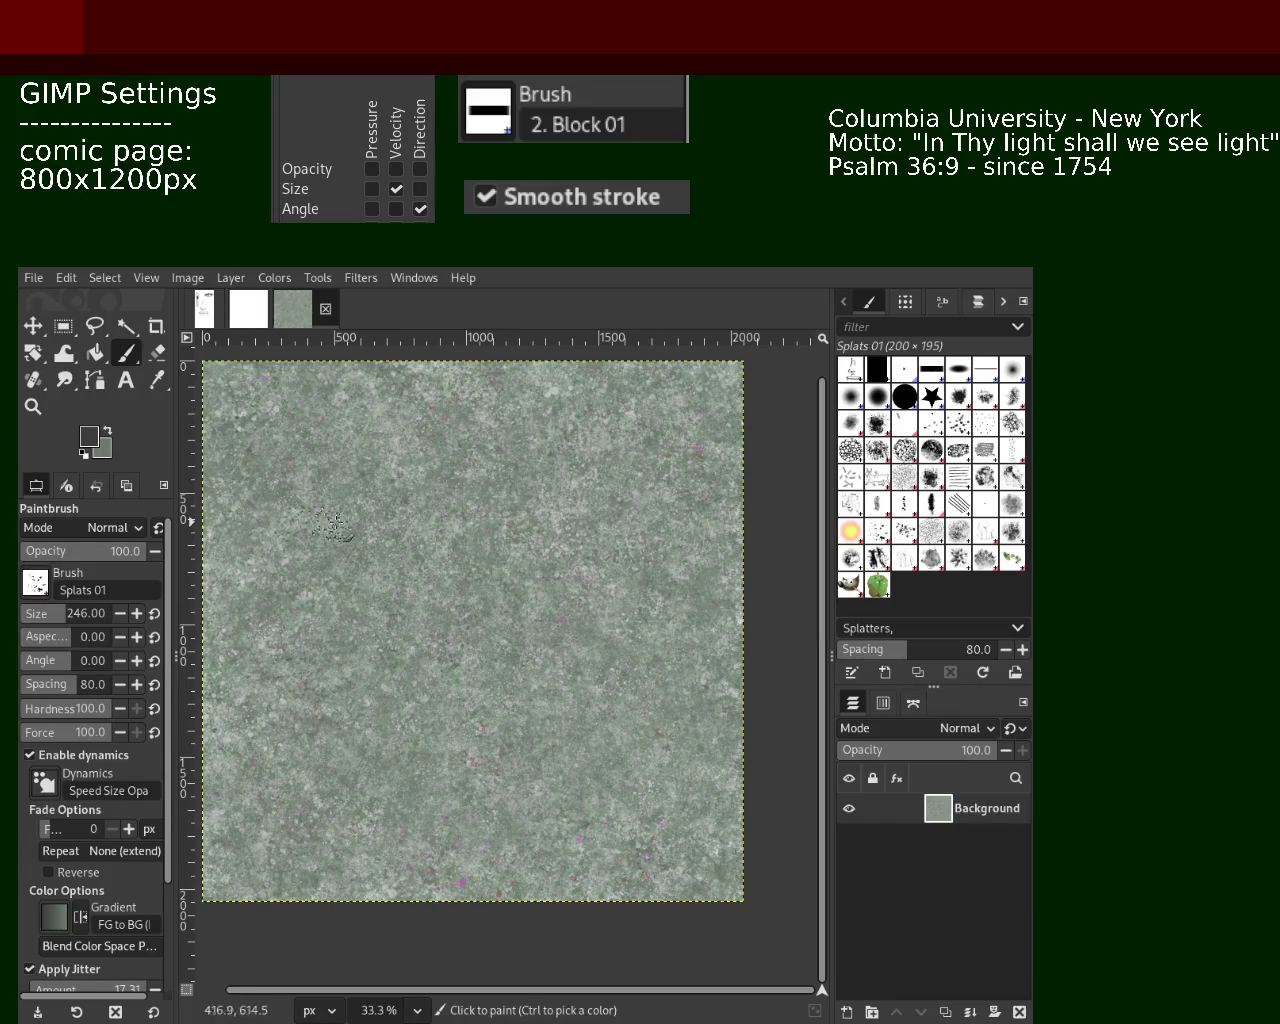
pyautogui.hotkey('ctrl', 'z')
pyautogui.click(57, 612)
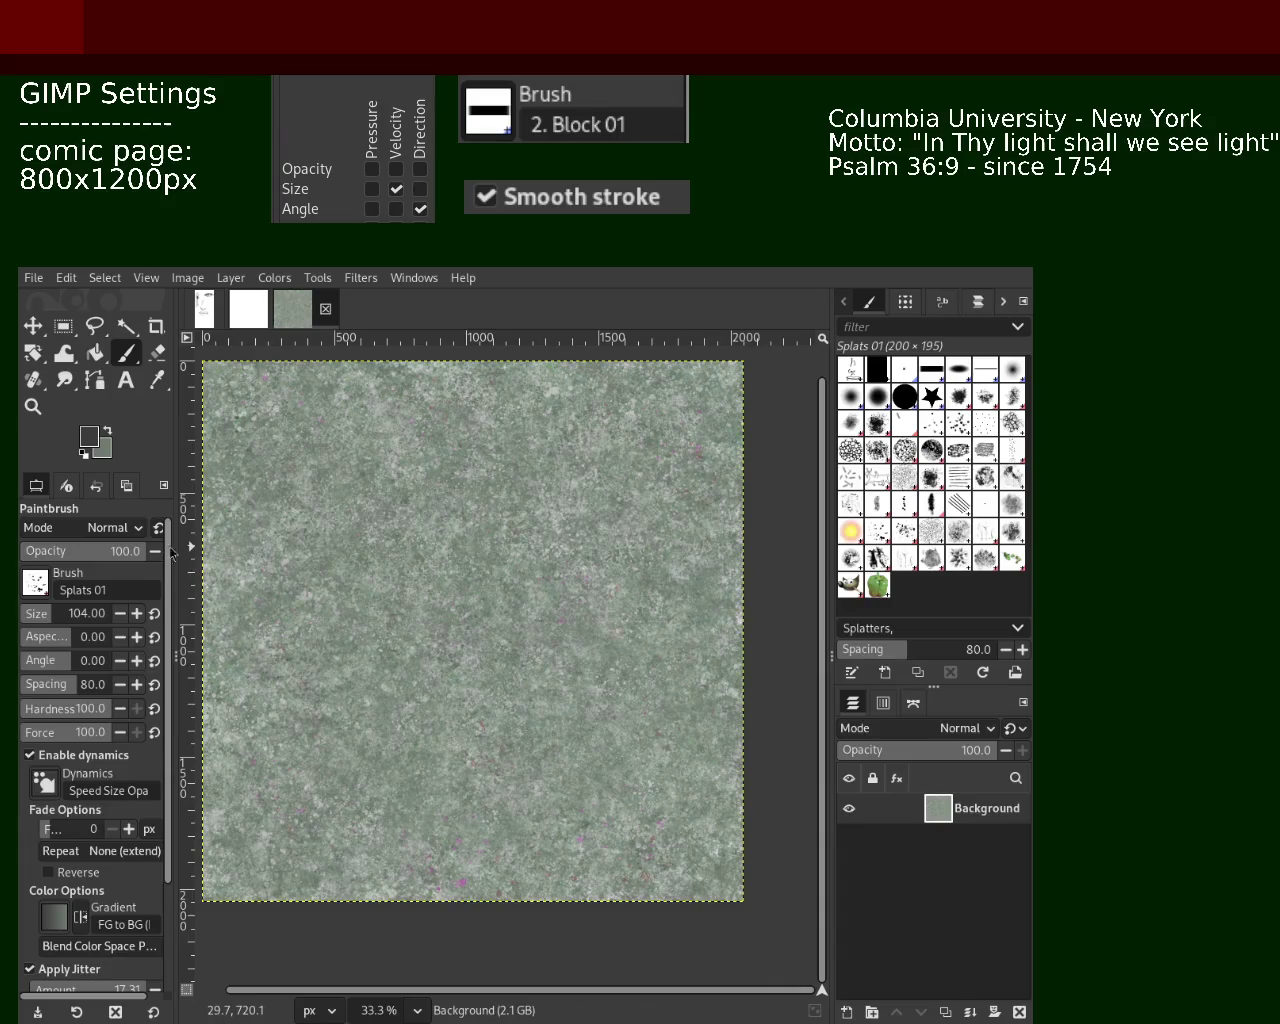
# Pick lighter green-grey tones from the texture and enlarge the brush to 256, then 383
pyautogui.keyDown('ctrl'); pyautogui.click(330, 680); pyautogui.keyUp('ctrl')
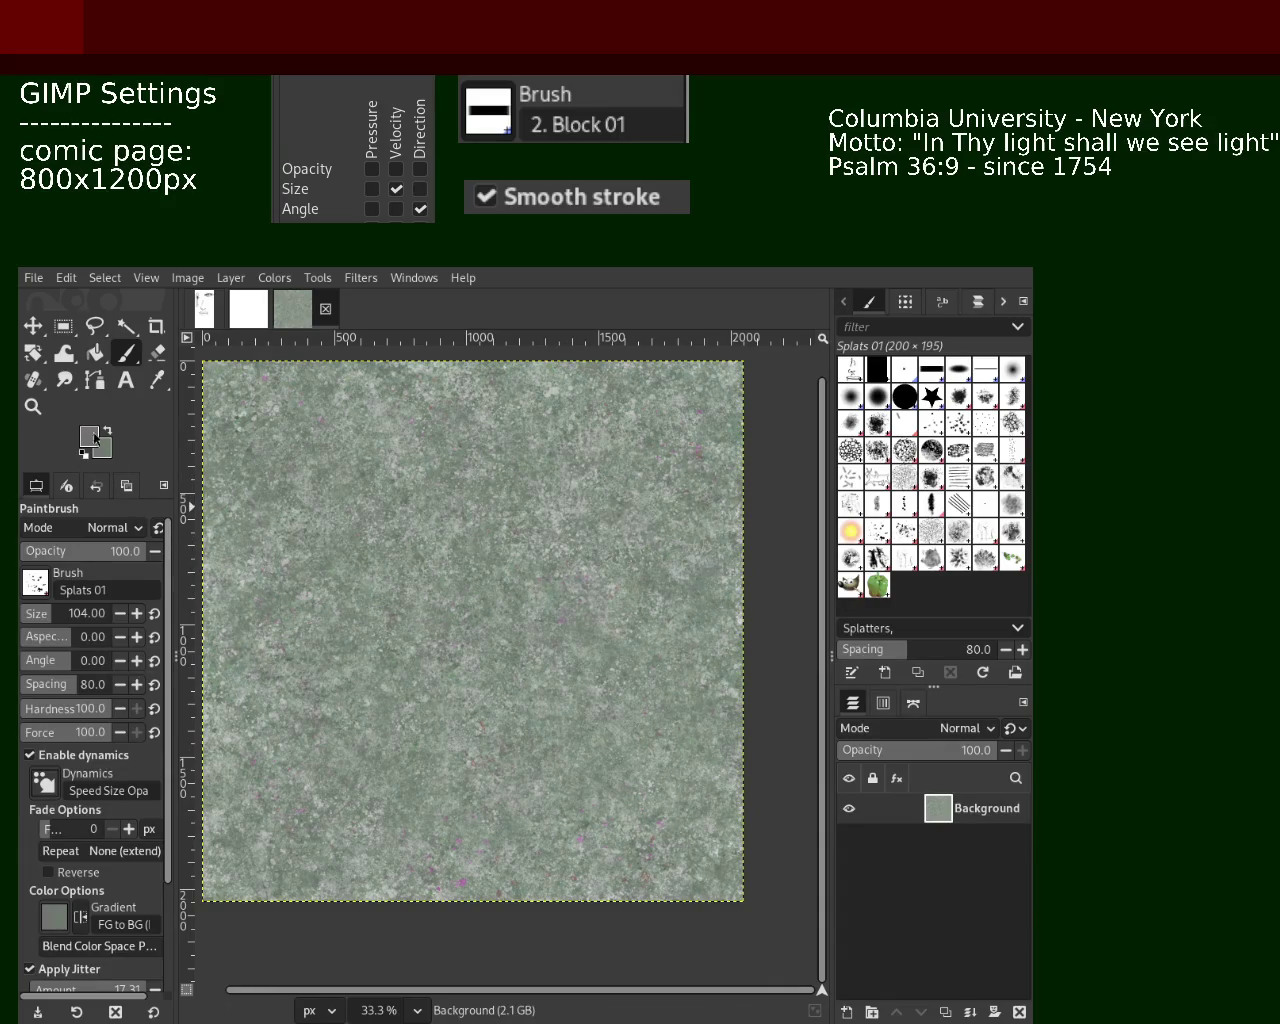
pyautogui.keyDown('ctrl'); pyautogui.click(688, 569); pyautogui.keyUp('ctrl')
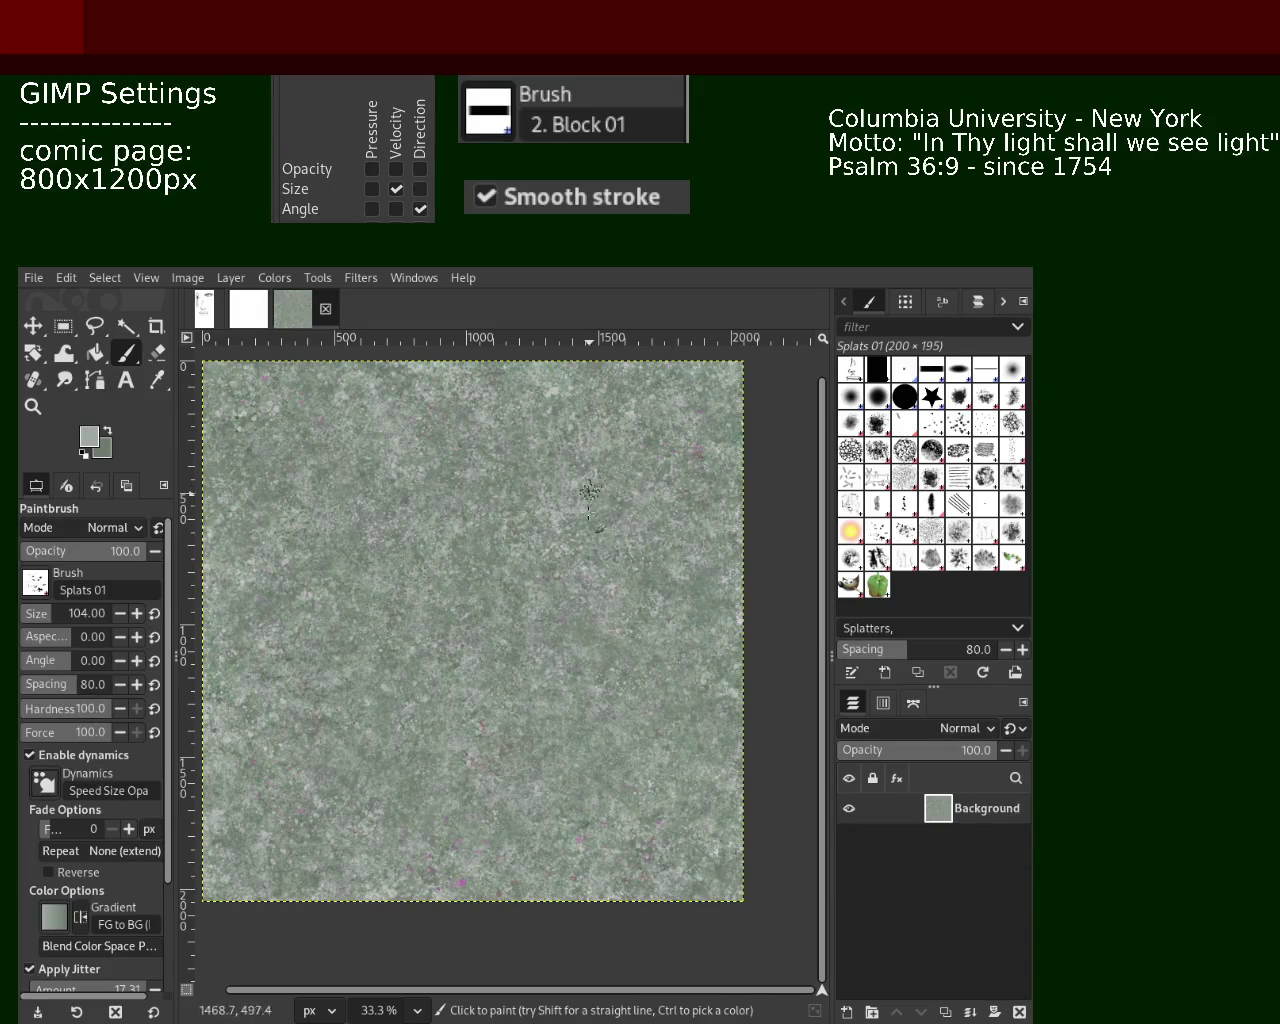
pyautogui.click(63, 608)
pyautogui.write('256')
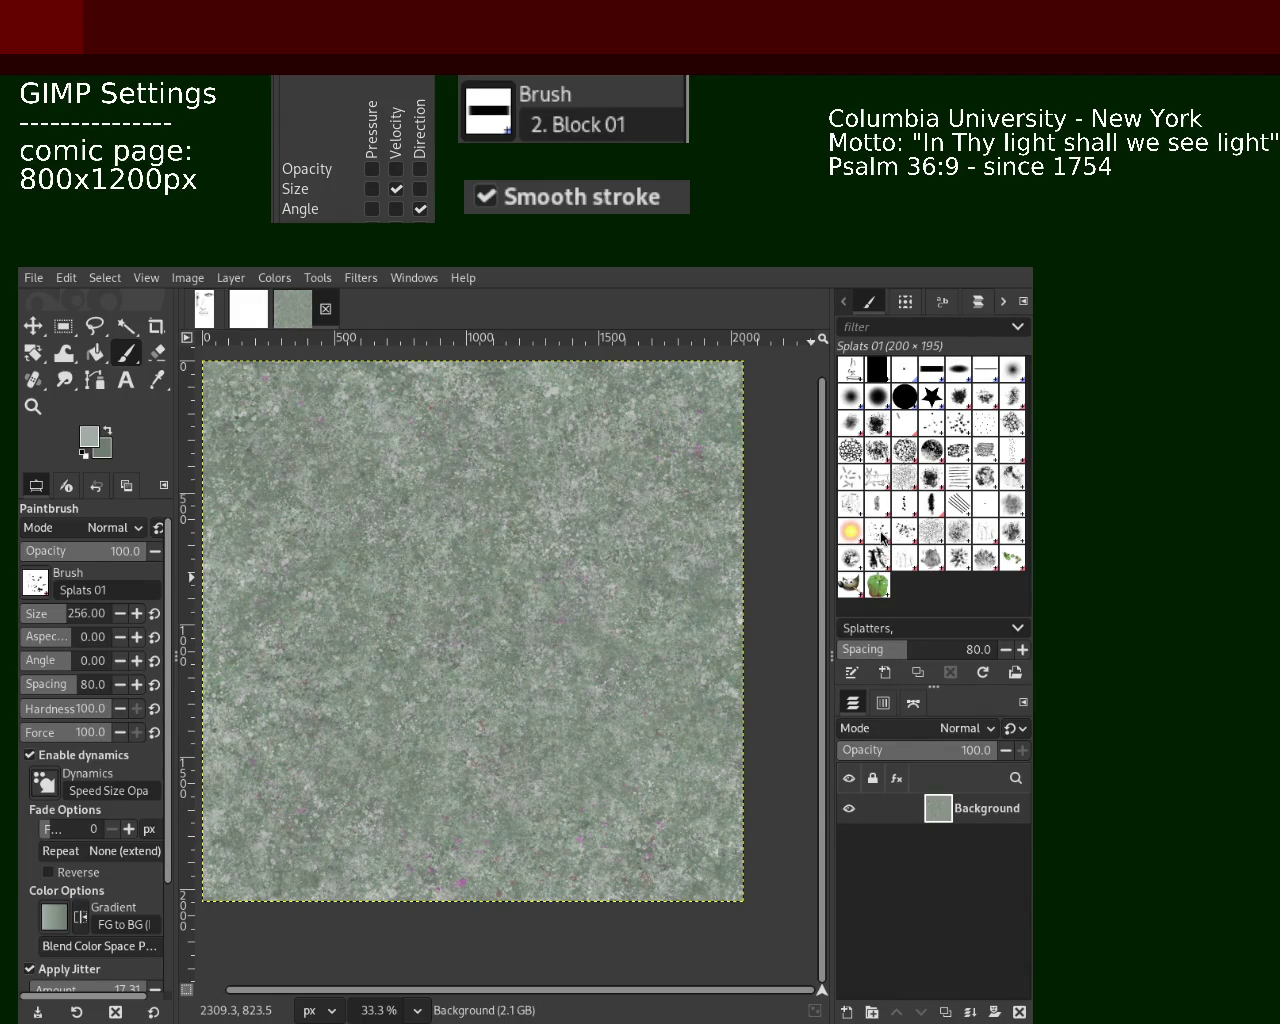
pyautogui.click(75, 610)
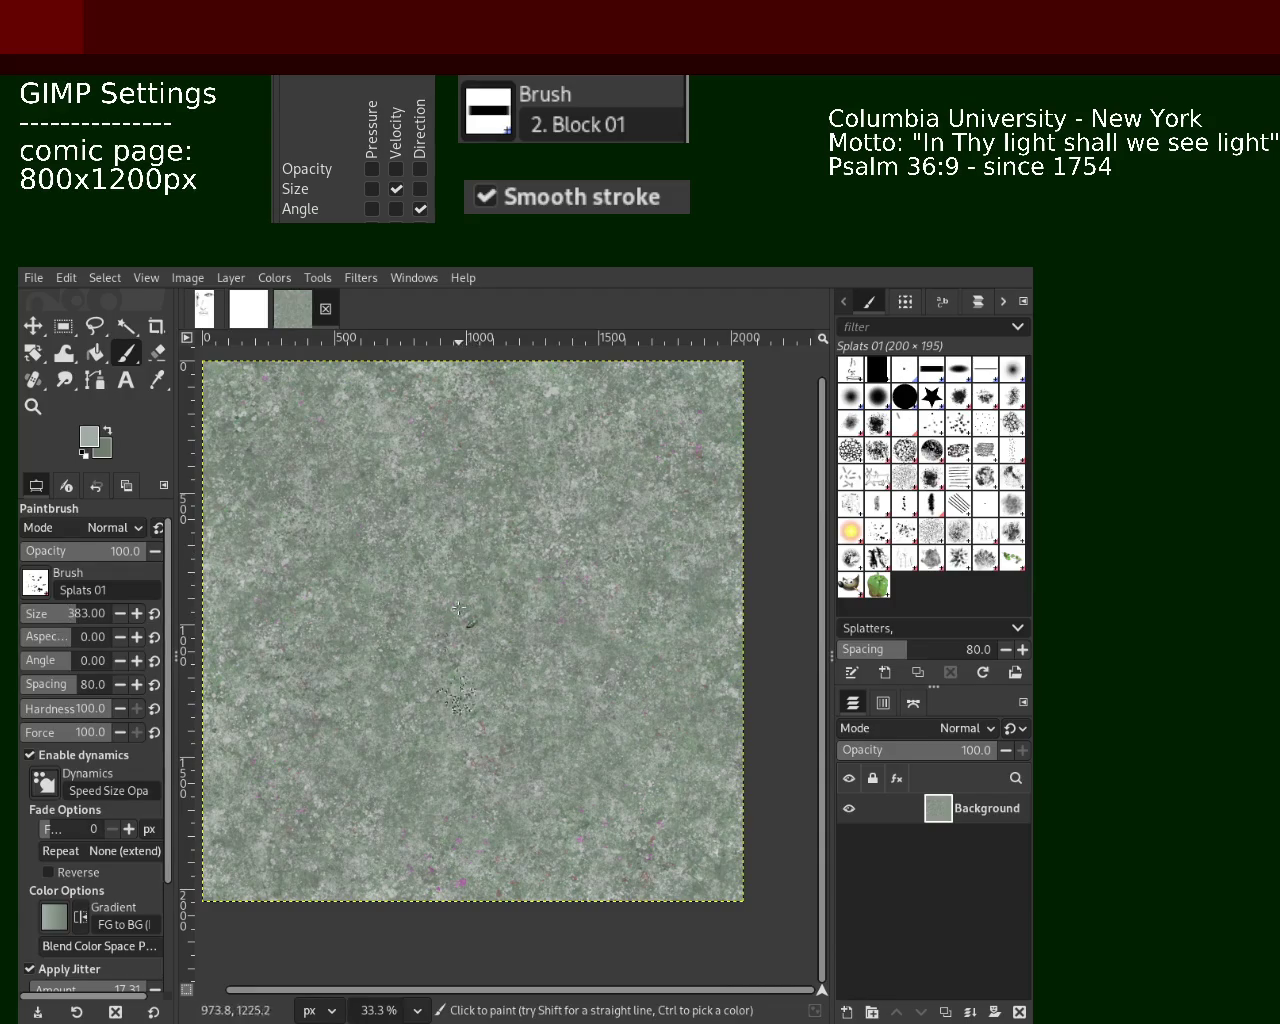
pyautogui.keyDown('ctrl'); pyautogui.click(529, 533); pyautogui.keyUp('ctrl')
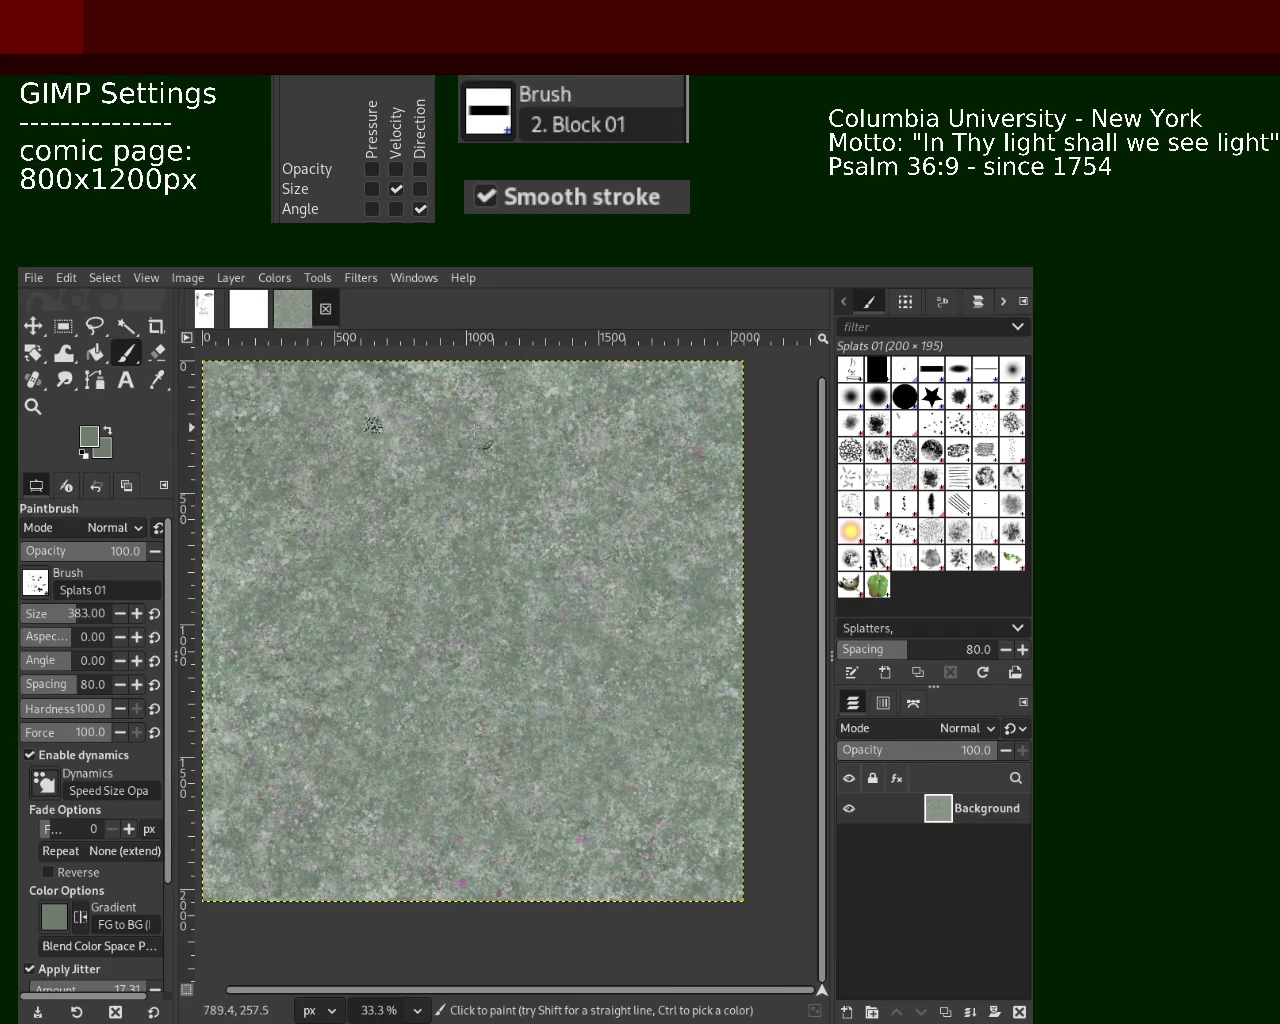
pyautogui.click(33, 406)
pyautogui.scroll(-2, 472, 630)
pyautogui.scroll(1, 472, 630)
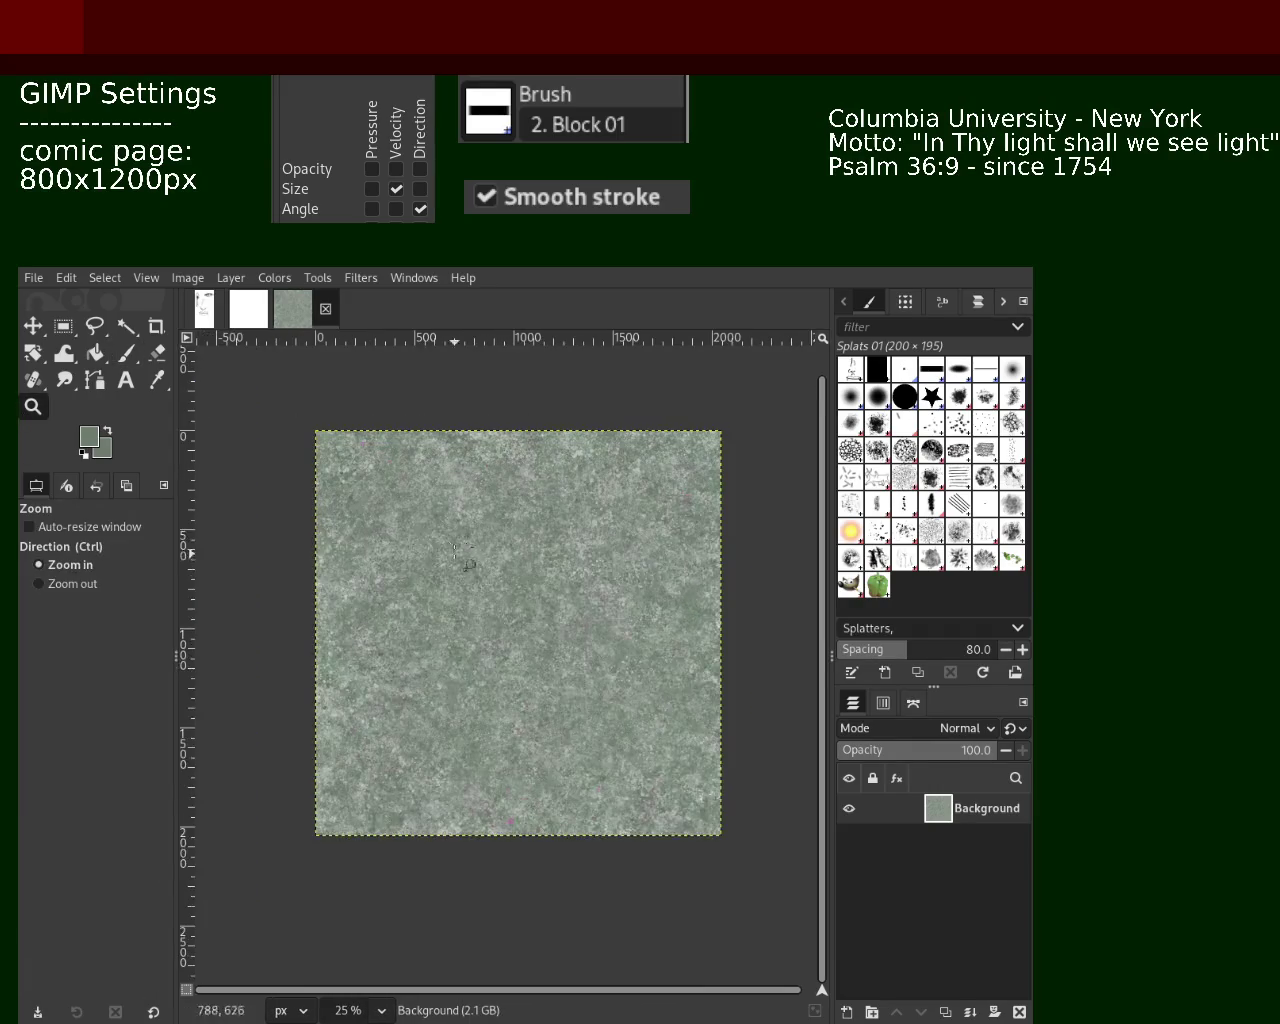
pyautogui.click(126, 353)
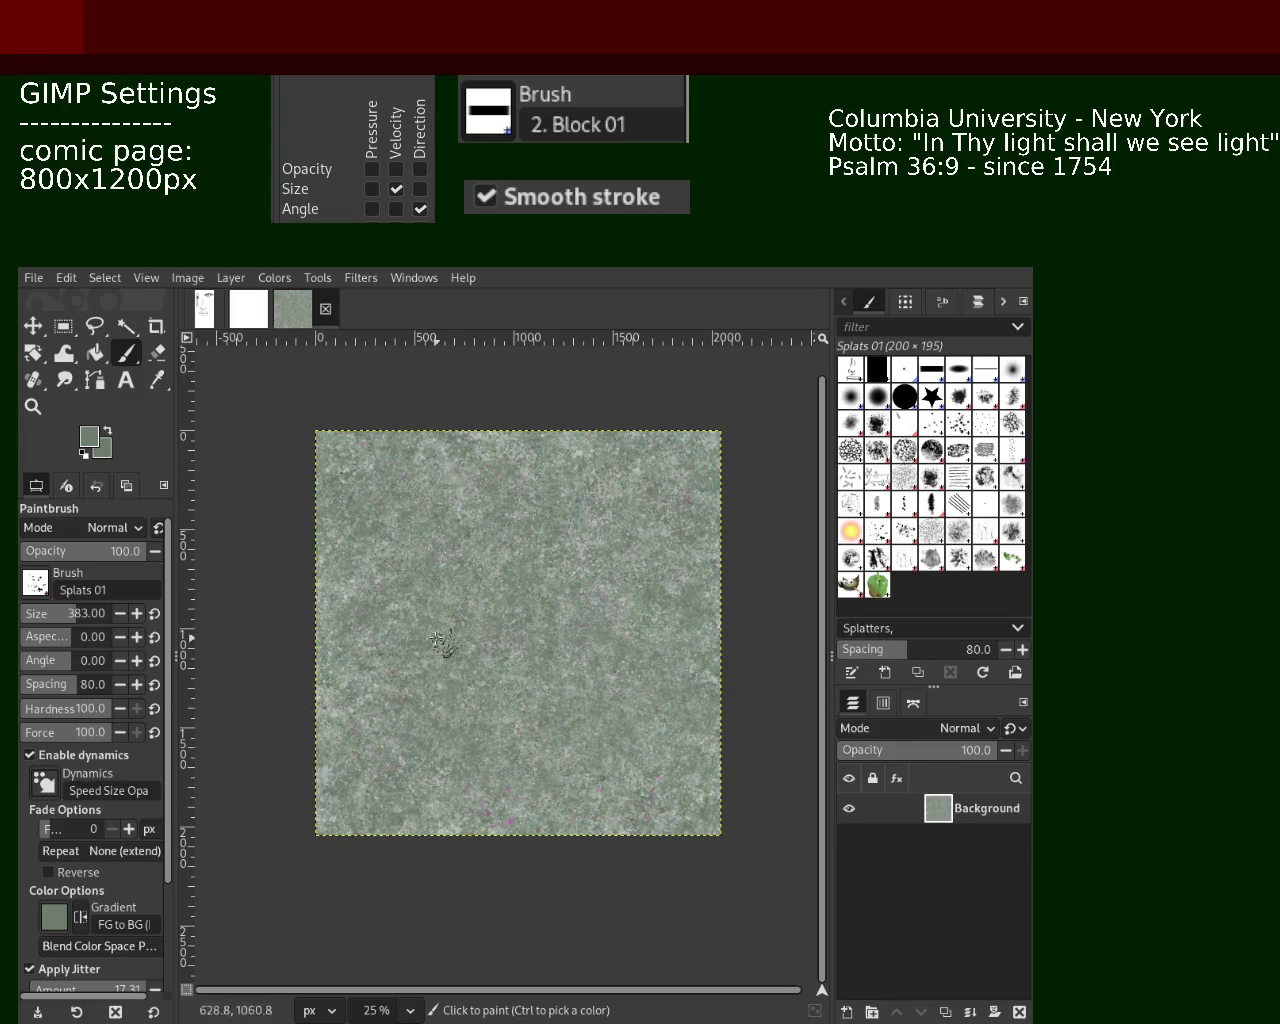
pyautogui.click(515, 690)
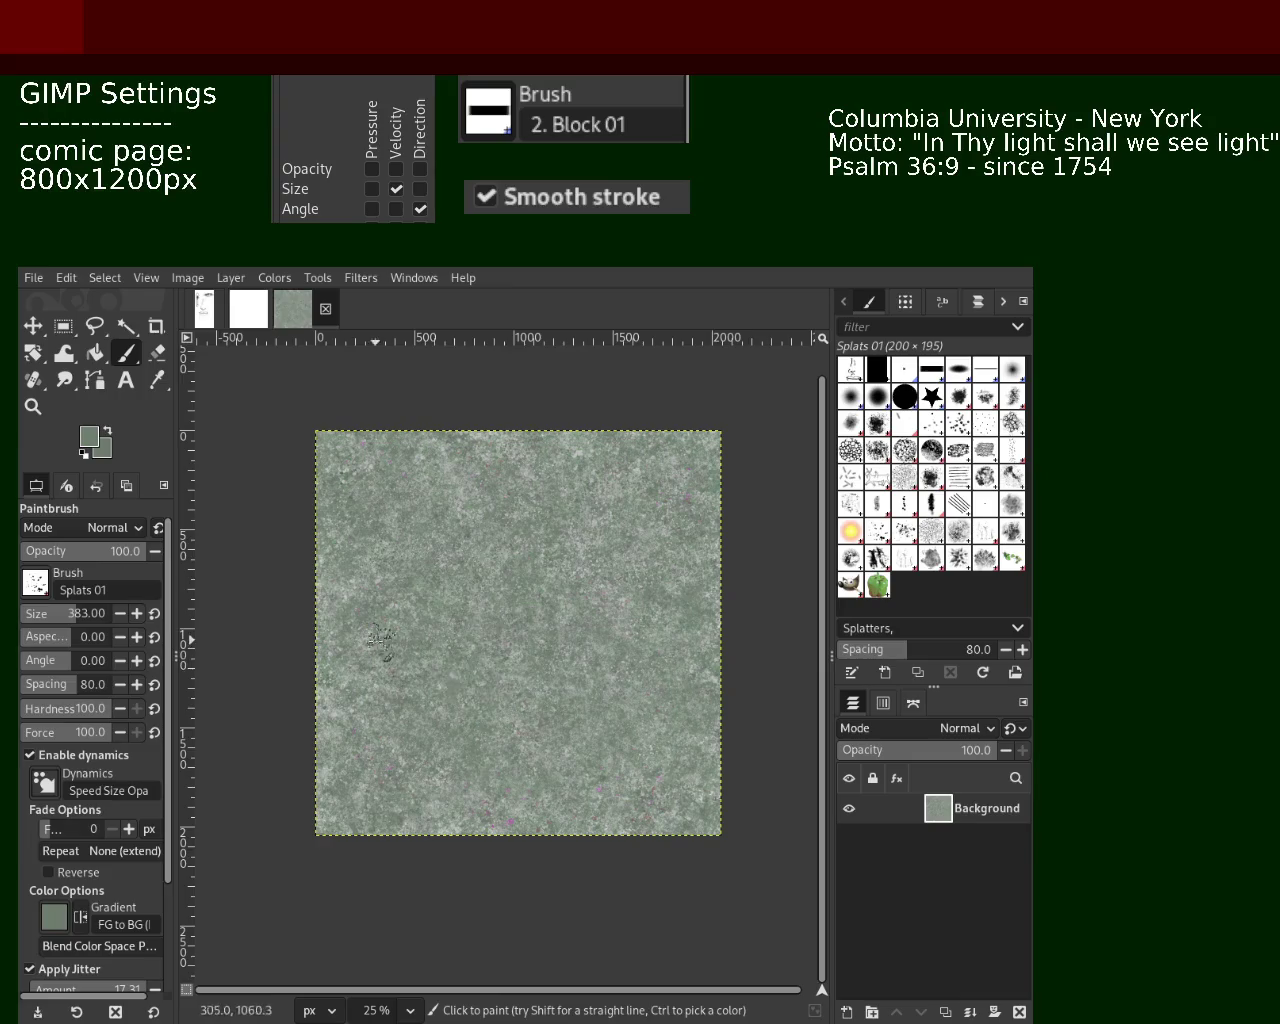
pyautogui.click(24, 408)
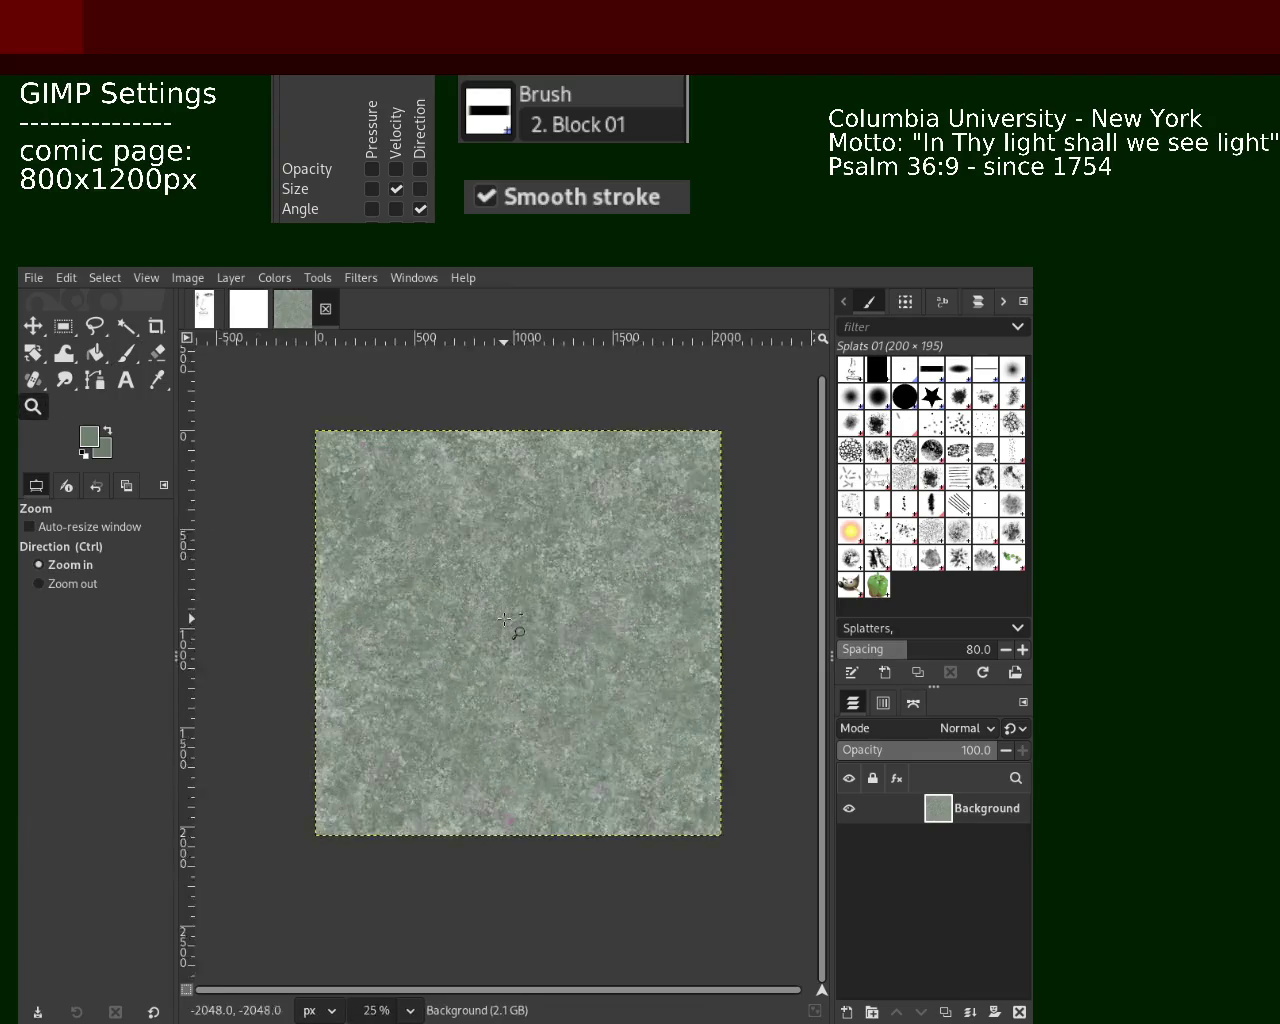
pyautogui.click(508, 626)
pyautogui.click(506, 624)
pyautogui.click(506, 624)
pyautogui.click(506, 624)
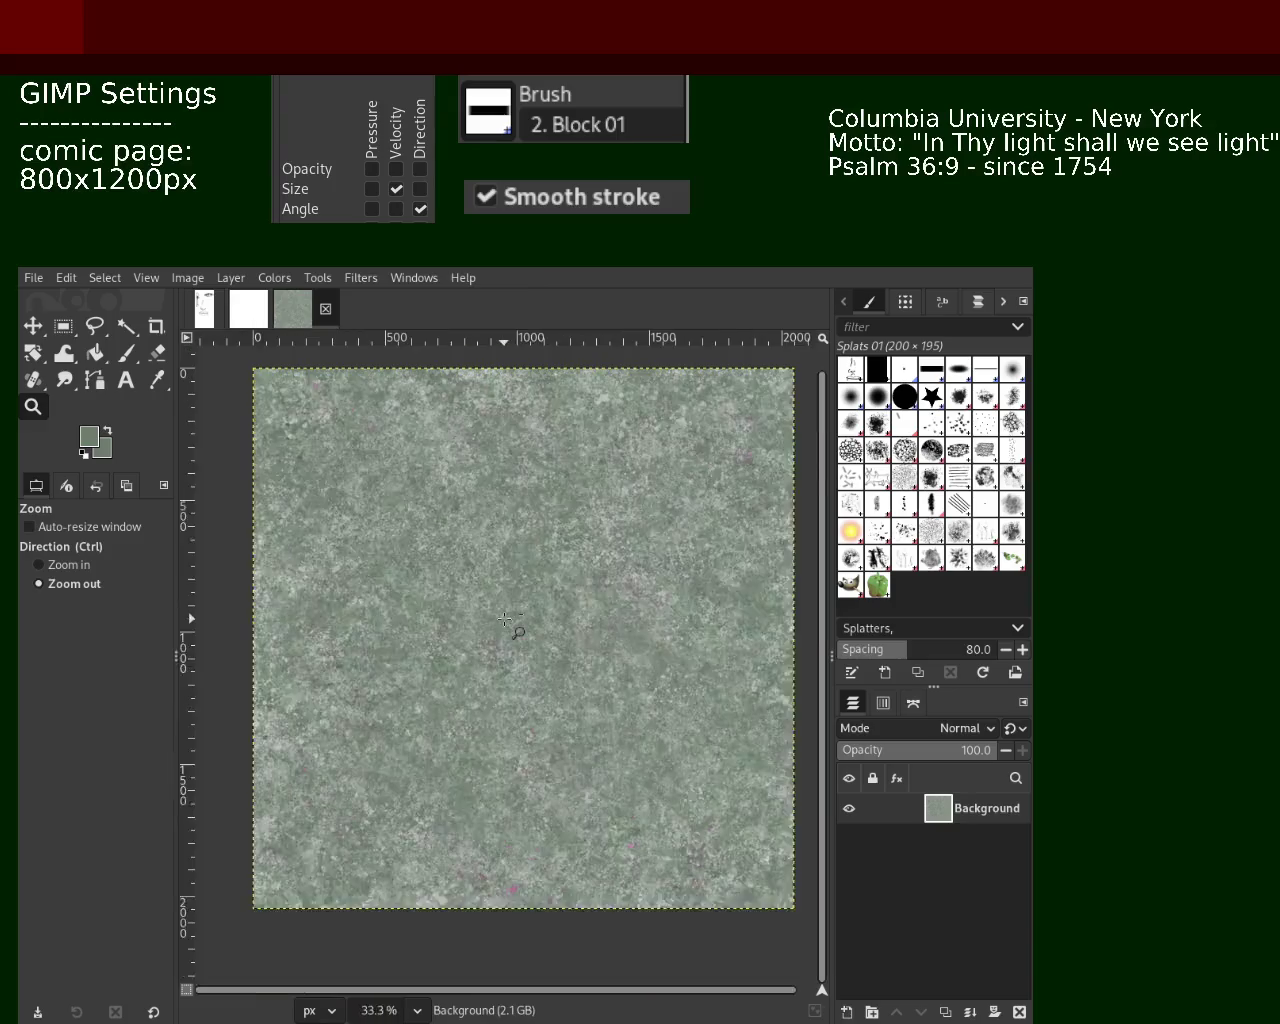
pyautogui.click(506, 624)
pyautogui.keyDown('ctrl'); pyautogui.click(507, 625); pyautogui.keyUp('ctrl')
pyautogui.click(507, 625)
pyautogui.keyDown('ctrl'); pyautogui.click(507, 625); pyautogui.keyUp('ctrl')
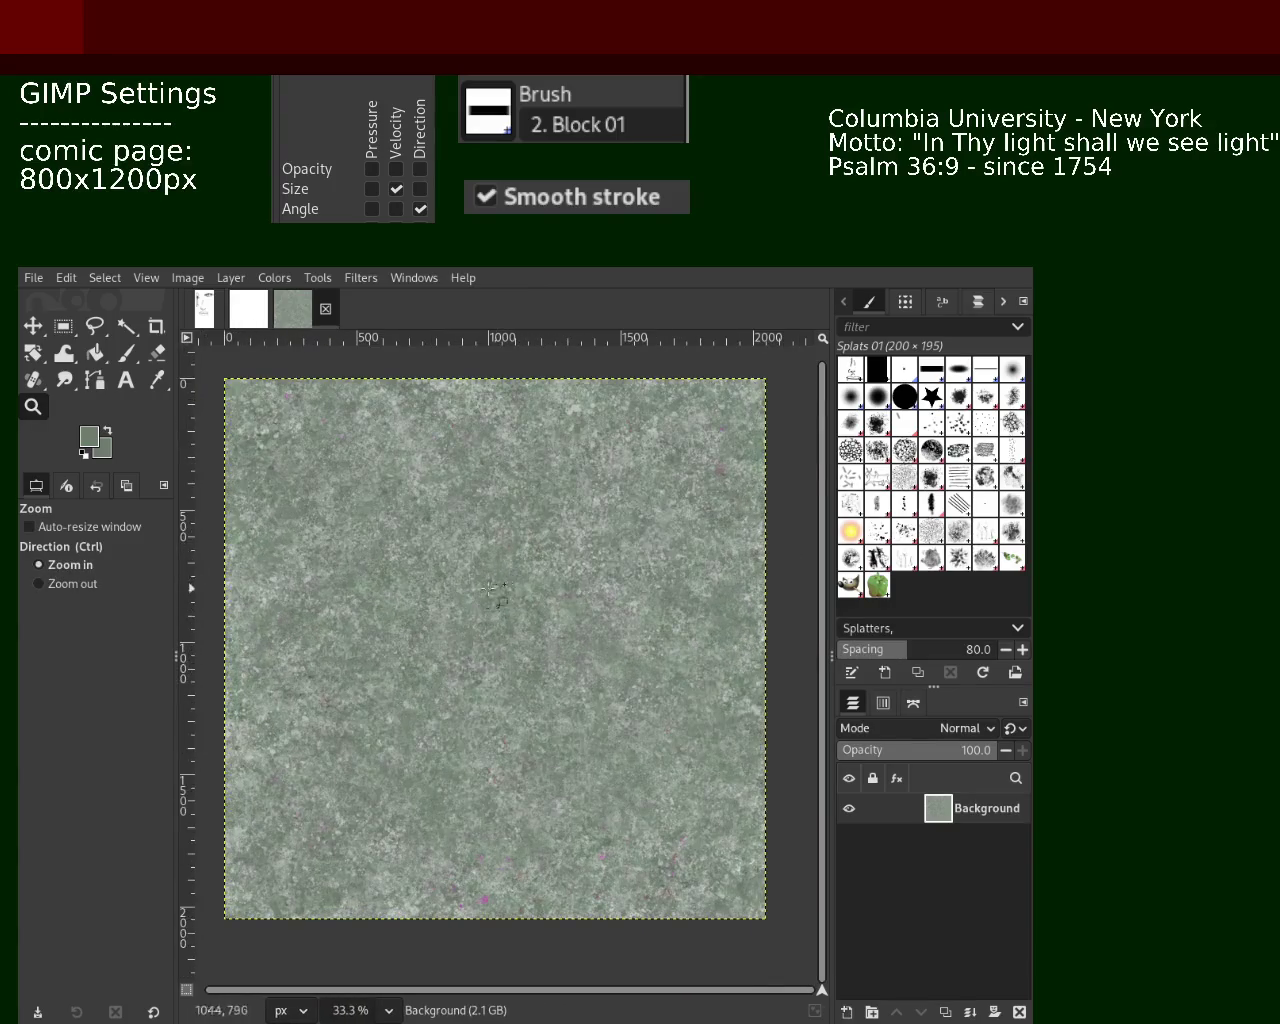
pyautogui.click(126, 354)
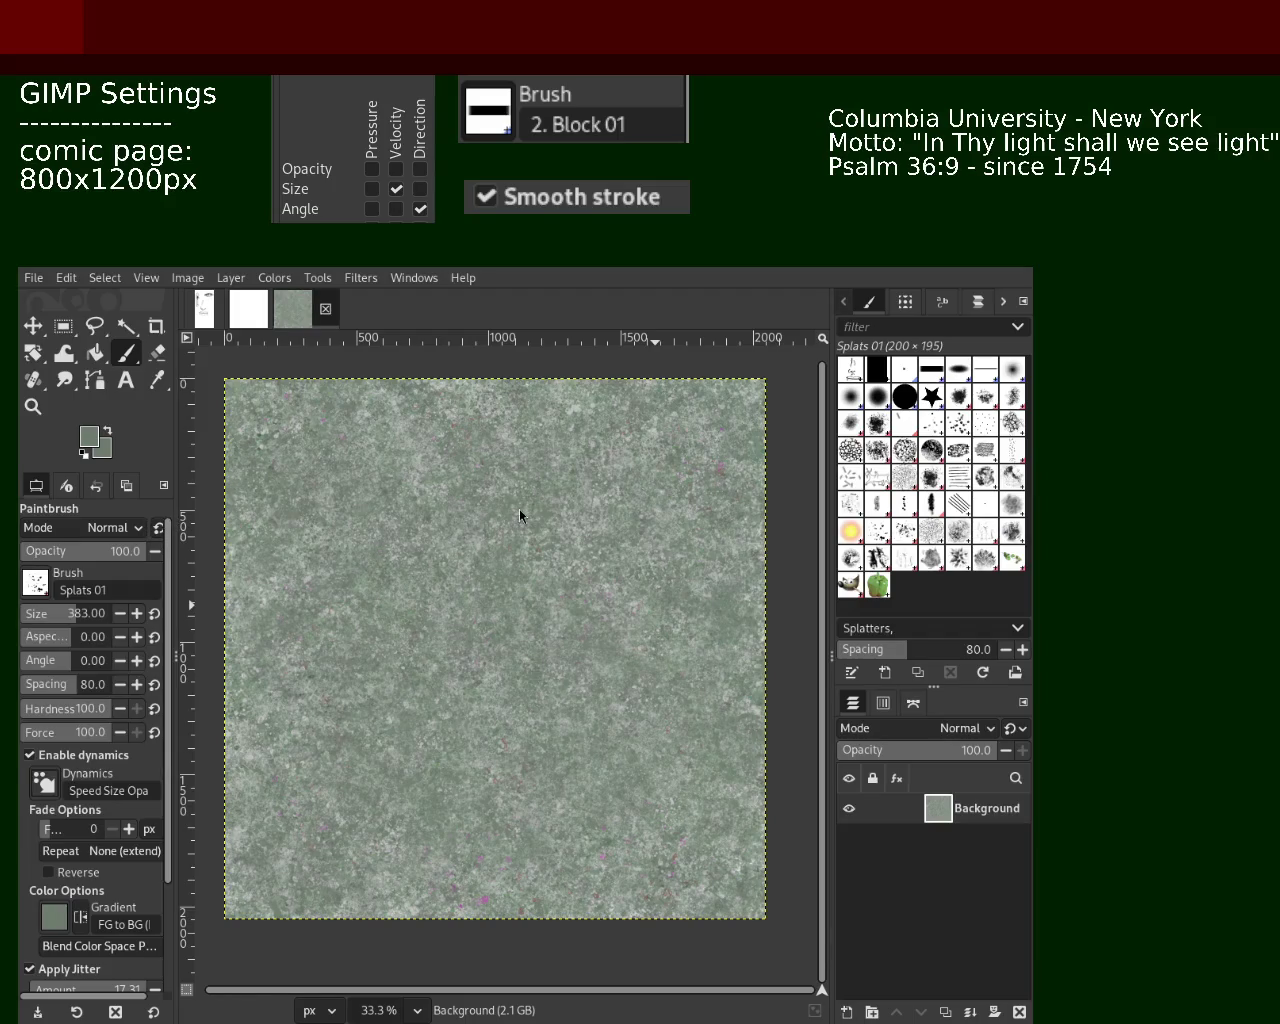
pyautogui.press('z')
pyautogui.keyDown('ctrl'); pyautogui.click(510, 604); pyautogui.keyUp('ctrl')
pyautogui.keyDown('ctrl'); pyautogui.click(510, 604); pyautogui.keyUp('ctrl')
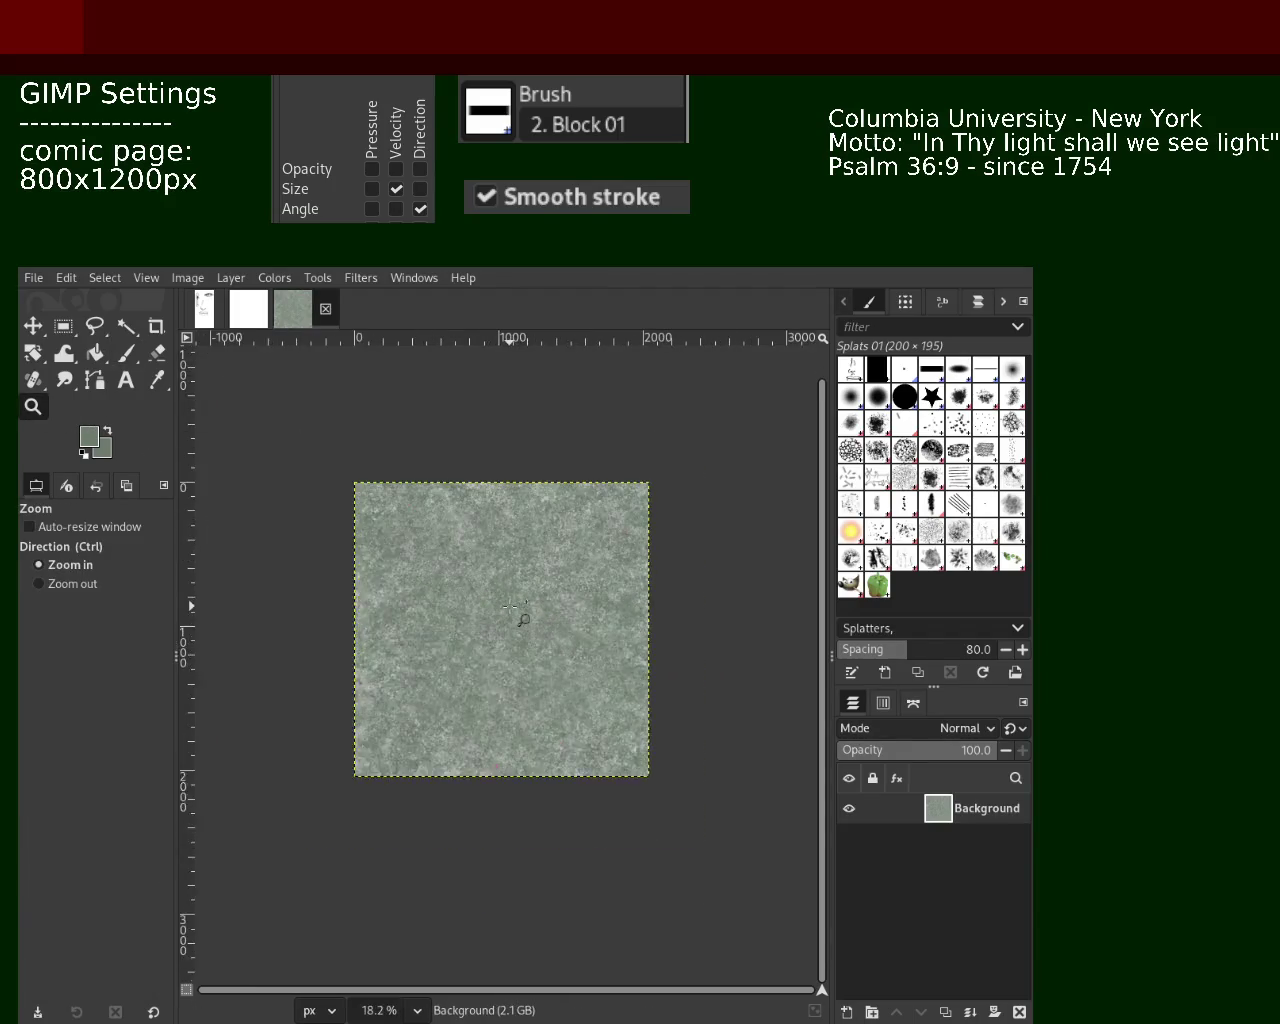
pyautogui.click(515, 604)
pyautogui.click(515, 604)
pyautogui.click(516, 533)
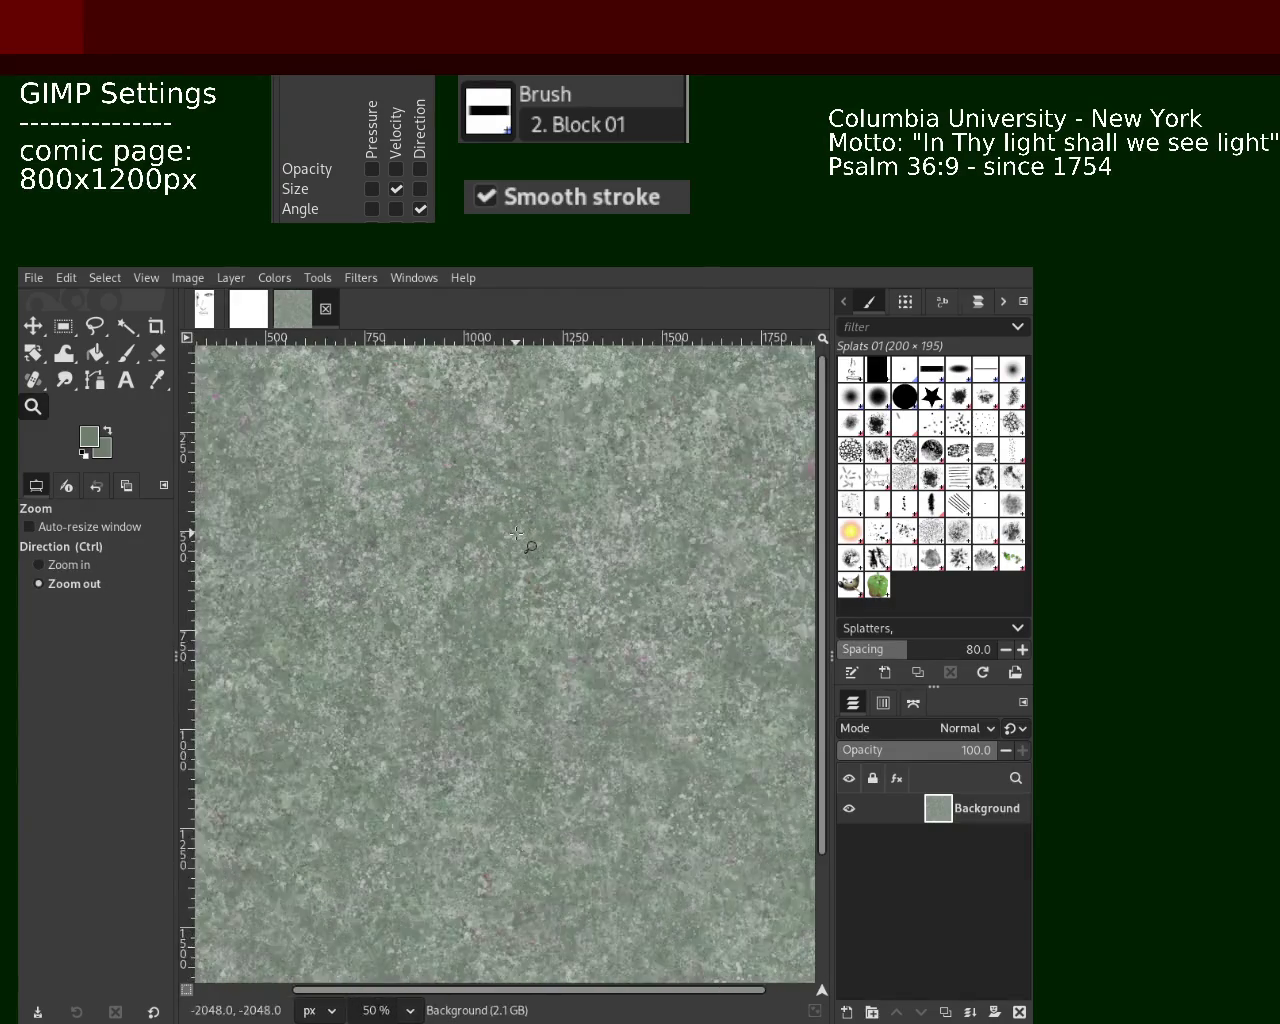
pyautogui.keyDown('ctrl'); pyautogui.click(516, 533); pyautogui.keyUp('ctrl')
pyautogui.keyDown('ctrl'); pyautogui.click(516, 533); pyautogui.keyUp('ctrl')
pyautogui.click(516, 533)
pyautogui.keyDown('ctrl'); pyautogui.click(516, 533); pyautogui.keyUp('ctrl')
pyautogui.click(516, 533)
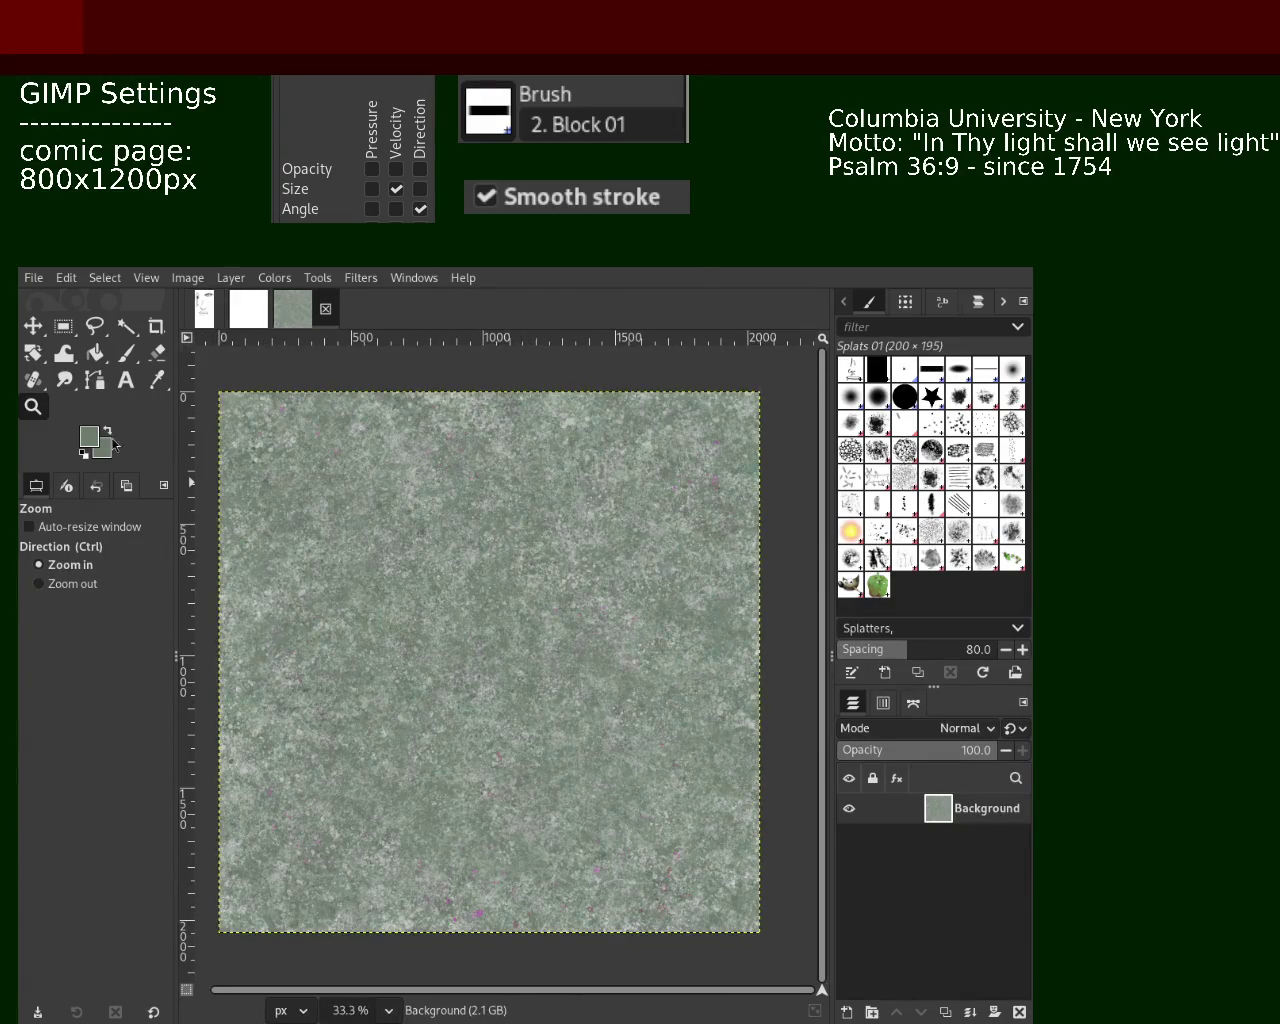
pyautogui.click(126, 352)
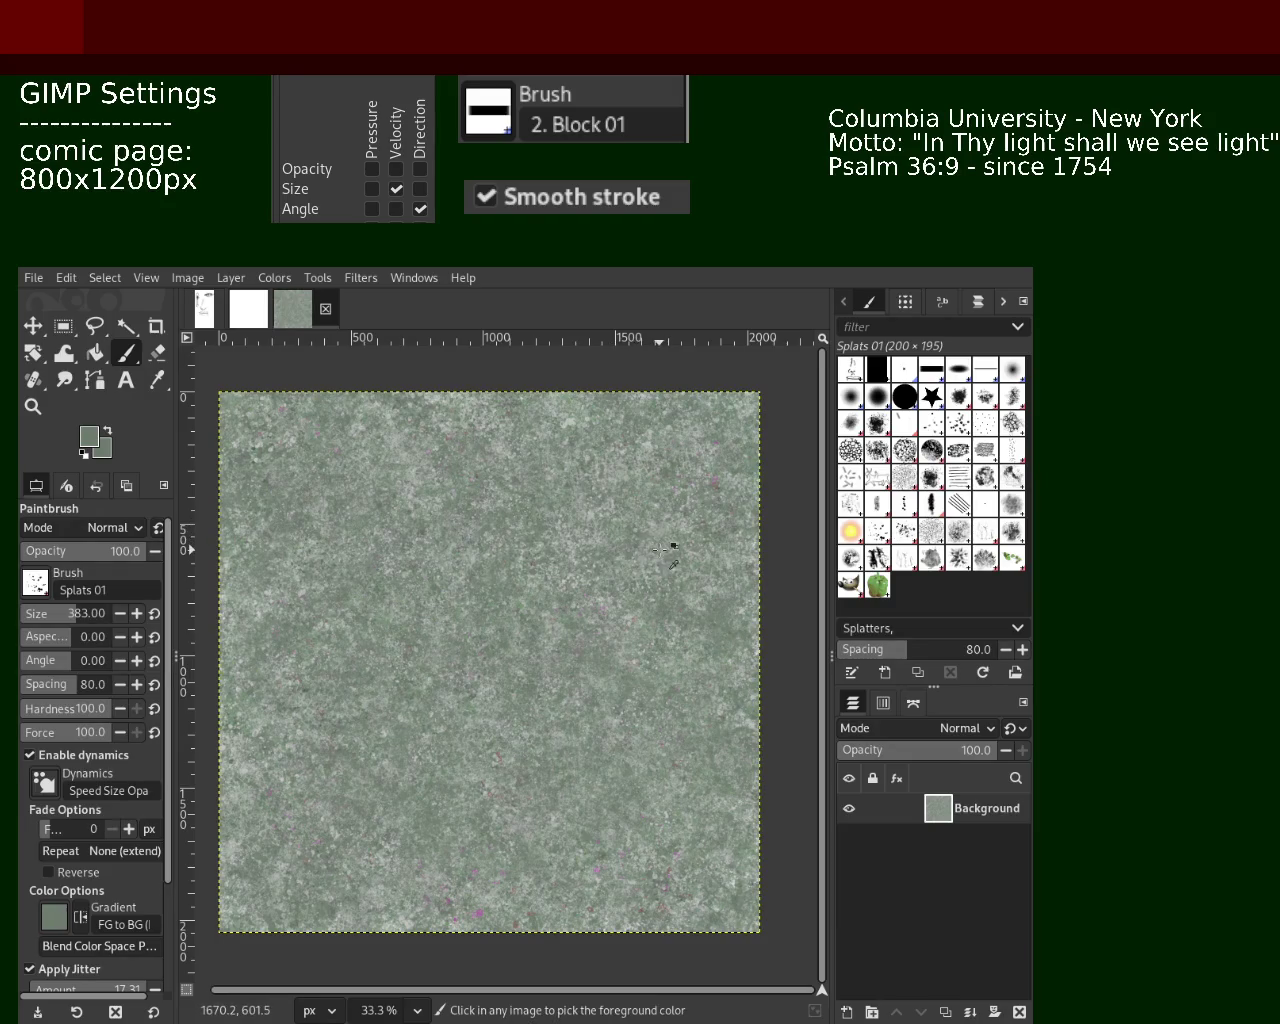
# Paint a dark Splats 01 stroke on the texture and pick a darker grey from the image
pyautogui.moveTo(410, 515); pyautogui.dragTo(392, 567)
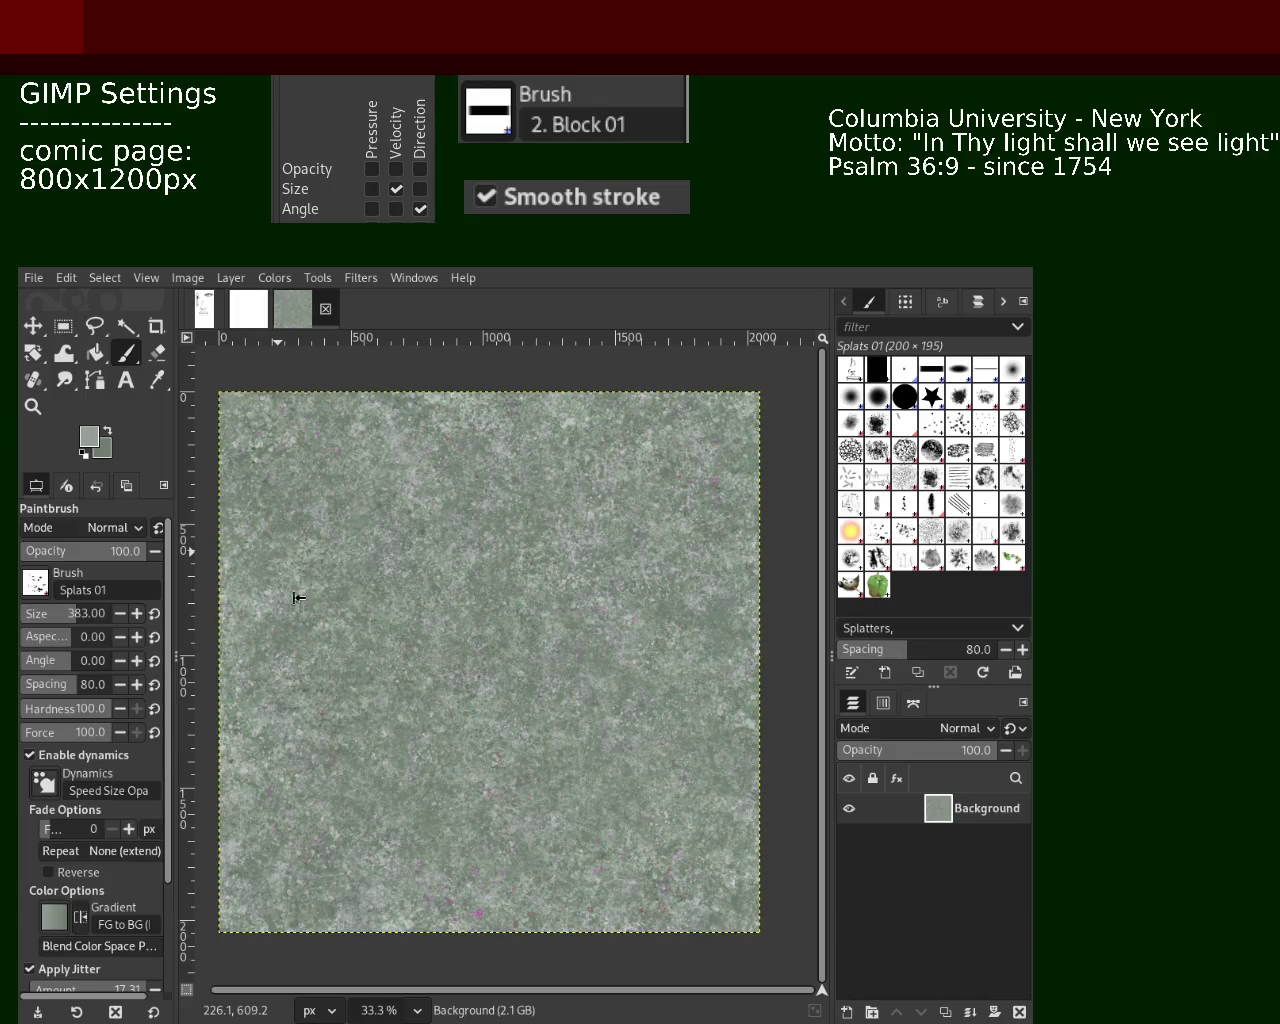
pyautogui.keyDown('ctrl'); pyautogui.click(314, 670); pyautogui.keyUp('ctrl')
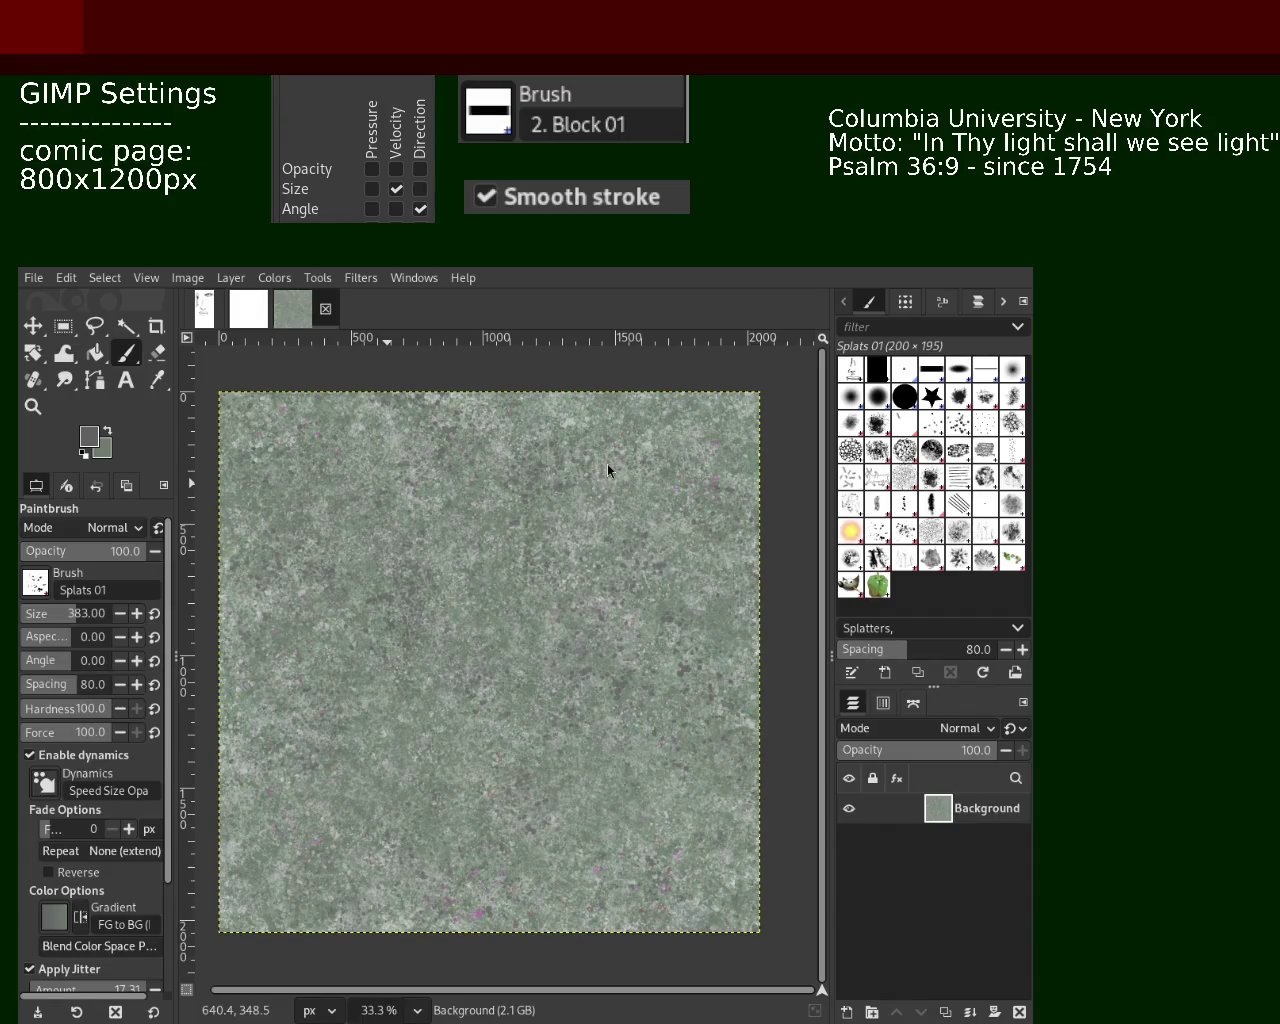
# Stamp dark and light splat dabs in picked texture tones, undoing the ones that looked wrong
pyautogui.press('ctrl')
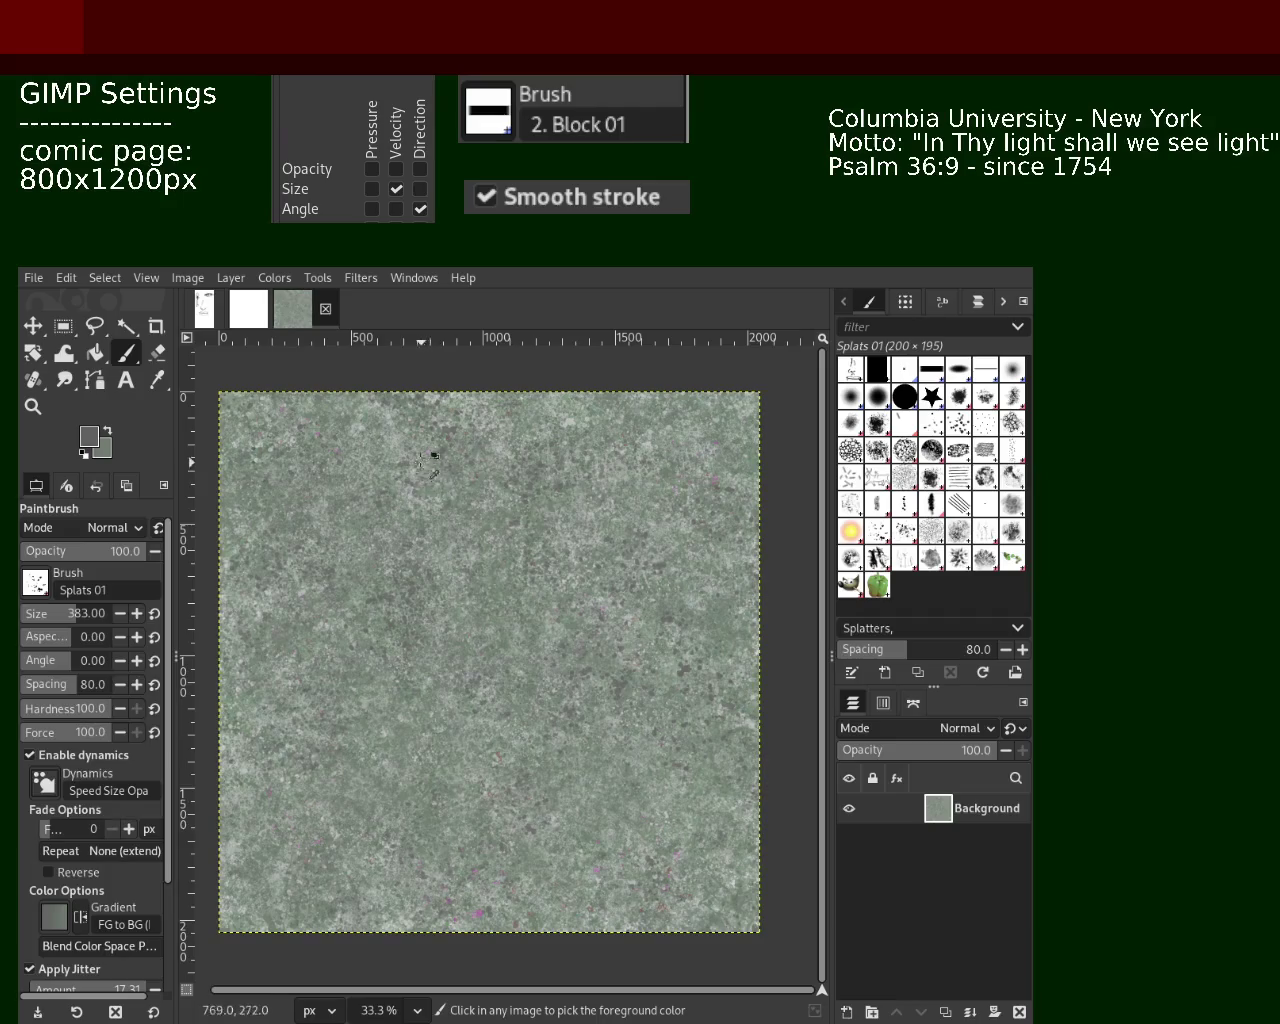
pyautogui.keyDown('ctrl'); pyautogui.click(405, 435); pyautogui.keyUp('ctrl')
pyautogui.click(352, 665)
pyautogui.hotkey('ctrl', 'z')
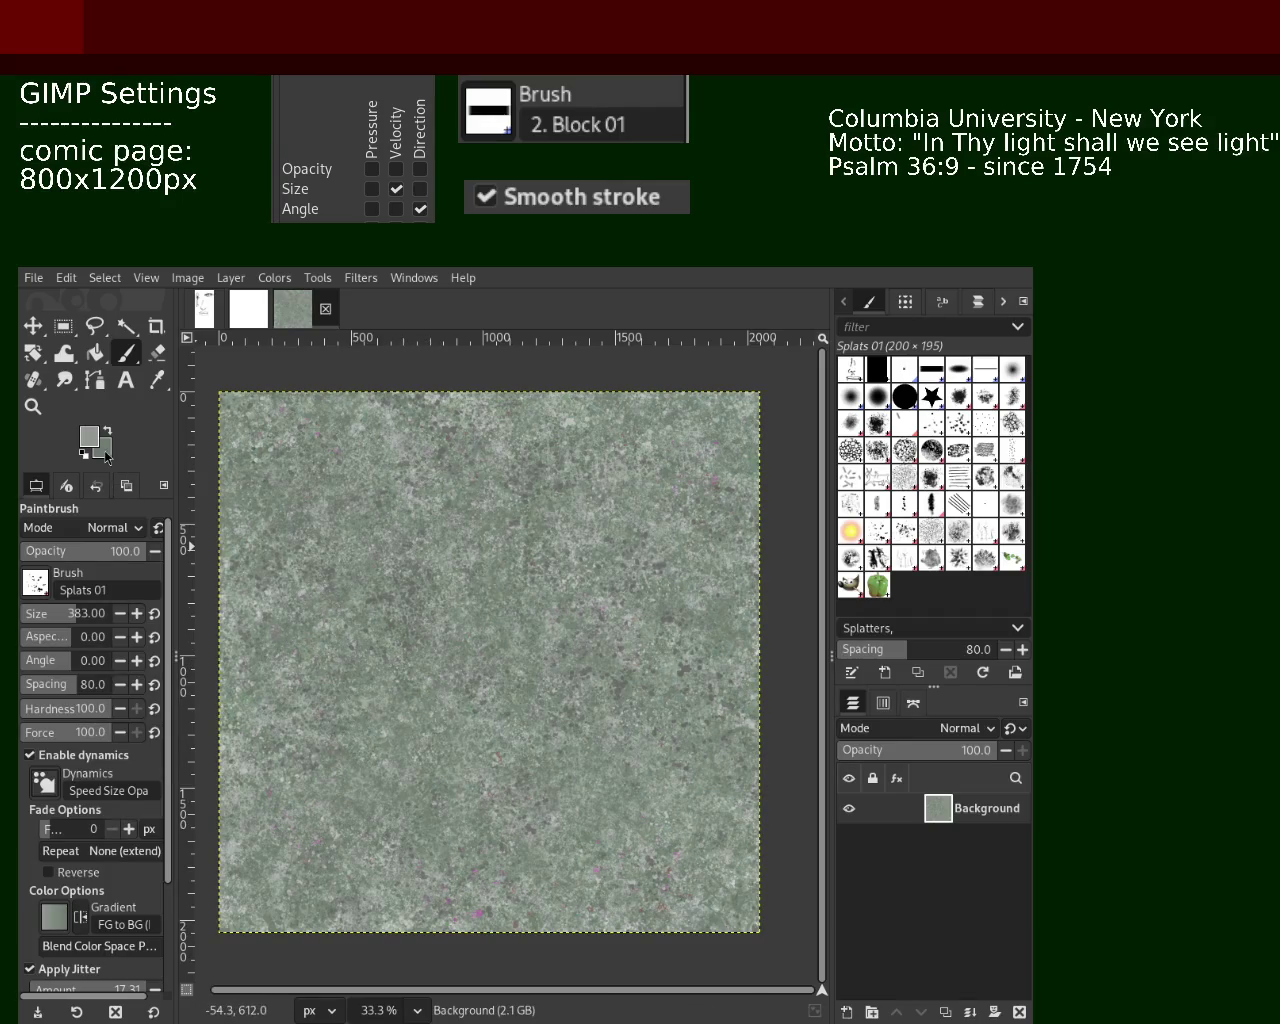
pyautogui.keyDown('ctrl'); pyautogui.click(312, 618); pyautogui.keyUp('ctrl')
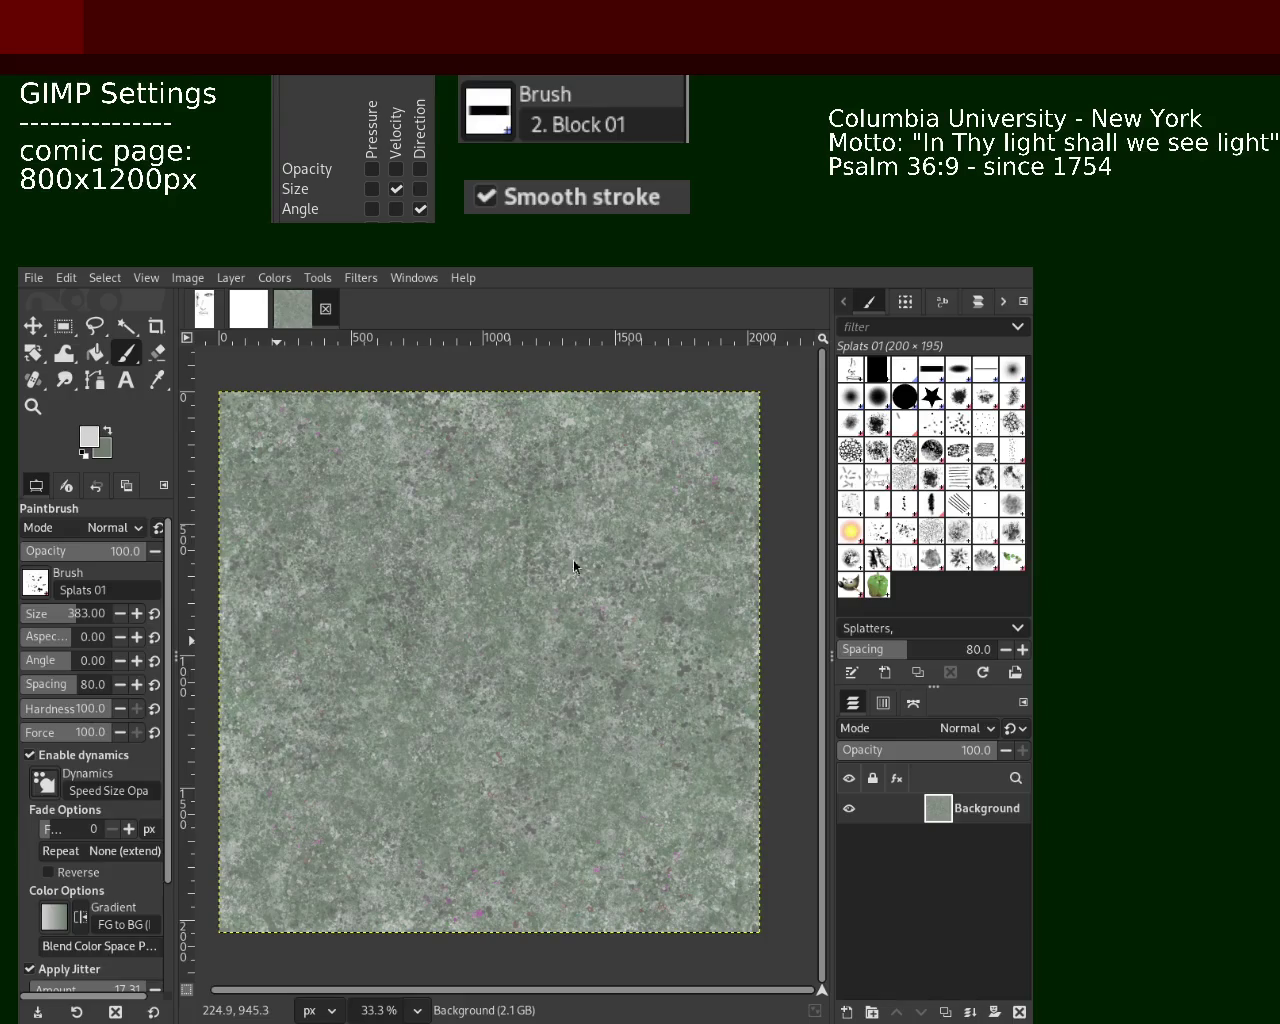
pyautogui.click(424, 841)
pyautogui.hotkey('ctrl', 'z')
pyautogui.hotkey('ctrl', 'z')
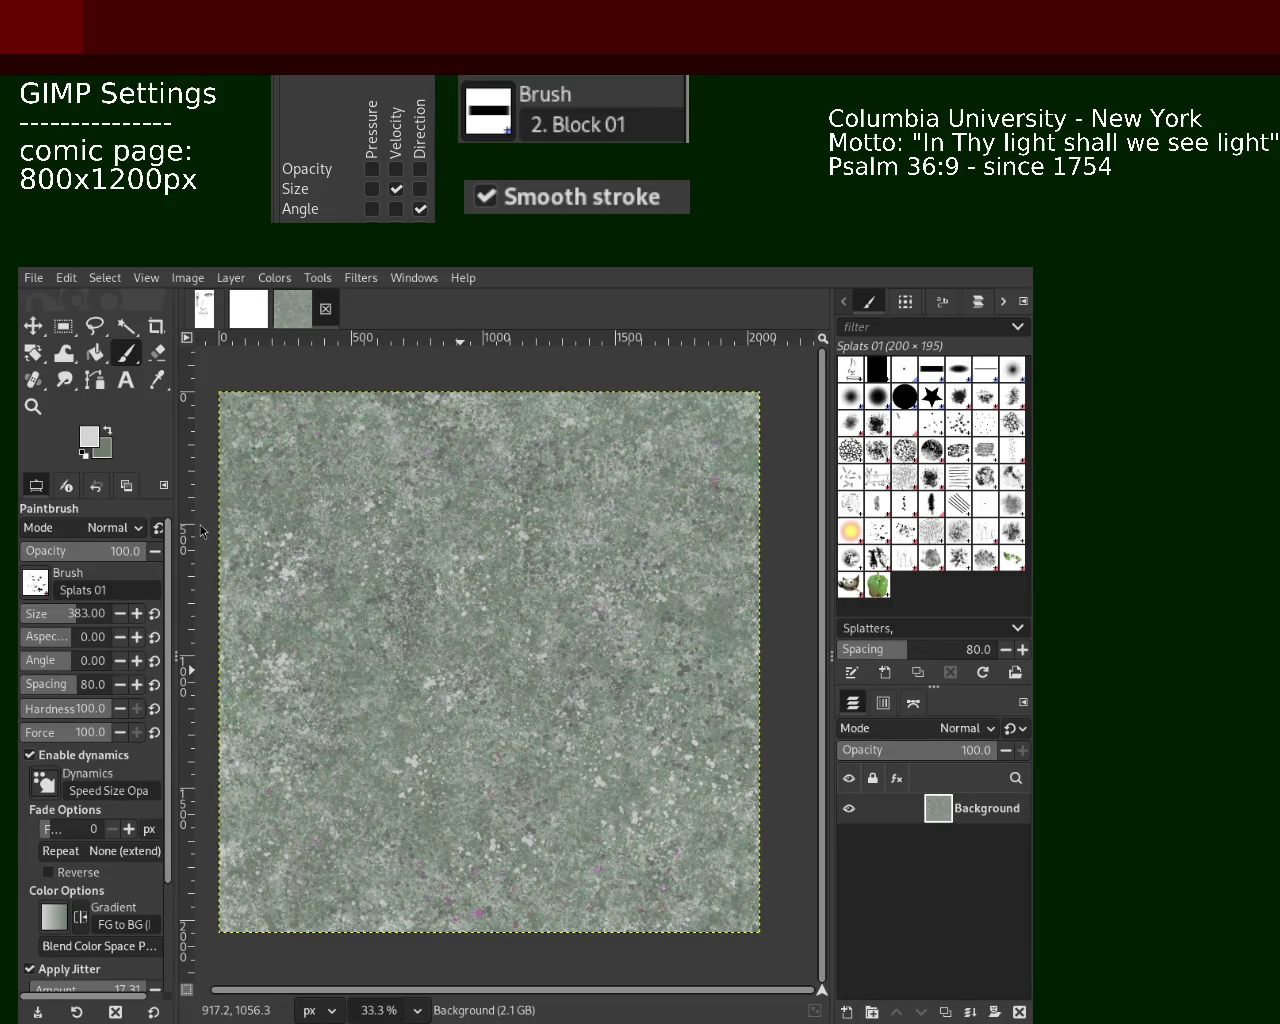
pyautogui.click(520, 538)
pyautogui.hotkey('ctrl', 'z')
pyautogui.click(438, 553)
# Ctrl-click a mid green near the tile centre to make it the foreground colour
pyautogui.keyDown('ctrl'); pyautogui.click(516, 526); pyautogui.keyUp('ctrl')
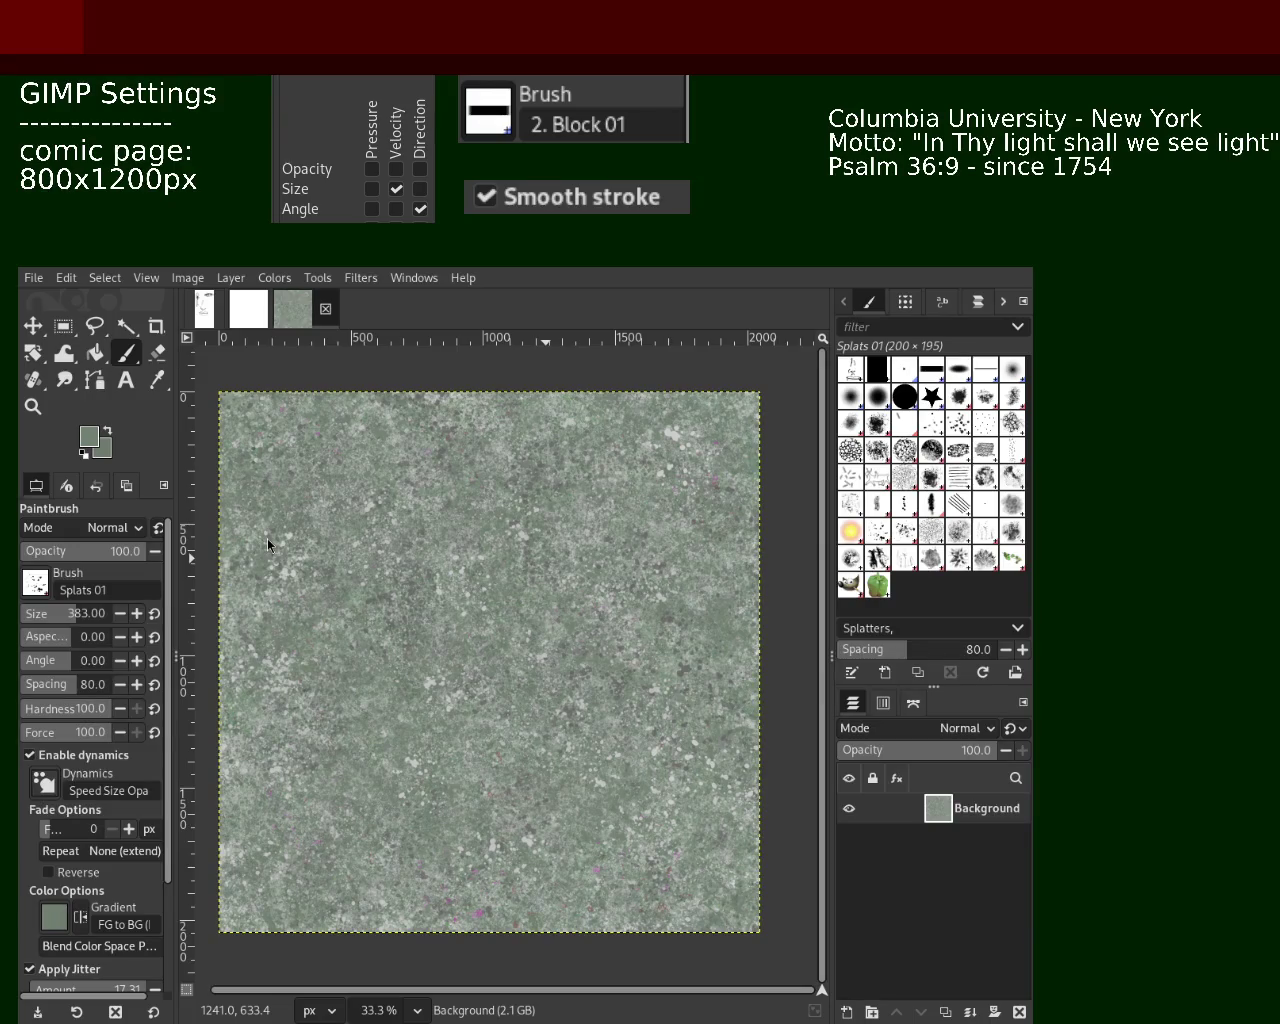
# Stamp a splatter dab, pick a lighter grey-green, and undo a dark cluster right of centre
pyautogui.click(630, 582)
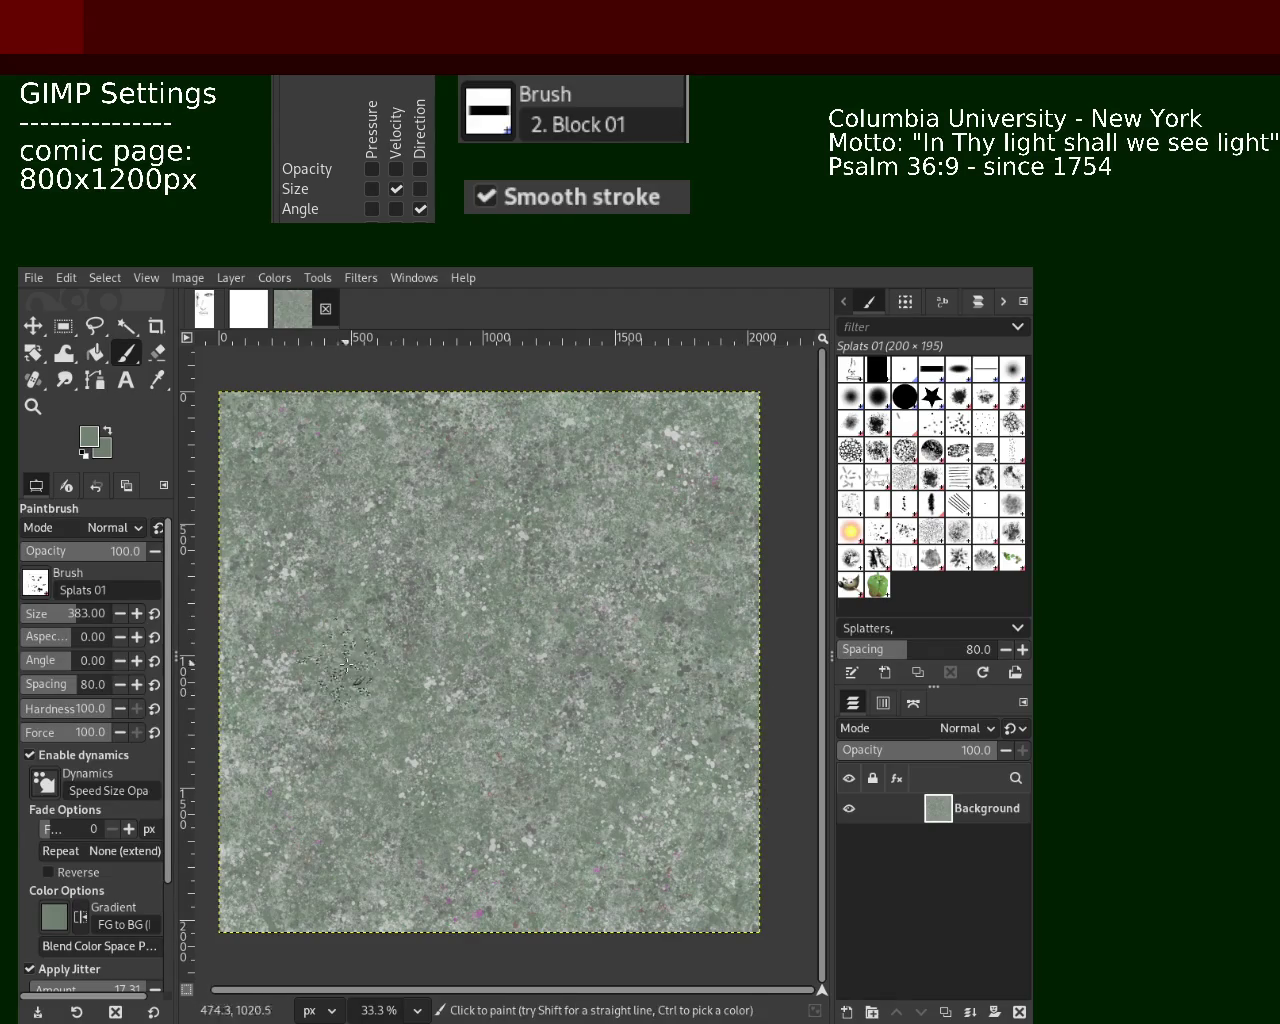
pyautogui.keyDown('ctrl'); pyautogui.click(270, 768); pyautogui.keyUp('ctrl')
pyautogui.keyDown('ctrl'); pyautogui.click(282, 766); pyautogui.keyUp('ctrl')
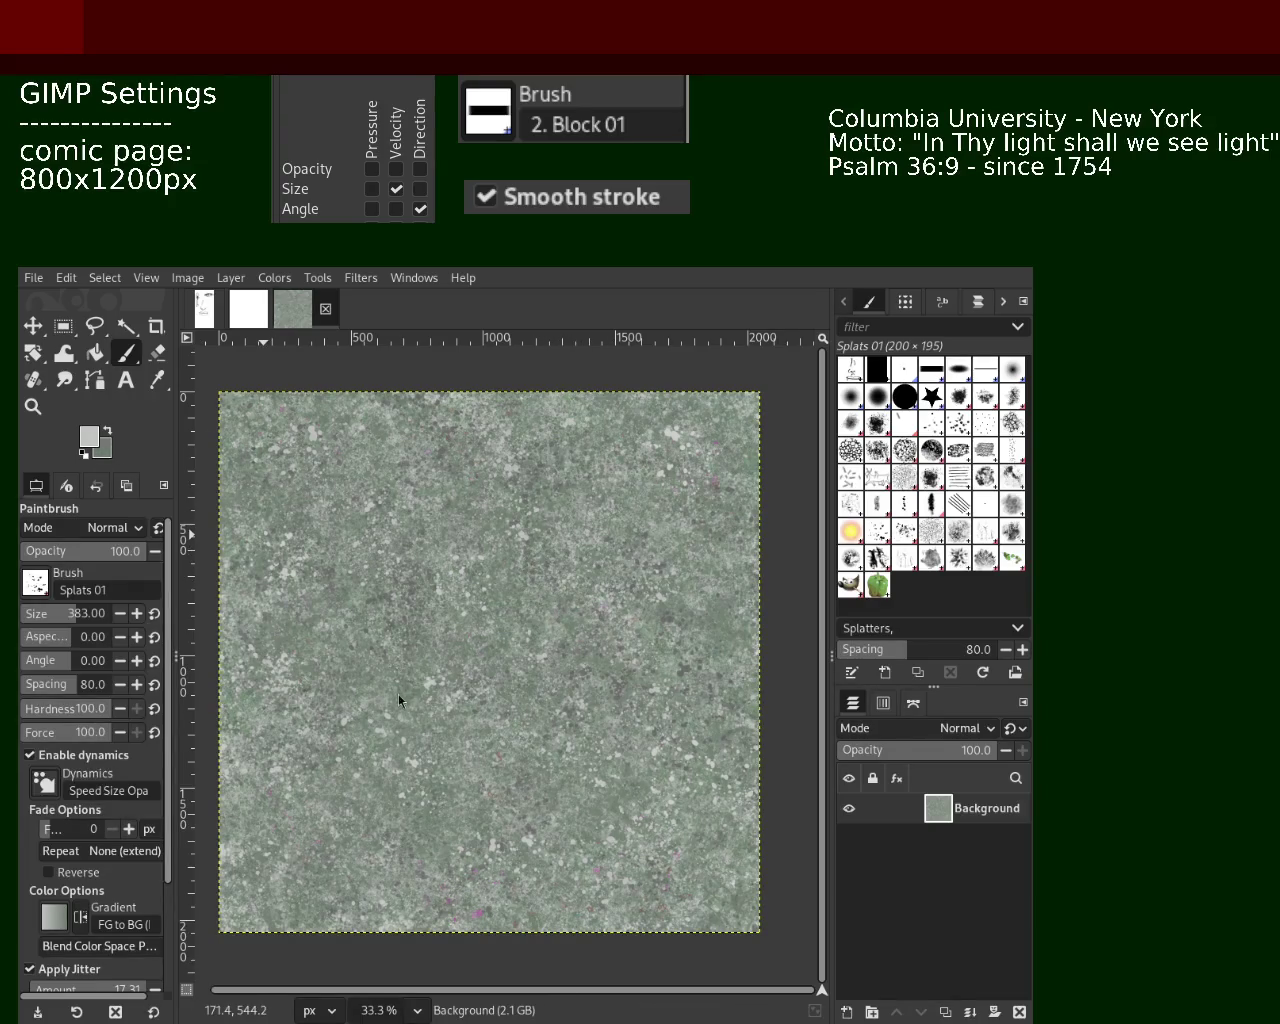
pyautogui.moveTo(660, 540); pyautogui.dragTo(697, 590)
pyautogui.hotkey('ctrl', 'z')
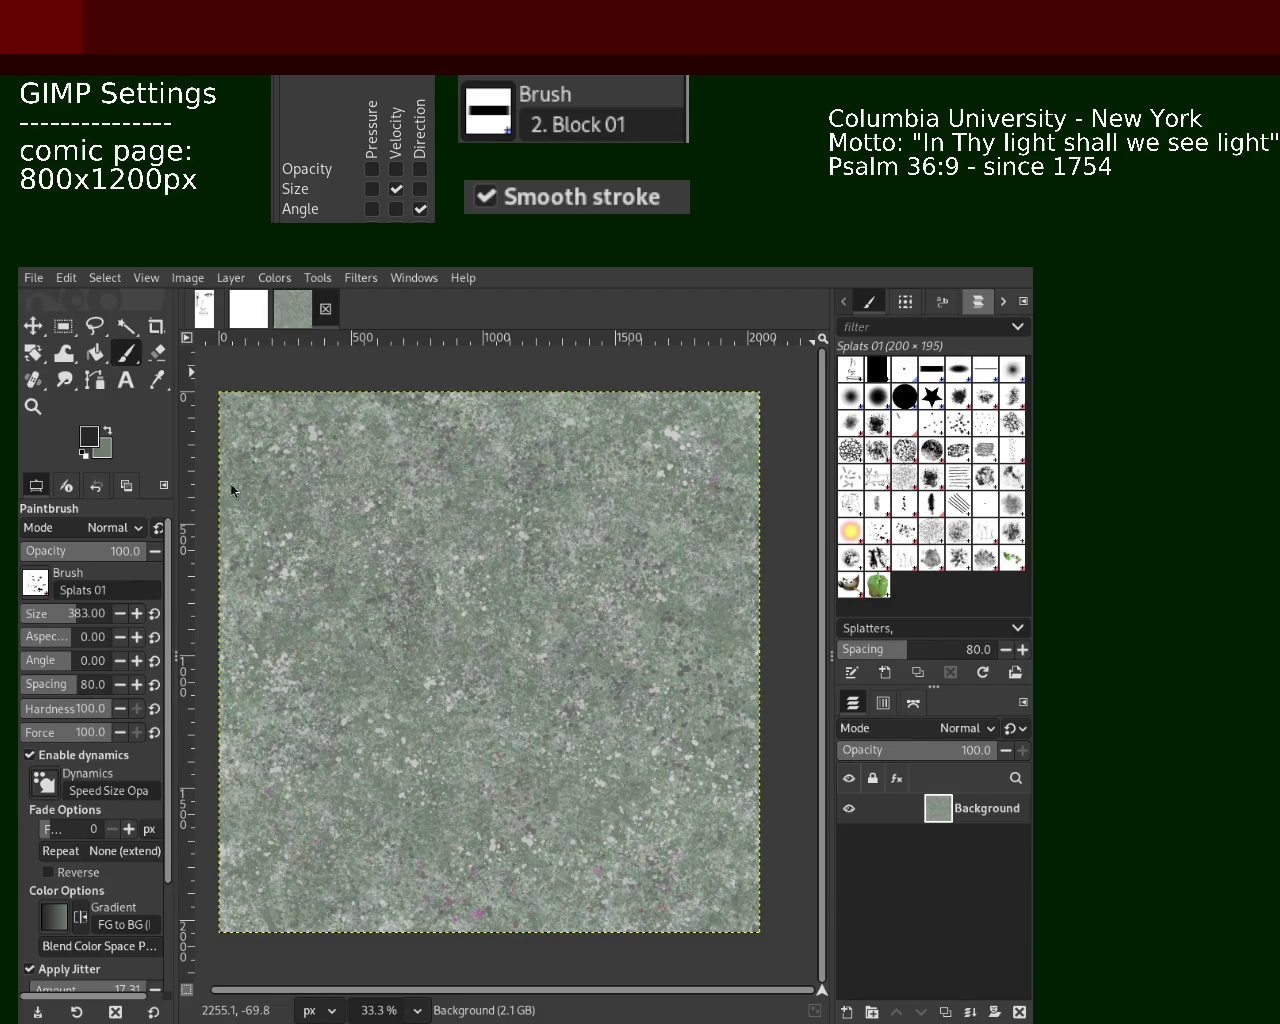
# Stamp a few dark speckles near the top right and browse the docked resource tabs
pyautogui.click(738, 490)
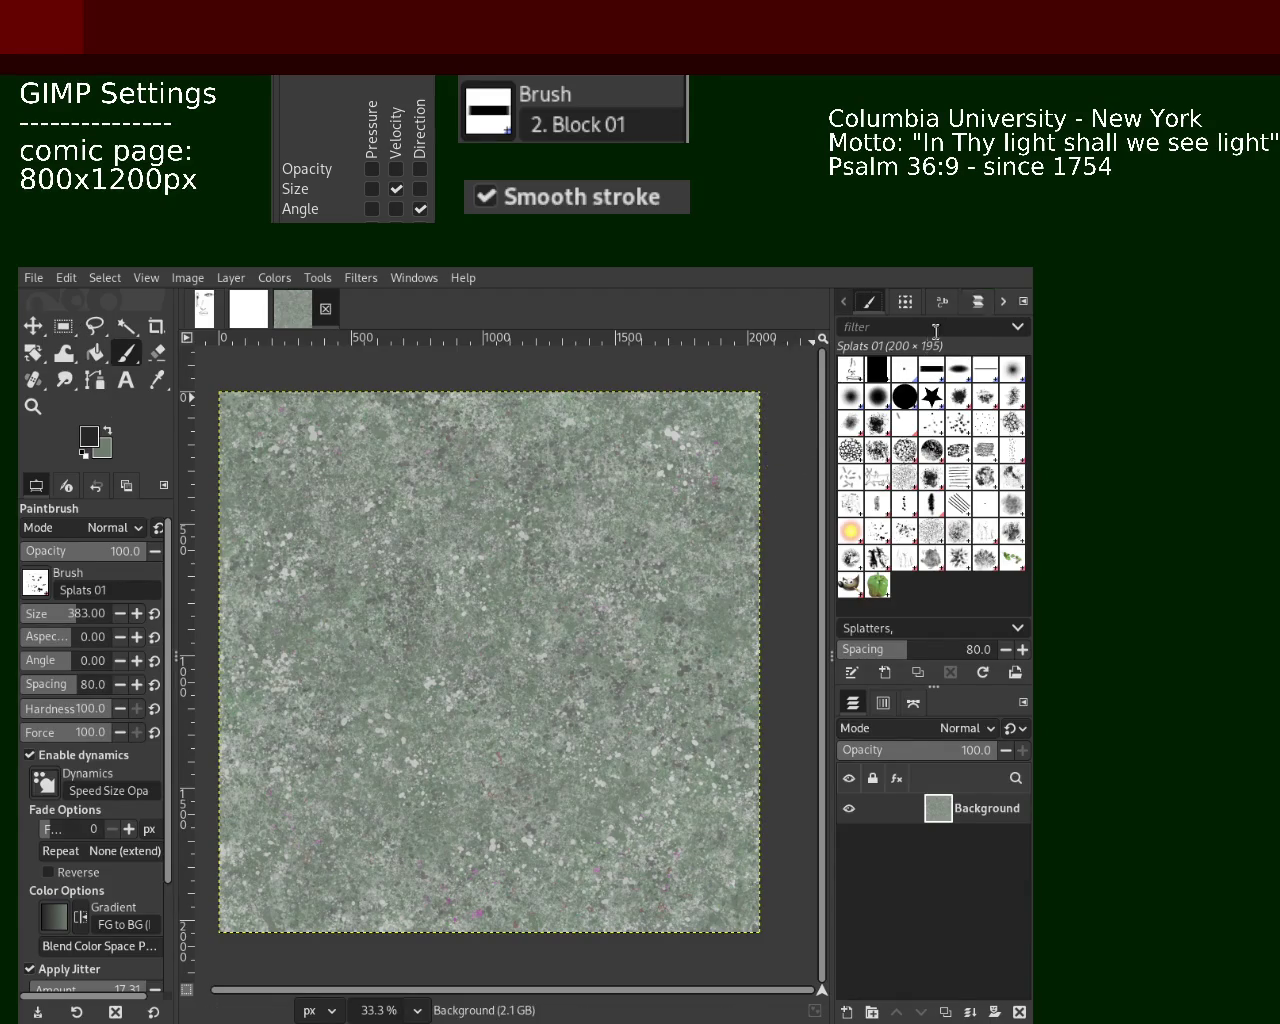
pyautogui.click(1003, 301)
pyautogui.click(1003, 301)
pyautogui.click(1003, 301)
pyautogui.click(1003, 305)
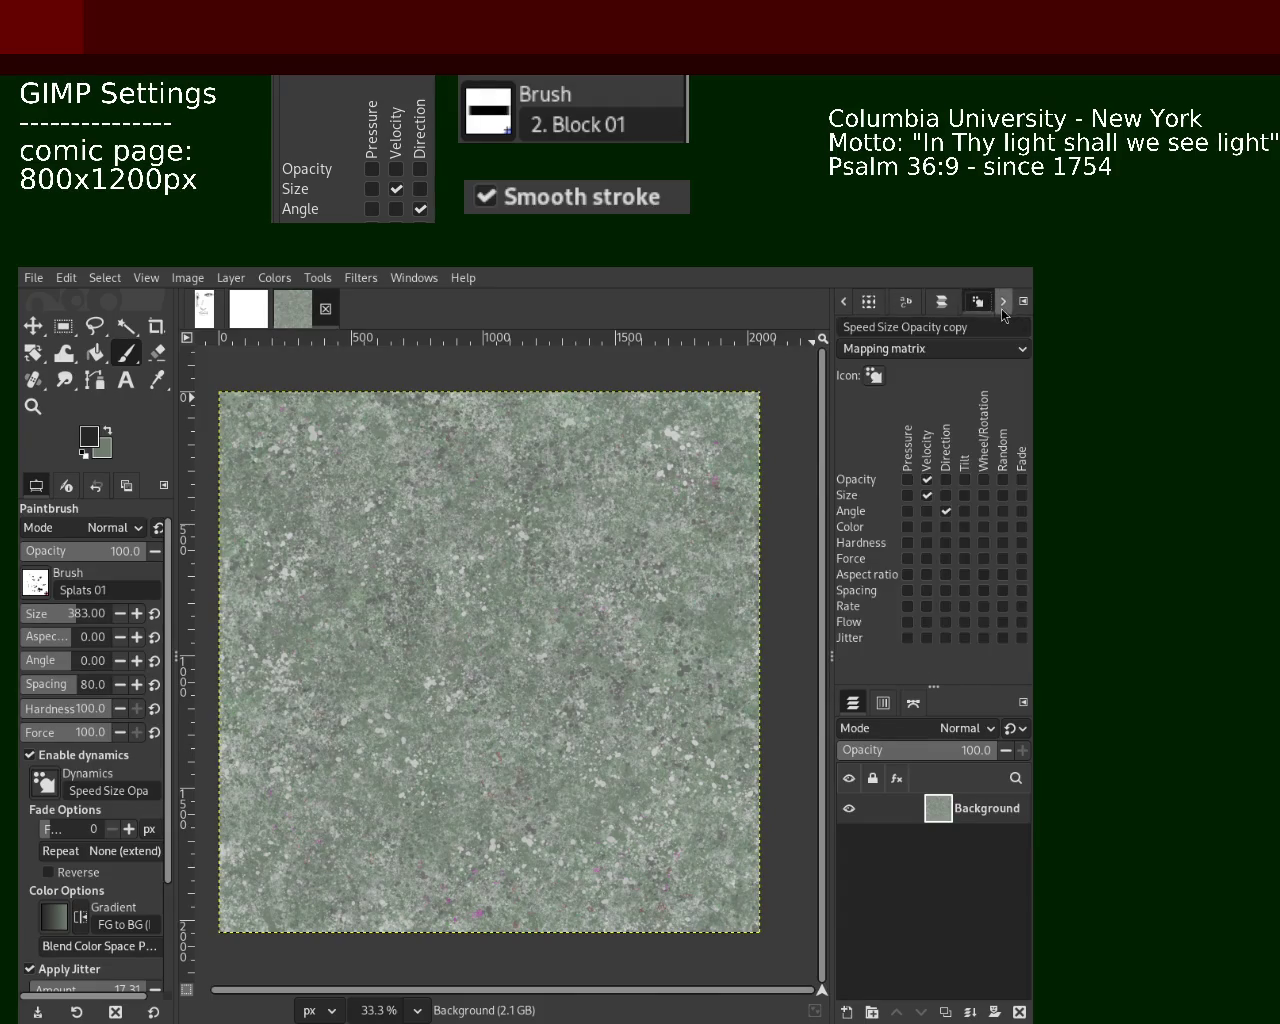
pyautogui.click(1003, 305)
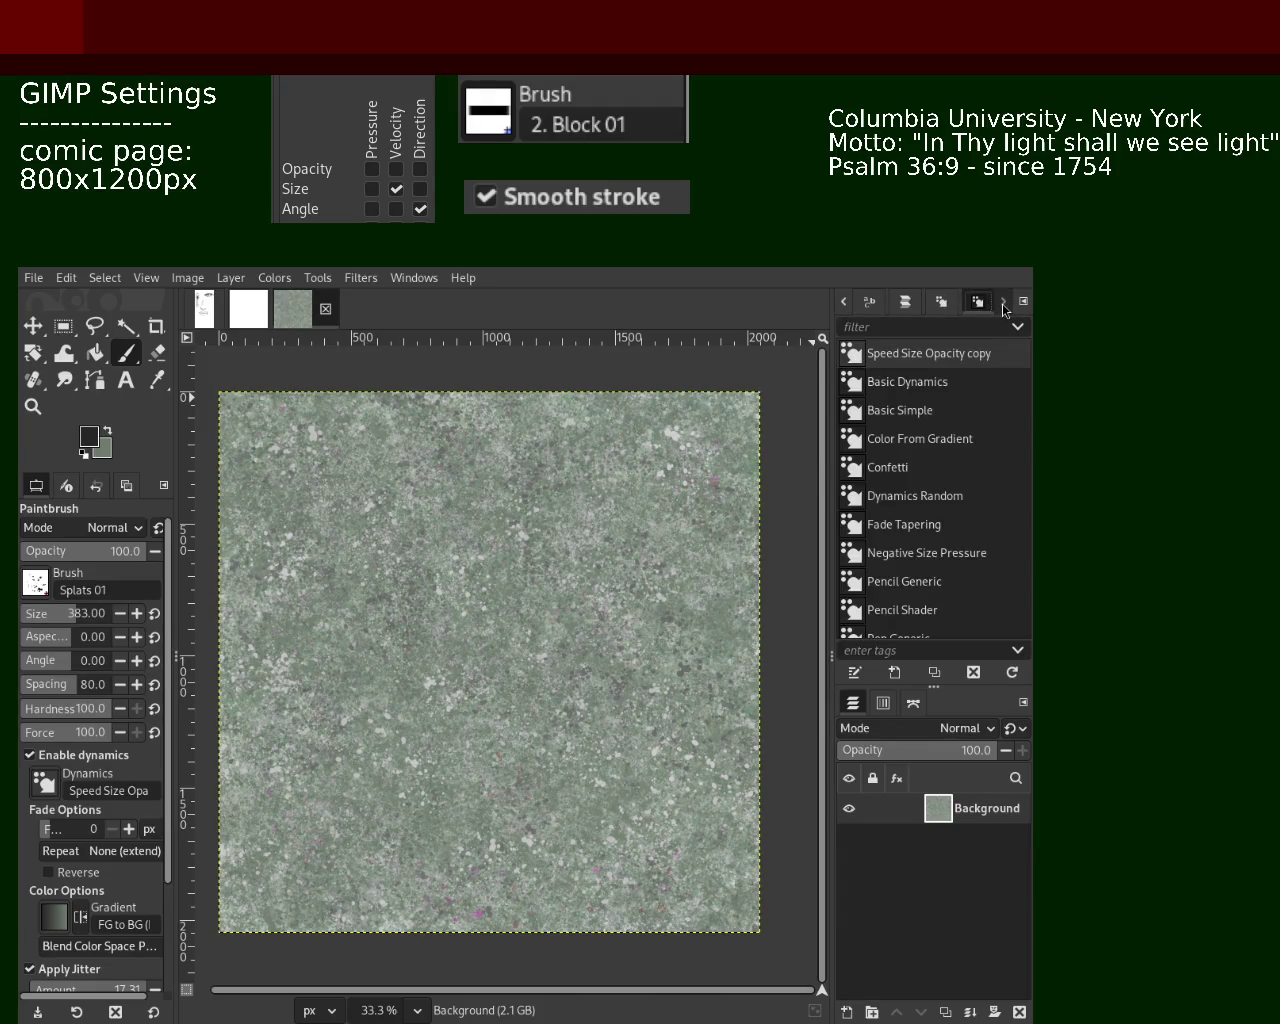
# Step through the dock tabs to the Patterns list, then back toward Brushes
pyautogui.click(843, 301)
pyautogui.click(843, 301)
pyautogui.click(843, 301)
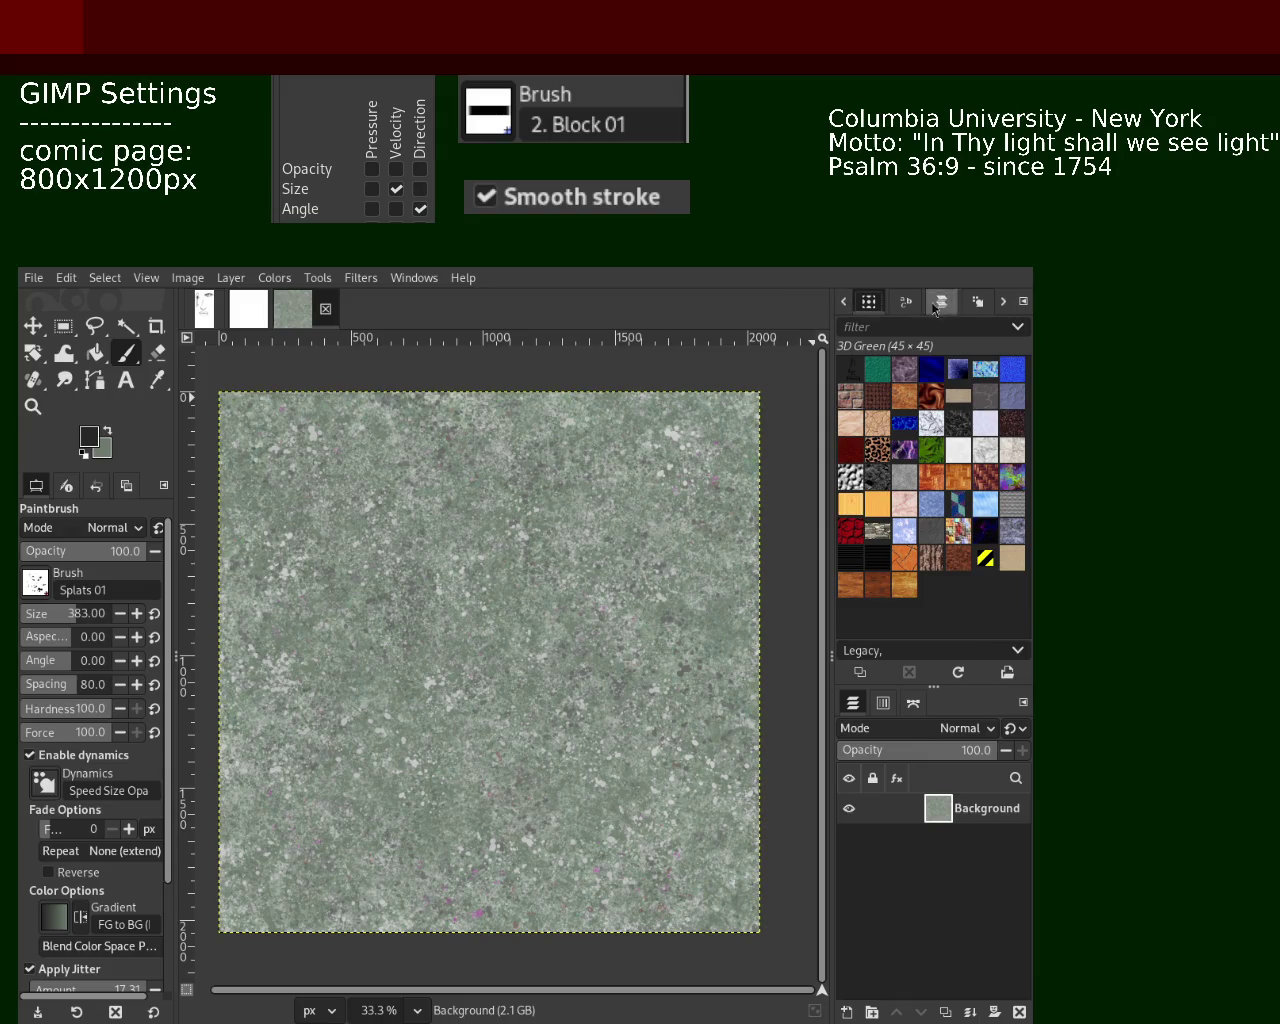
pyautogui.click(1003, 301)
pyautogui.click(1003, 301)
pyautogui.click(843, 301)
pyautogui.click(843, 301)
pyautogui.click(843, 301)
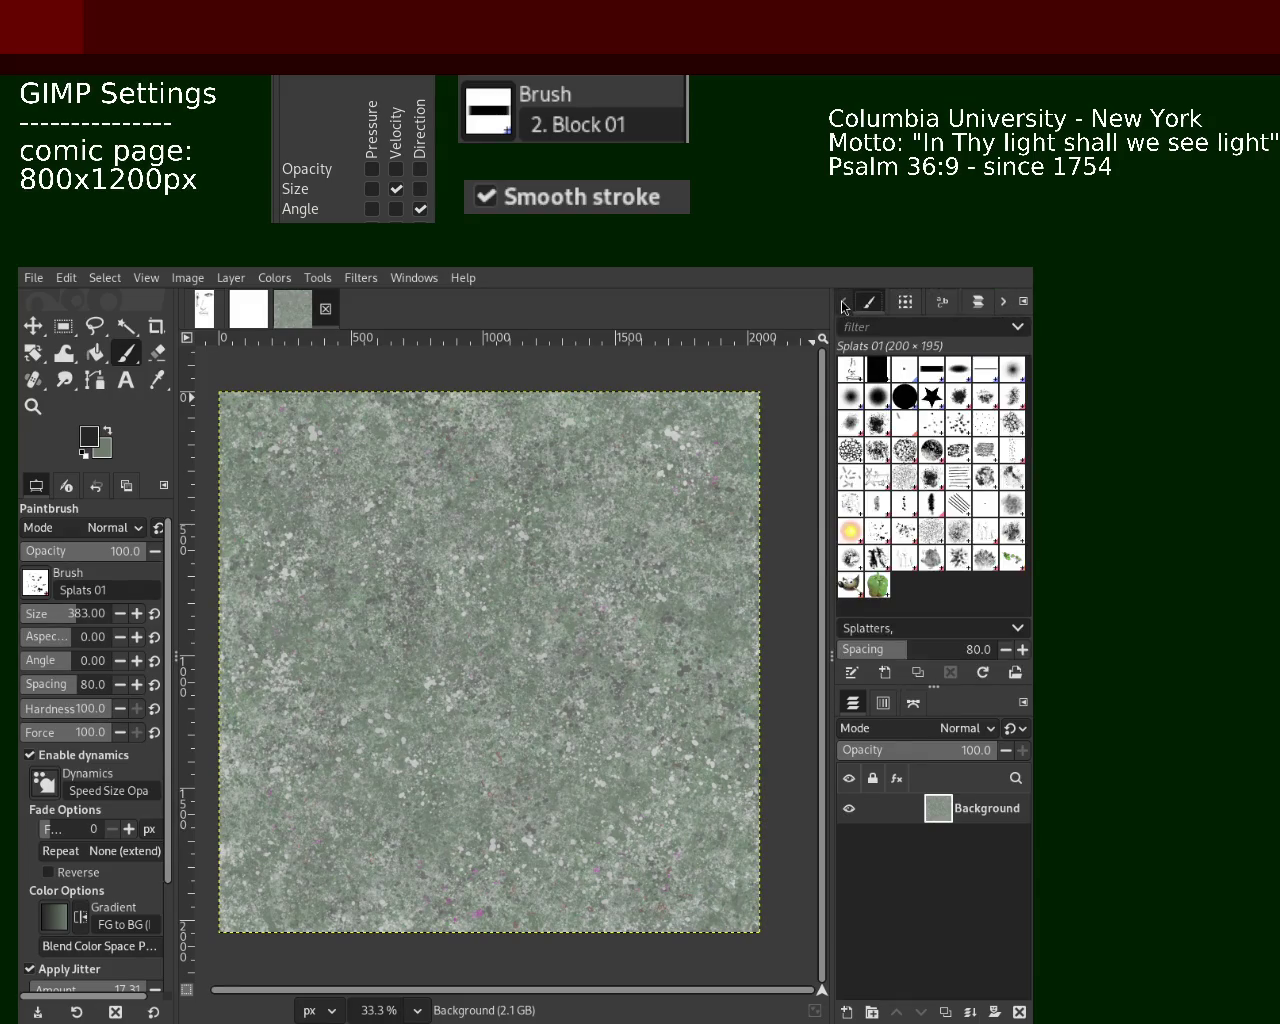
# Switch to the Texture Hose 02 brush at size 284 and stamp a sampled green-grey dab
pyautogui.click(912, 562)
pyautogui.moveTo(131, 620); pyautogui.dragTo(344, 596)
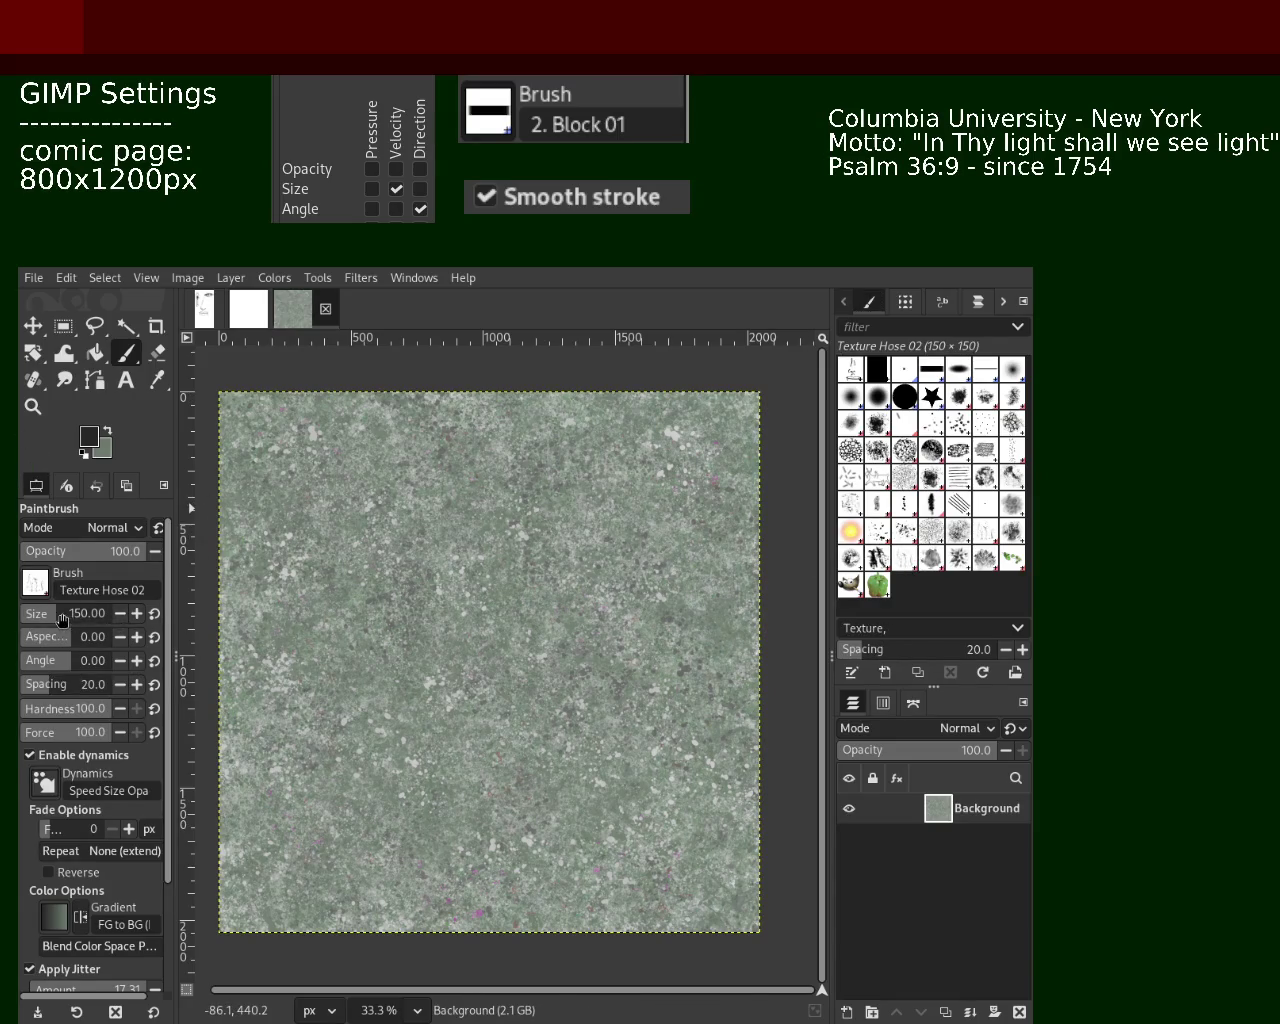
pyautogui.keyDown('ctrl'); pyautogui.click(490, 580); pyautogui.keyUp('ctrl')
pyautogui.click(431, 621)
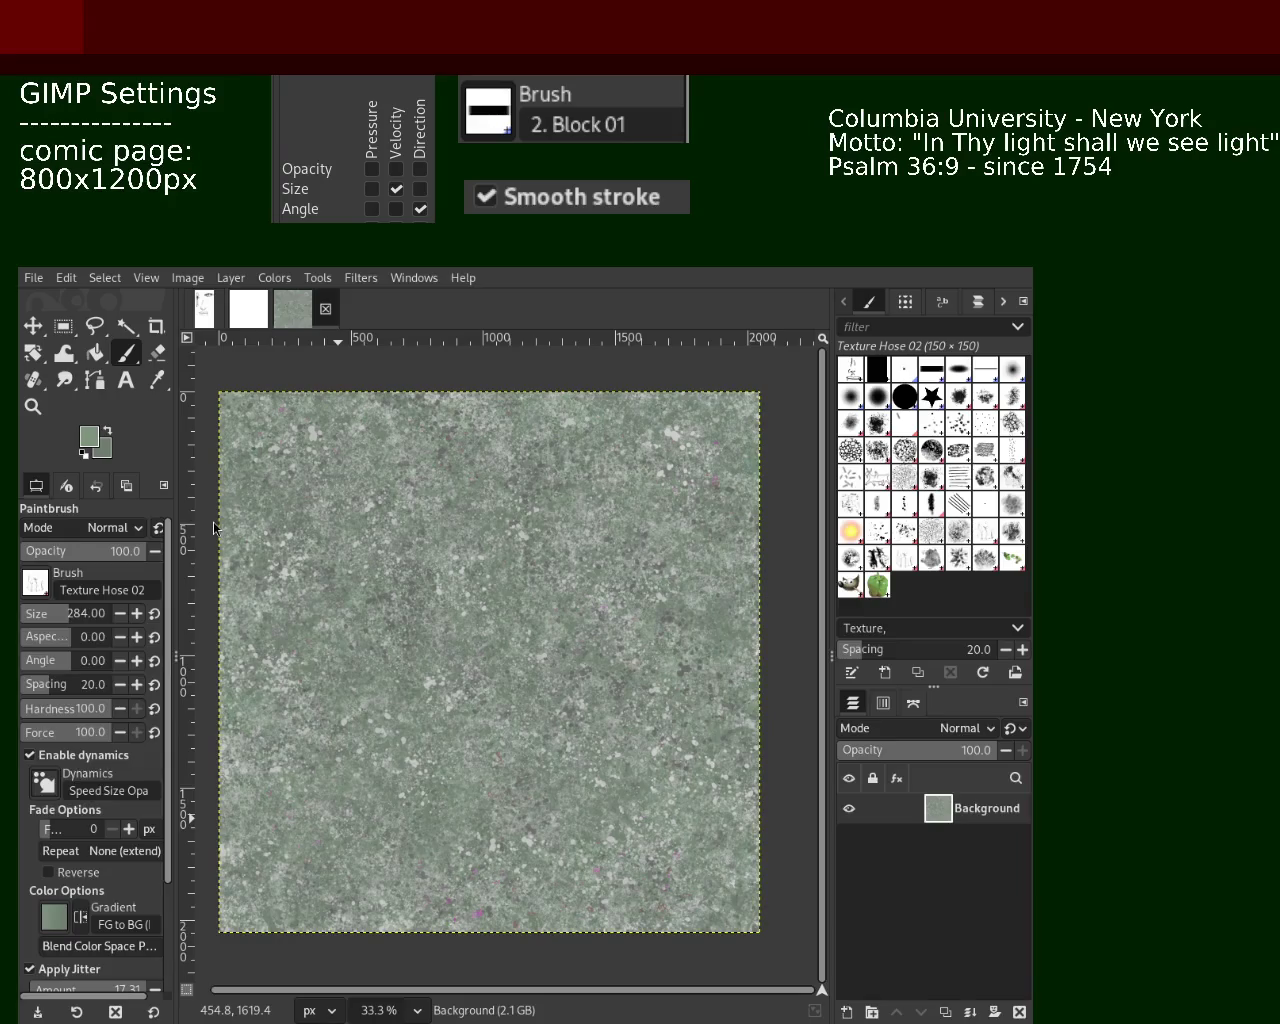
# Stamp a dark dab, light grey-green dabs, and a faint scratchy texture patch
pyautogui.click(601, 724)
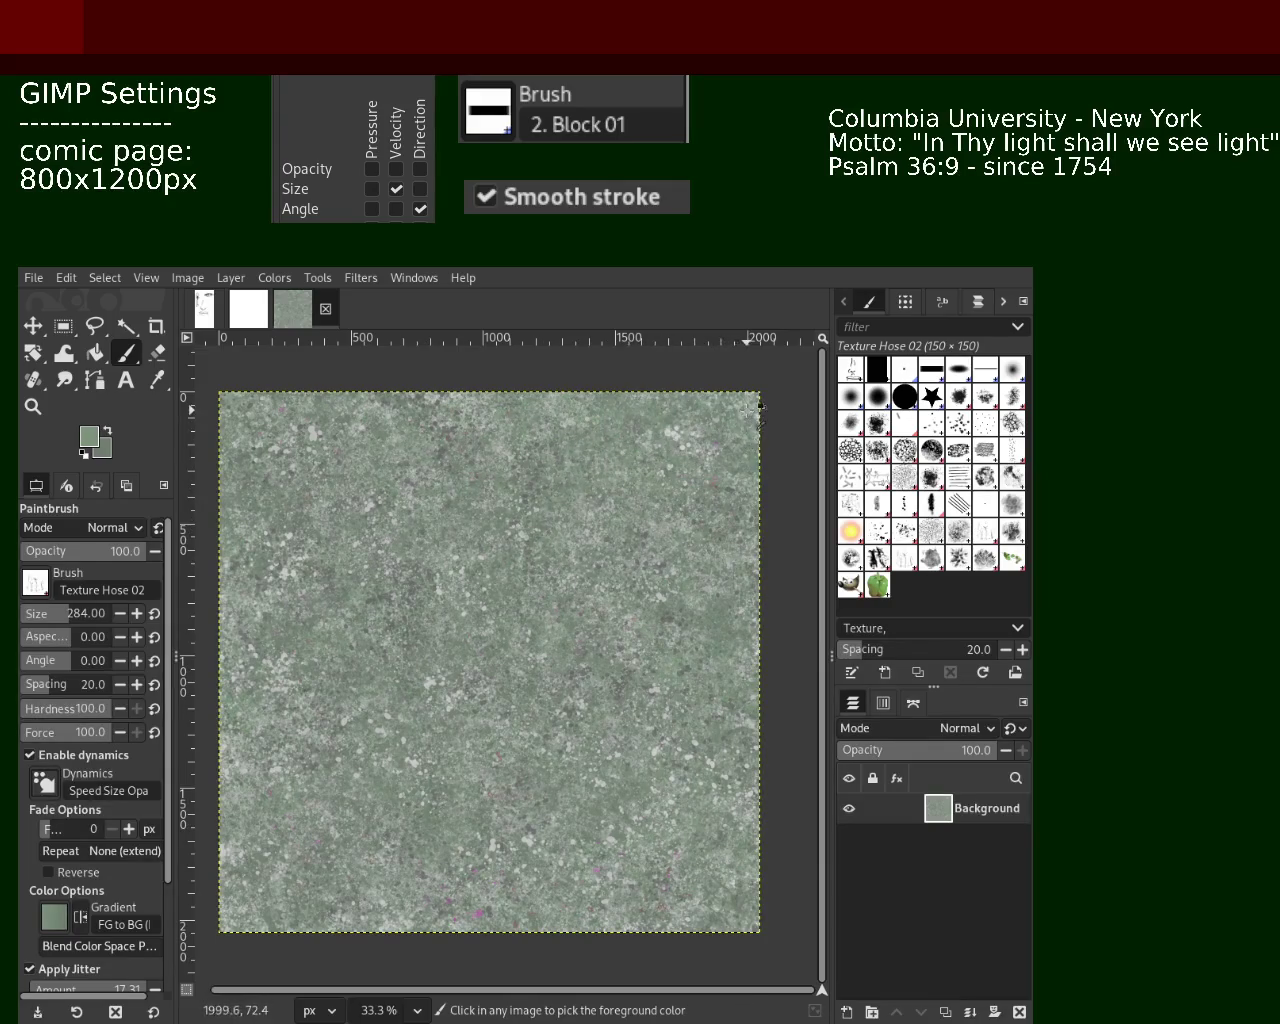
pyautogui.keyDown('ctrl'); pyautogui.click(680, 431); pyautogui.keyUp('ctrl')
pyautogui.moveTo(677, 431); pyautogui.dragTo(678, 643)
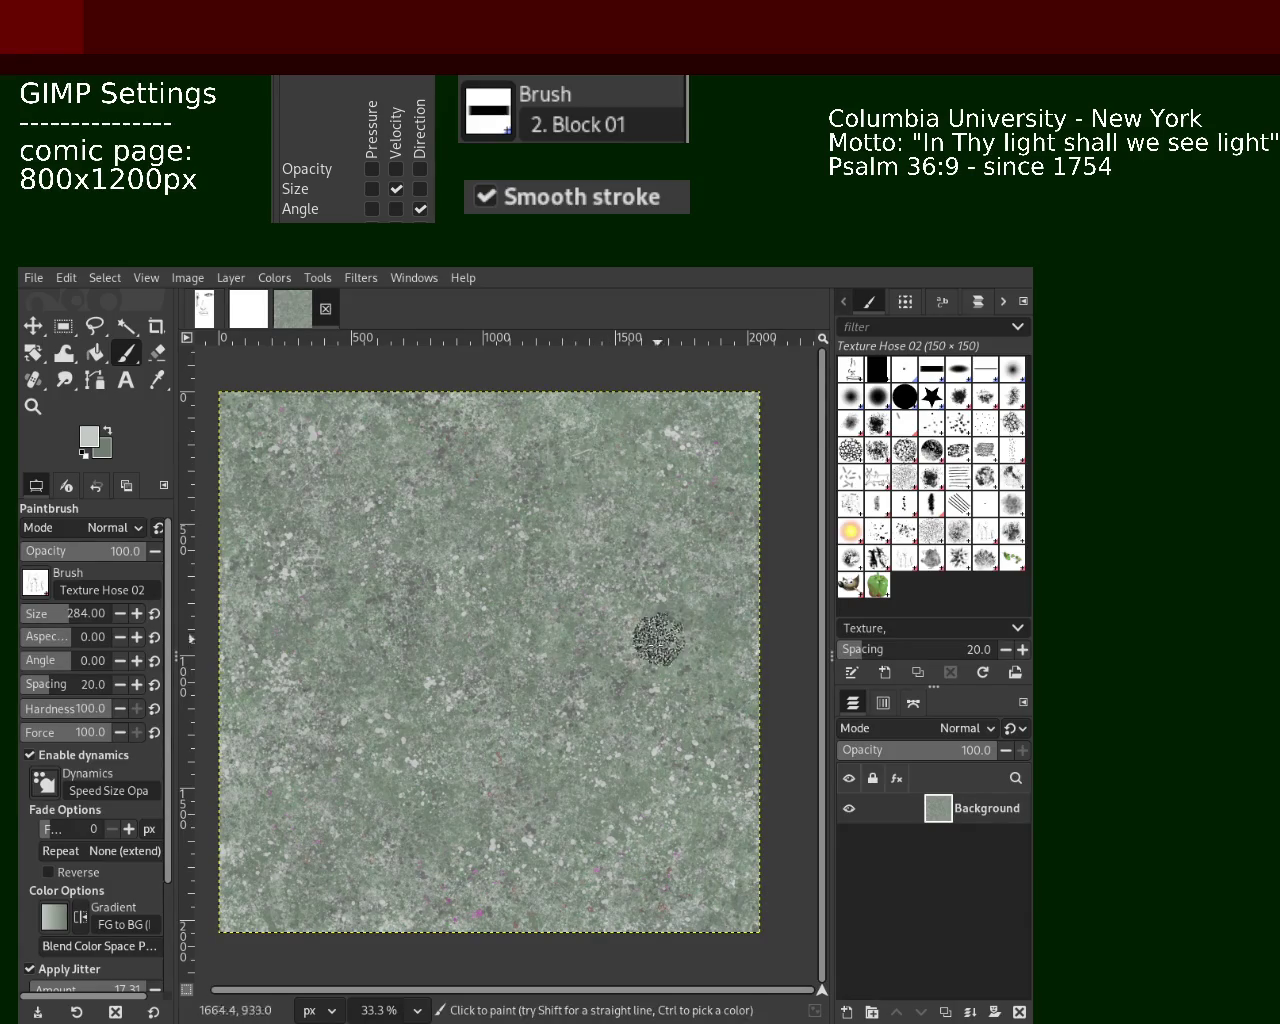
pyautogui.click(350, 595)
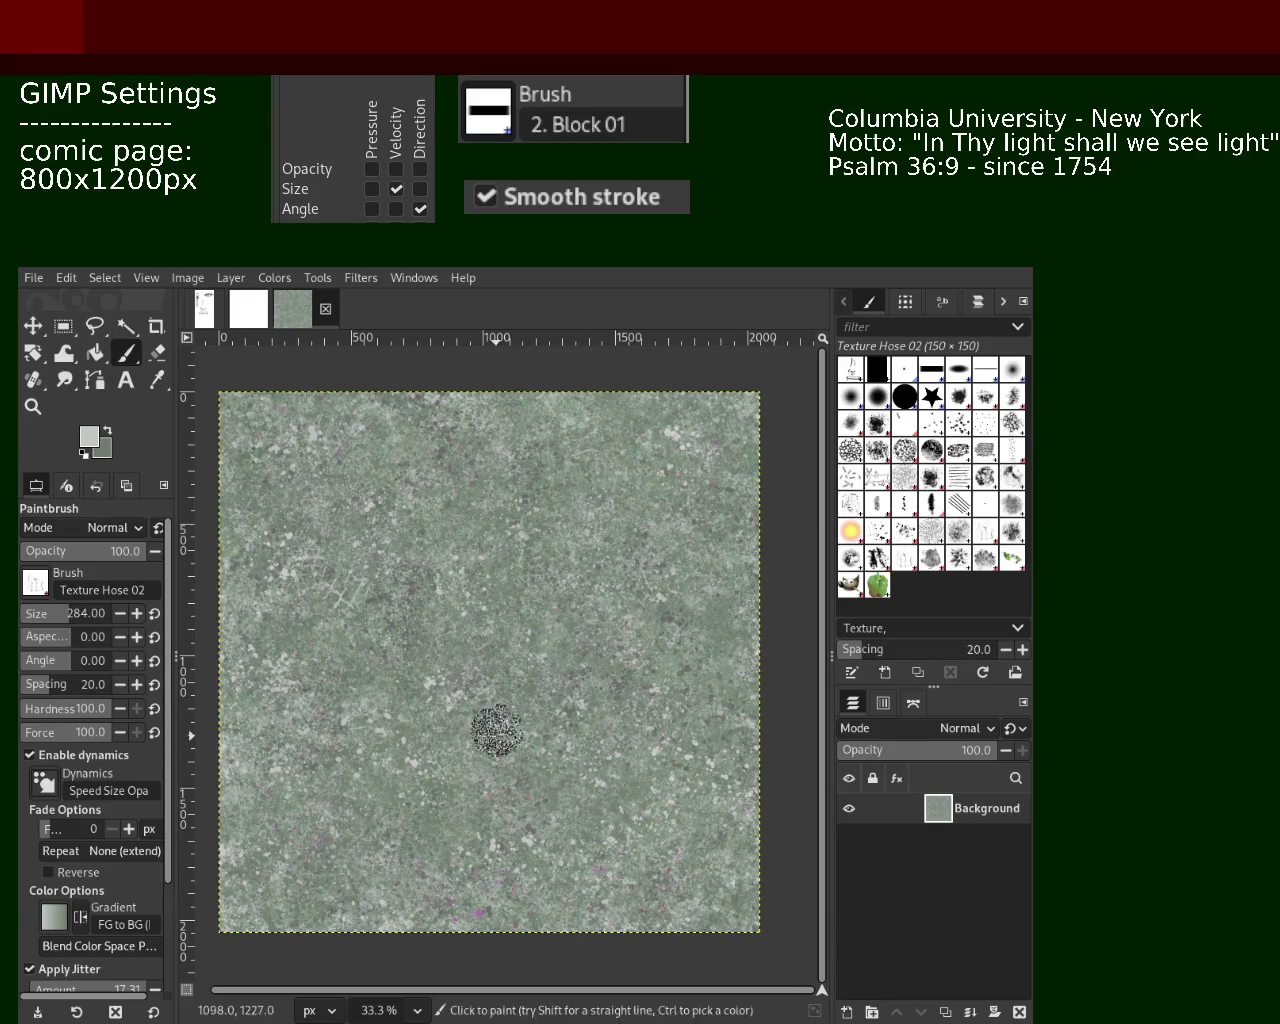
# Stamp a dark grey-green dab, then undo a misplaced speckle near the lower left
pyautogui.keyDown('ctrl'); pyautogui.click(300, 555); pyautogui.keyUp('ctrl')
pyautogui.click(366, 684)
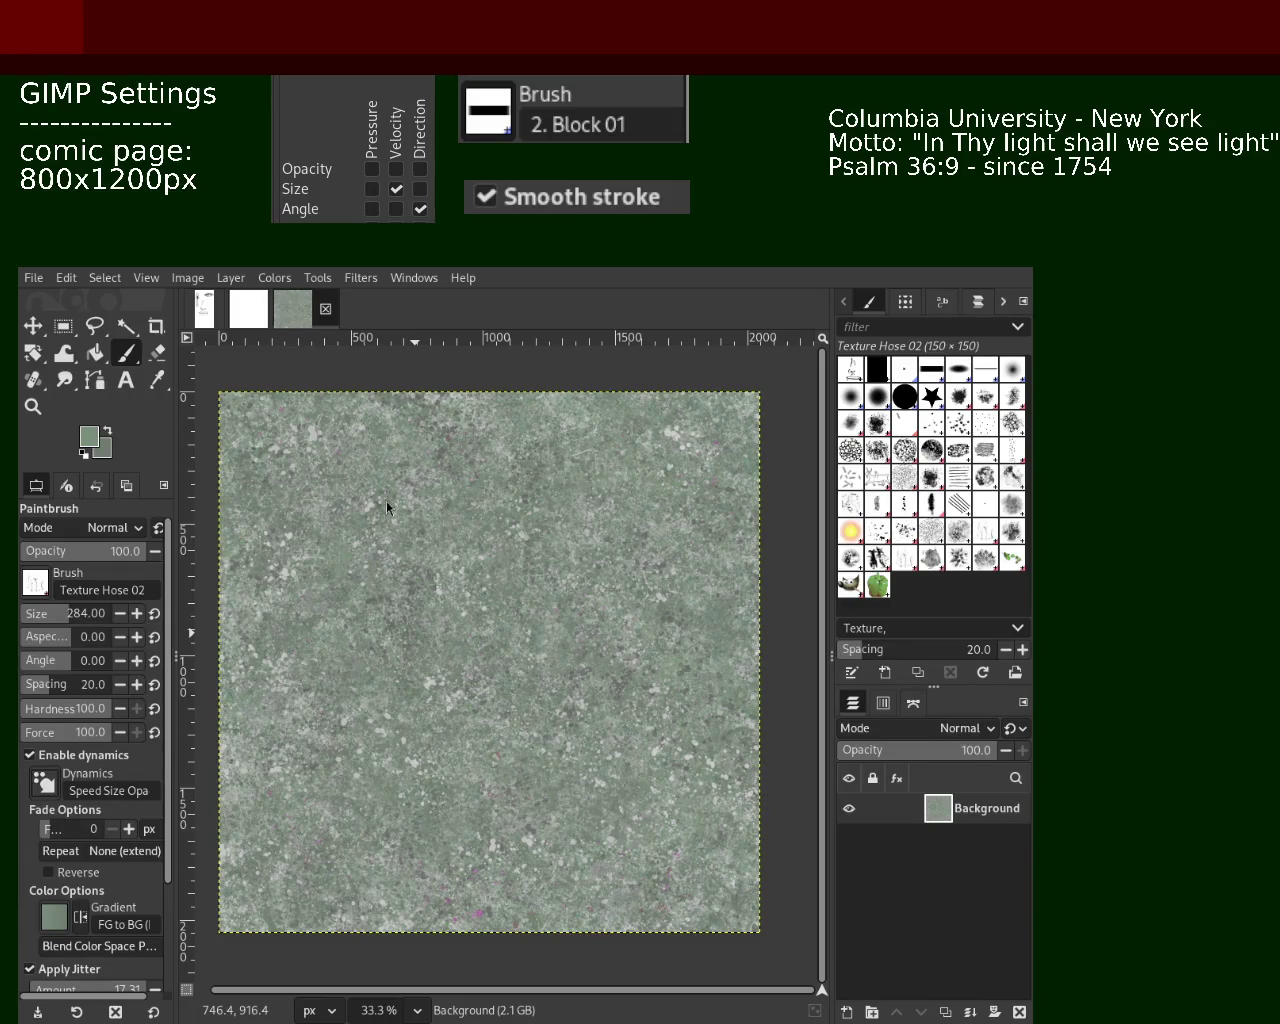
pyautogui.press('ctrl')
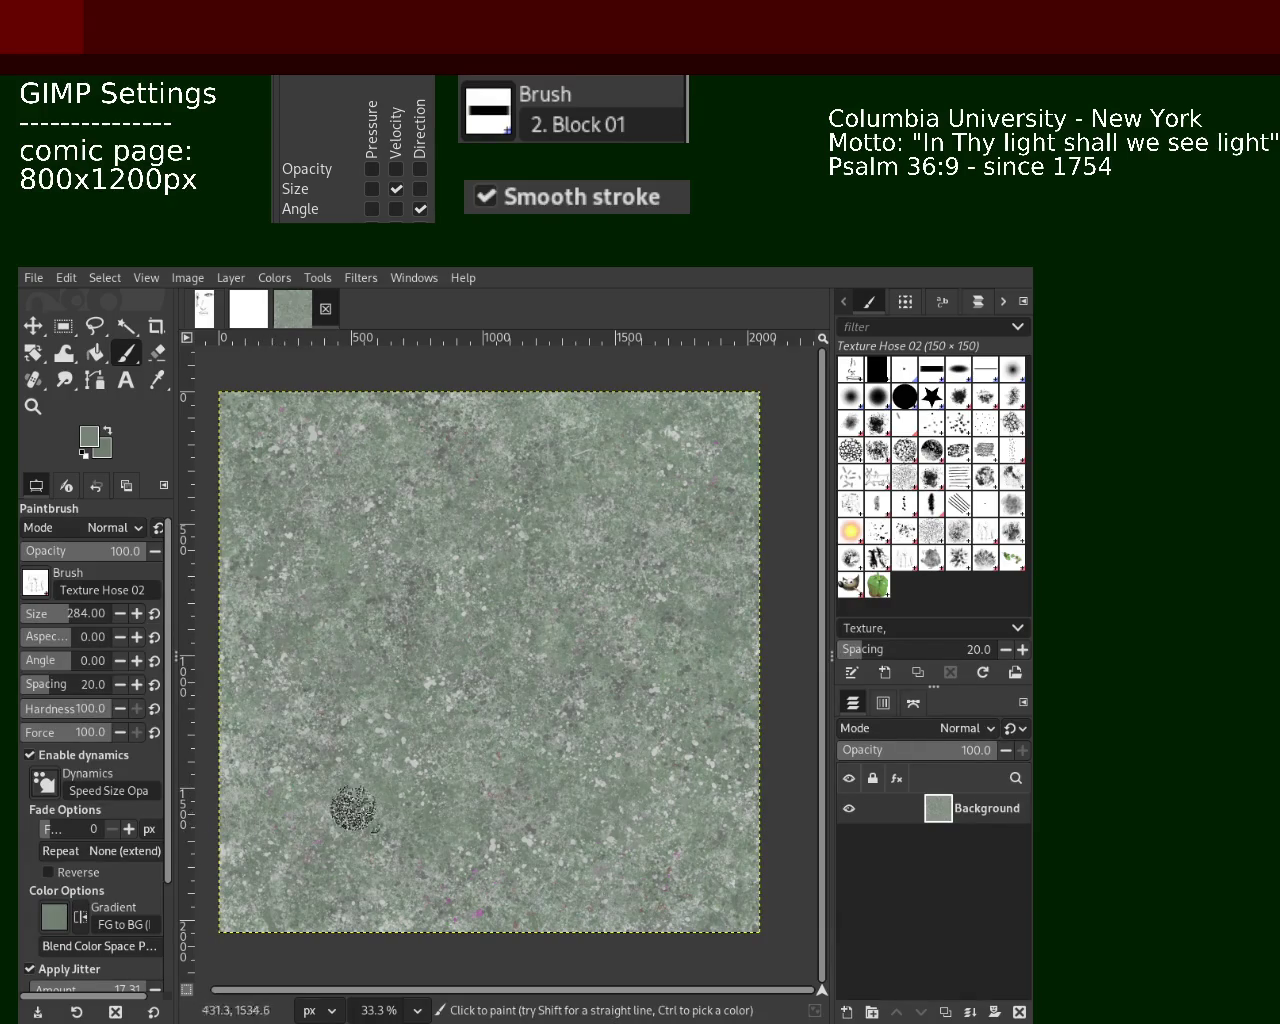
pyautogui.click(314, 910)
pyautogui.hotkey('ctrl', 'z')
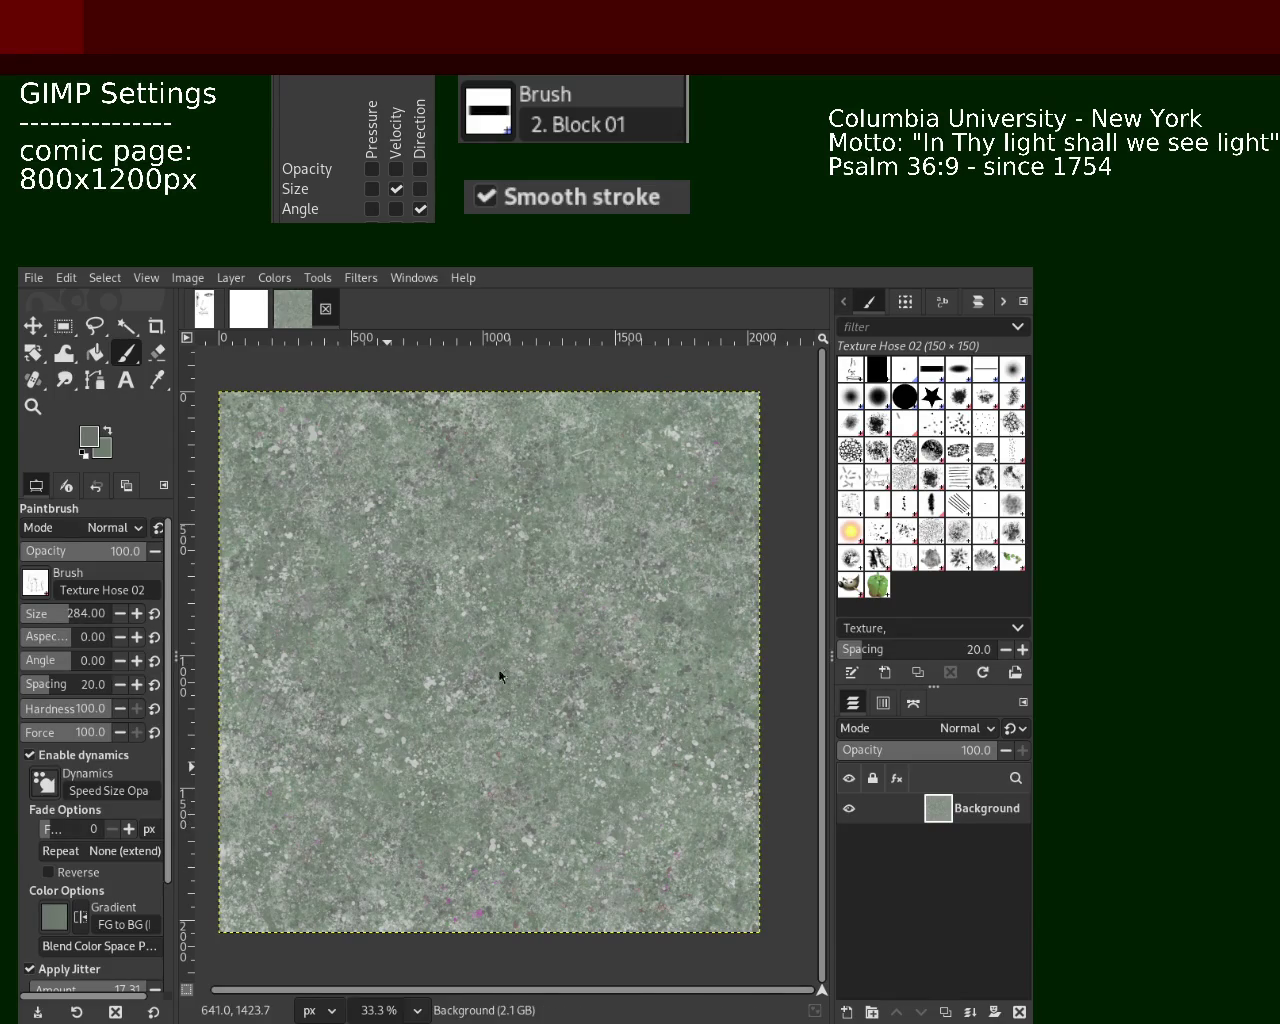
# Stamp speckle dabs across the lower-left and lower-middle of the tile
pyautogui.moveTo(355, 583); pyautogui.dragTo(383, 620)
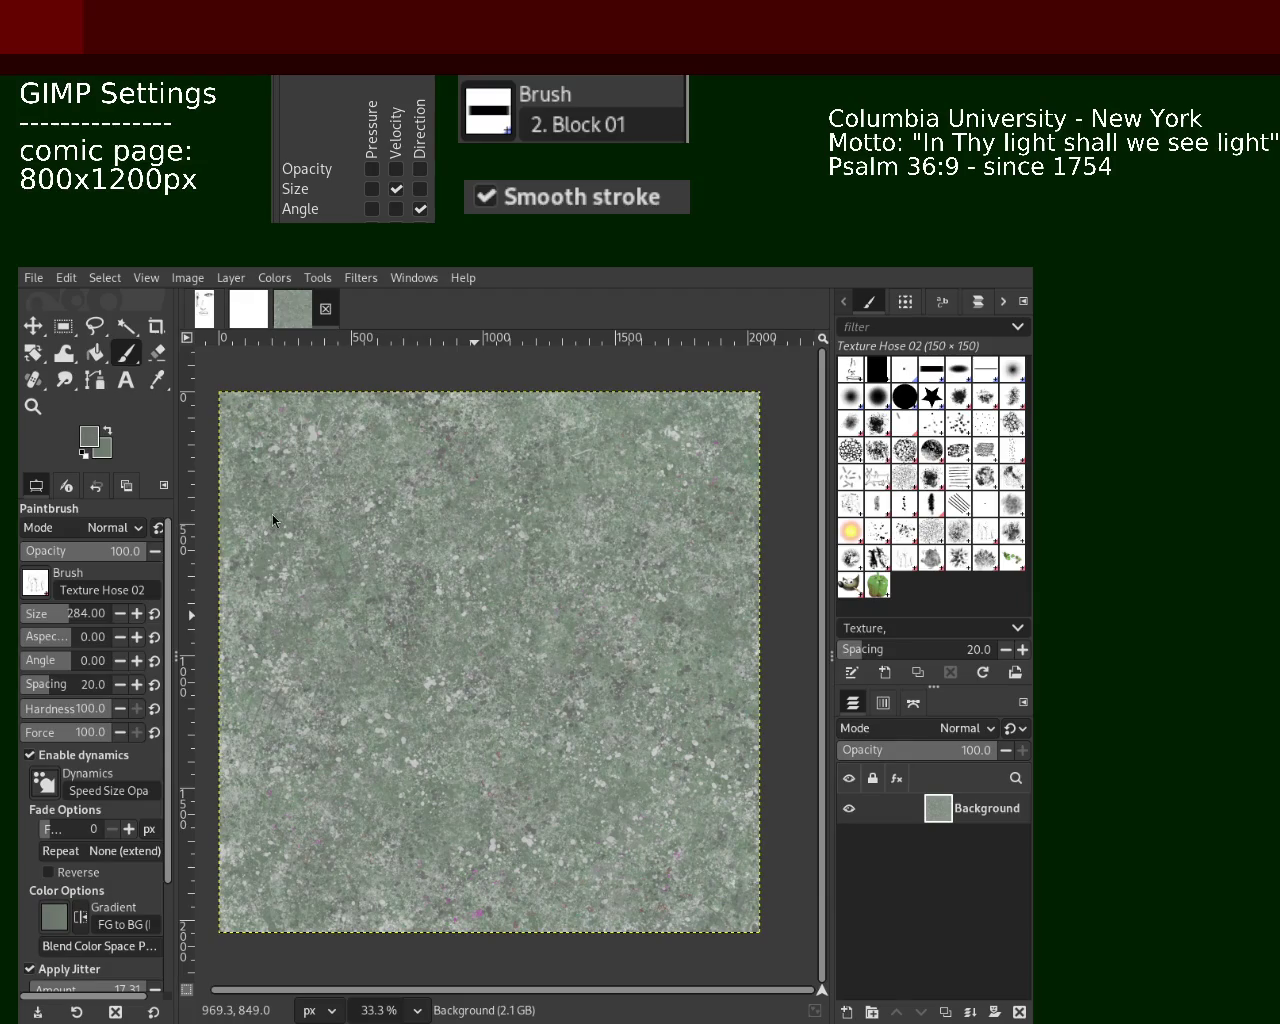
pyautogui.click(481, 589)
pyautogui.click(516, 640)
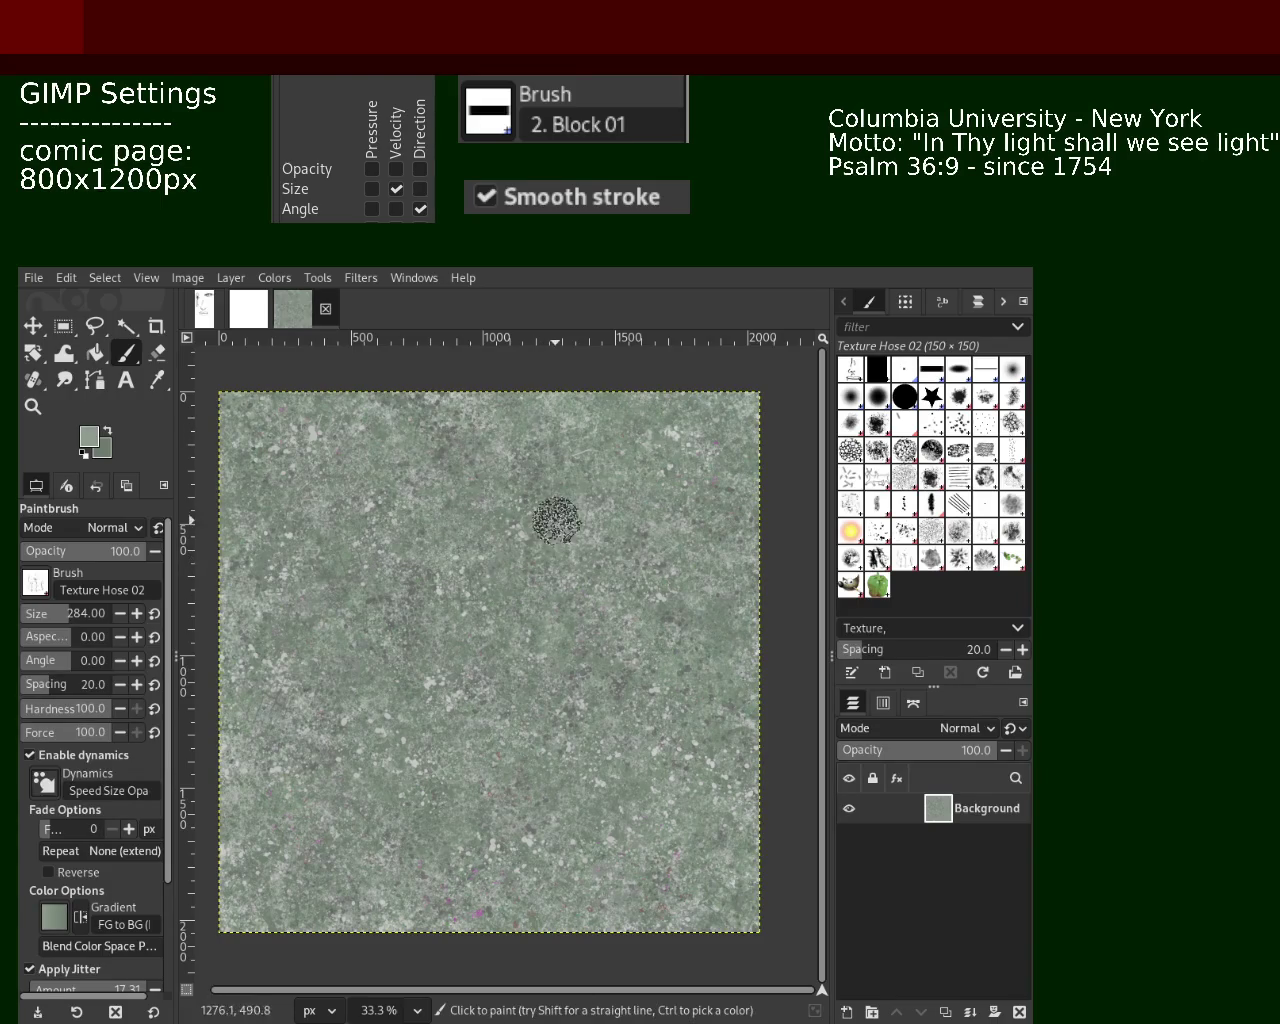
# Pick a lighter colour, stamp dabs lower left and near centre, and save as 101.xcf
pyautogui.keyDown('ctrl'); pyautogui.click(532, 530); pyautogui.keyUp('ctrl')
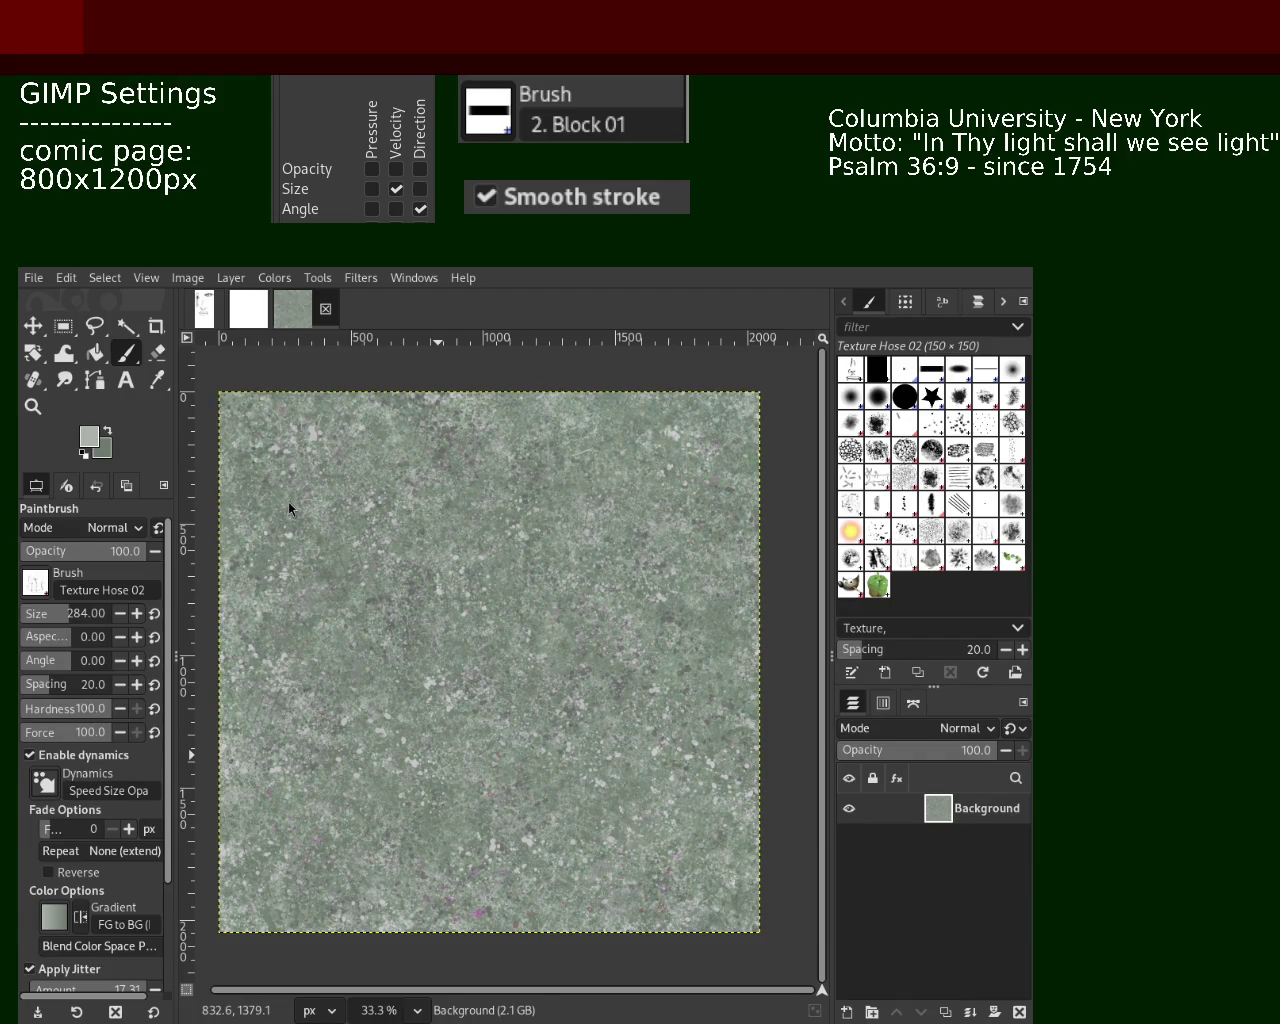
pyautogui.click(336, 625)
pyautogui.click(436, 546)
pyautogui.hotkey('ctrl', 's')
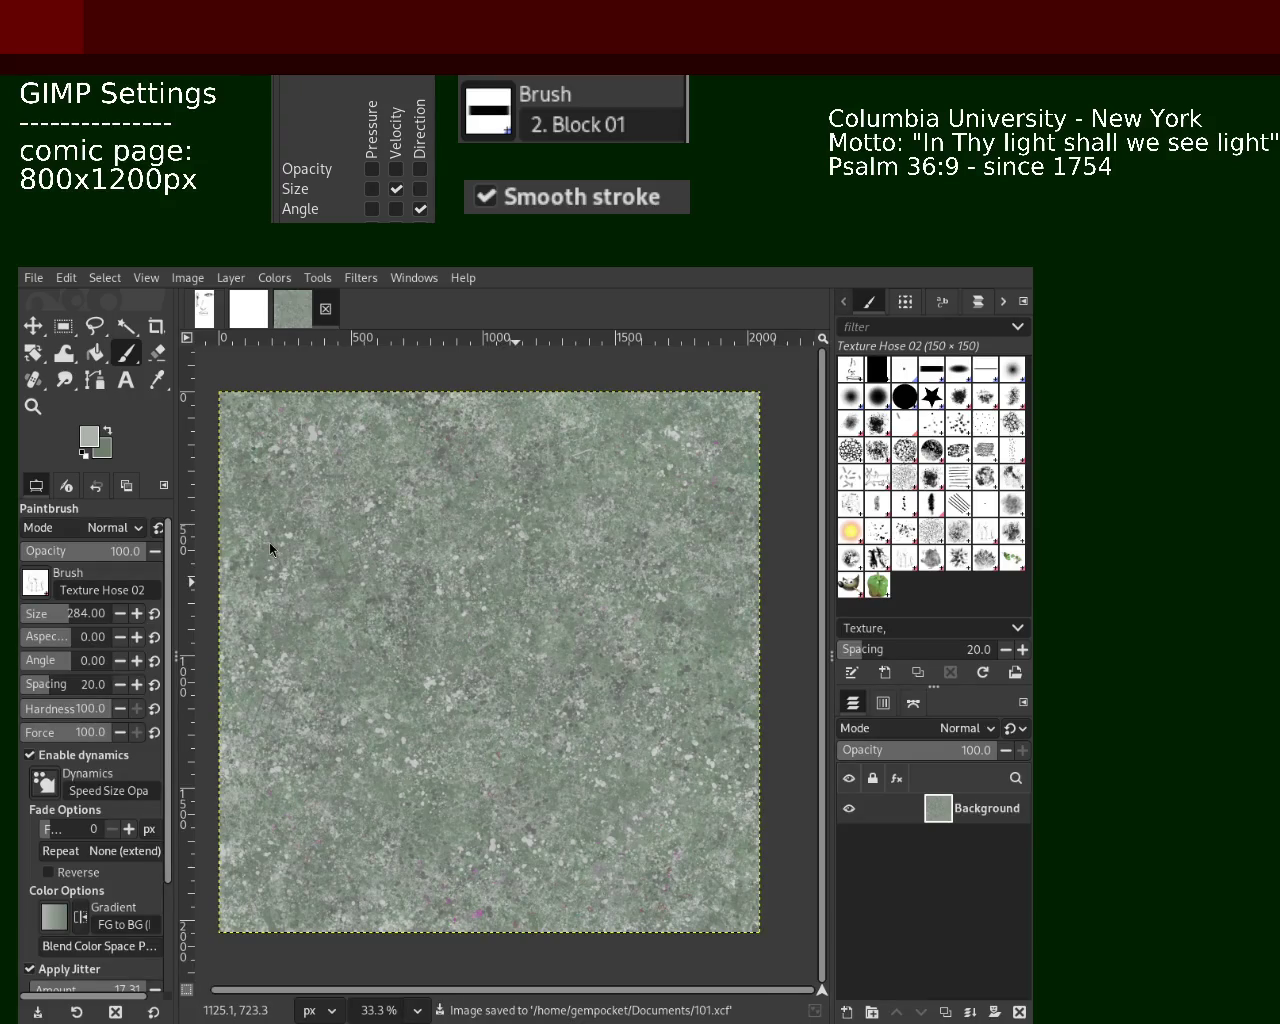
# Stamp a speckle dab right of centre and zoom out and back in to check it
pyautogui.click(585, 548)
pyautogui.click(36, 406)
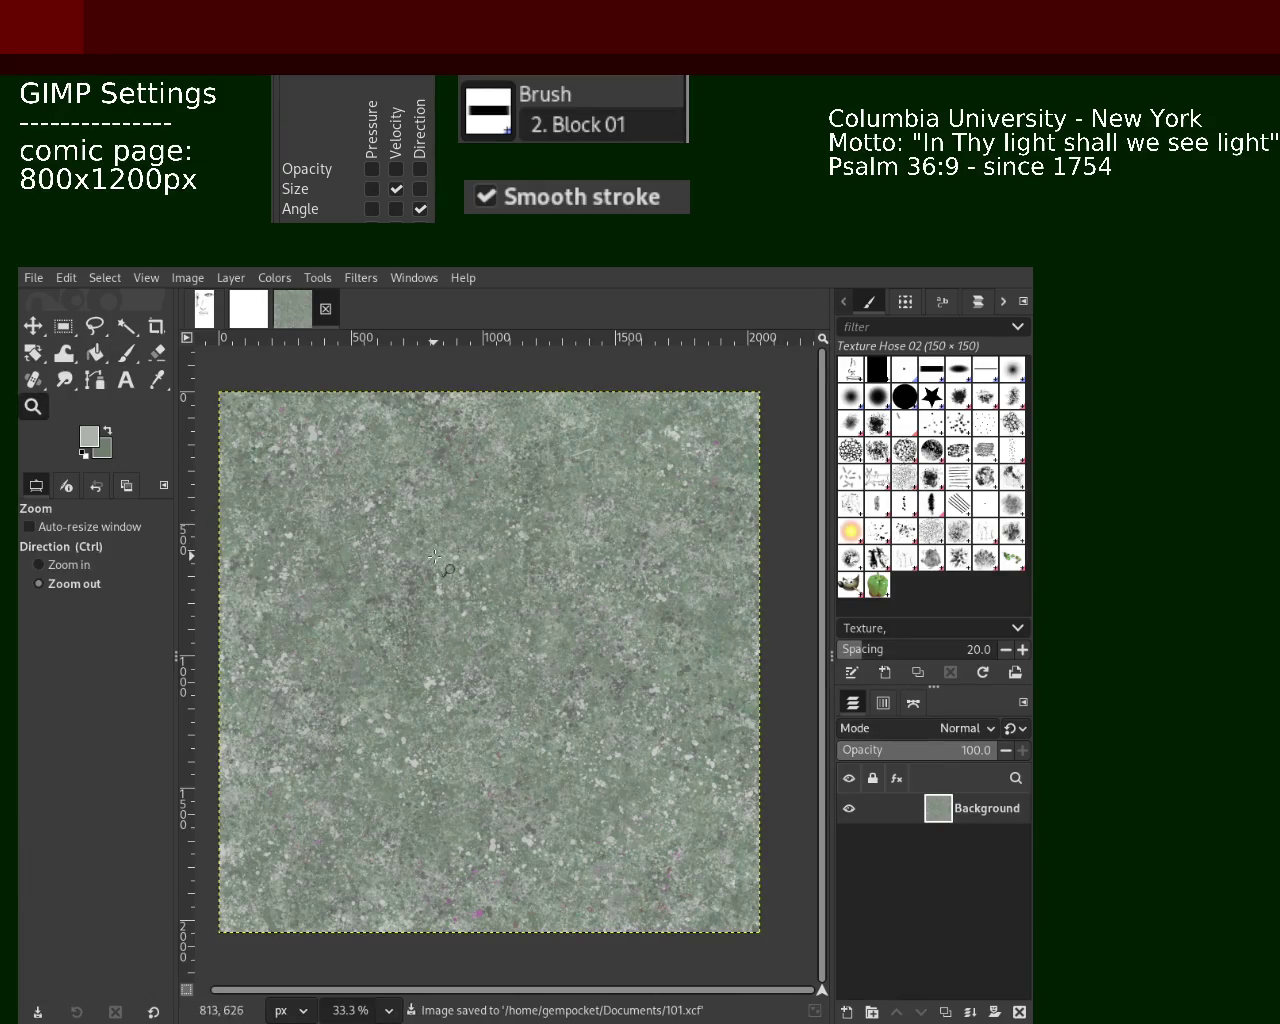
pyautogui.keyDown('ctrl'); pyautogui.click(445, 565); pyautogui.keyUp('ctrl')
pyautogui.keyDown('ctrl'); pyautogui.click(445, 565); pyautogui.keyUp('ctrl')
pyautogui.click(440, 558)
pyautogui.keyDown('ctrl'); pyautogui.click(520, 552); pyautogui.keyUp('ctrl')
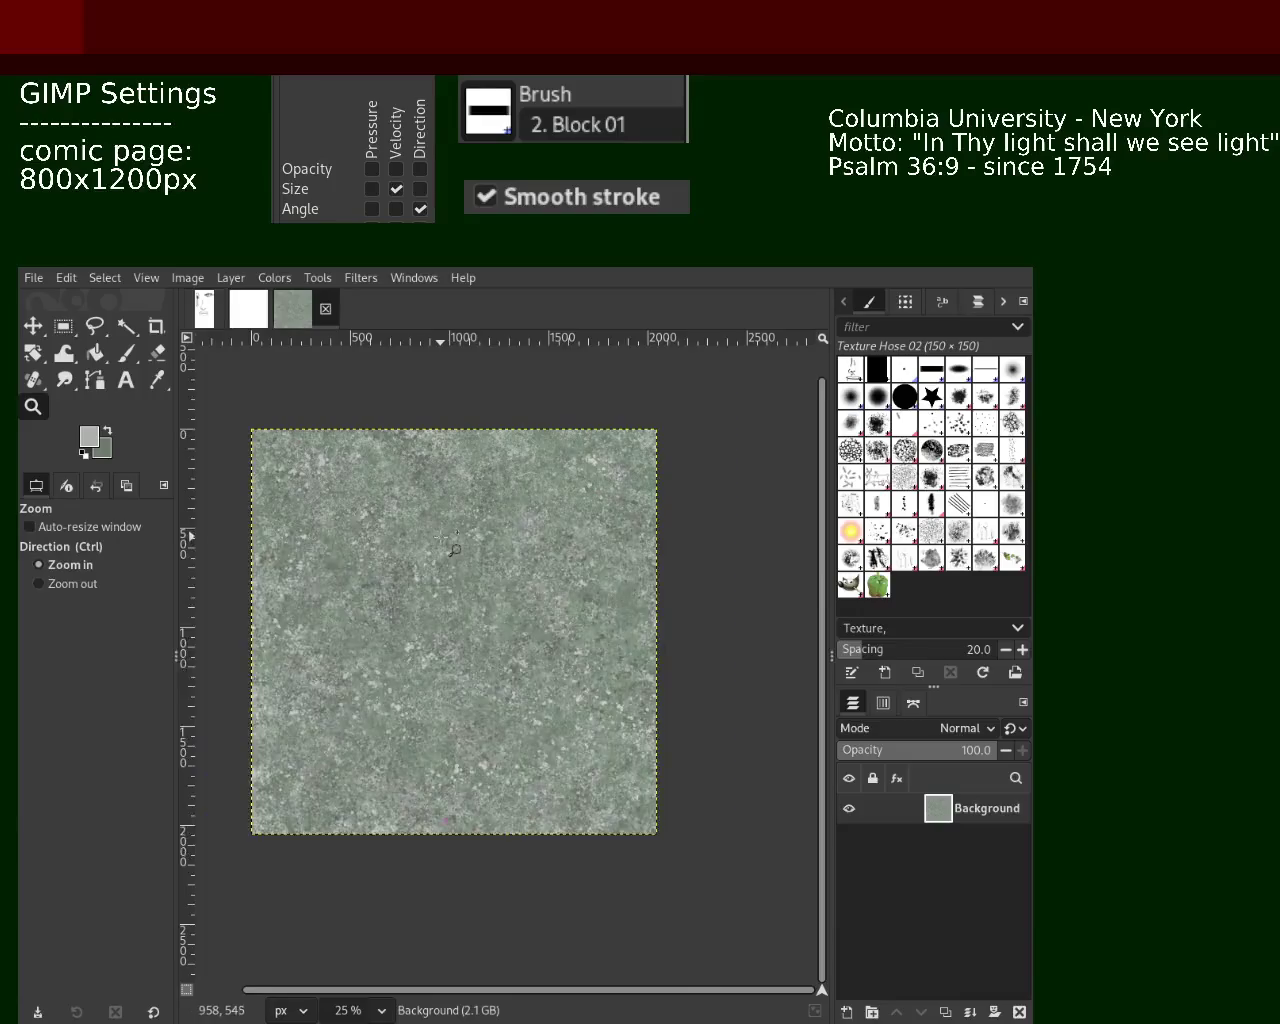
pyautogui.click(606, 546)
pyautogui.keyDown('ctrl'); pyautogui.click(606, 546); pyautogui.keyUp('ctrl')
pyautogui.click(541, 550)
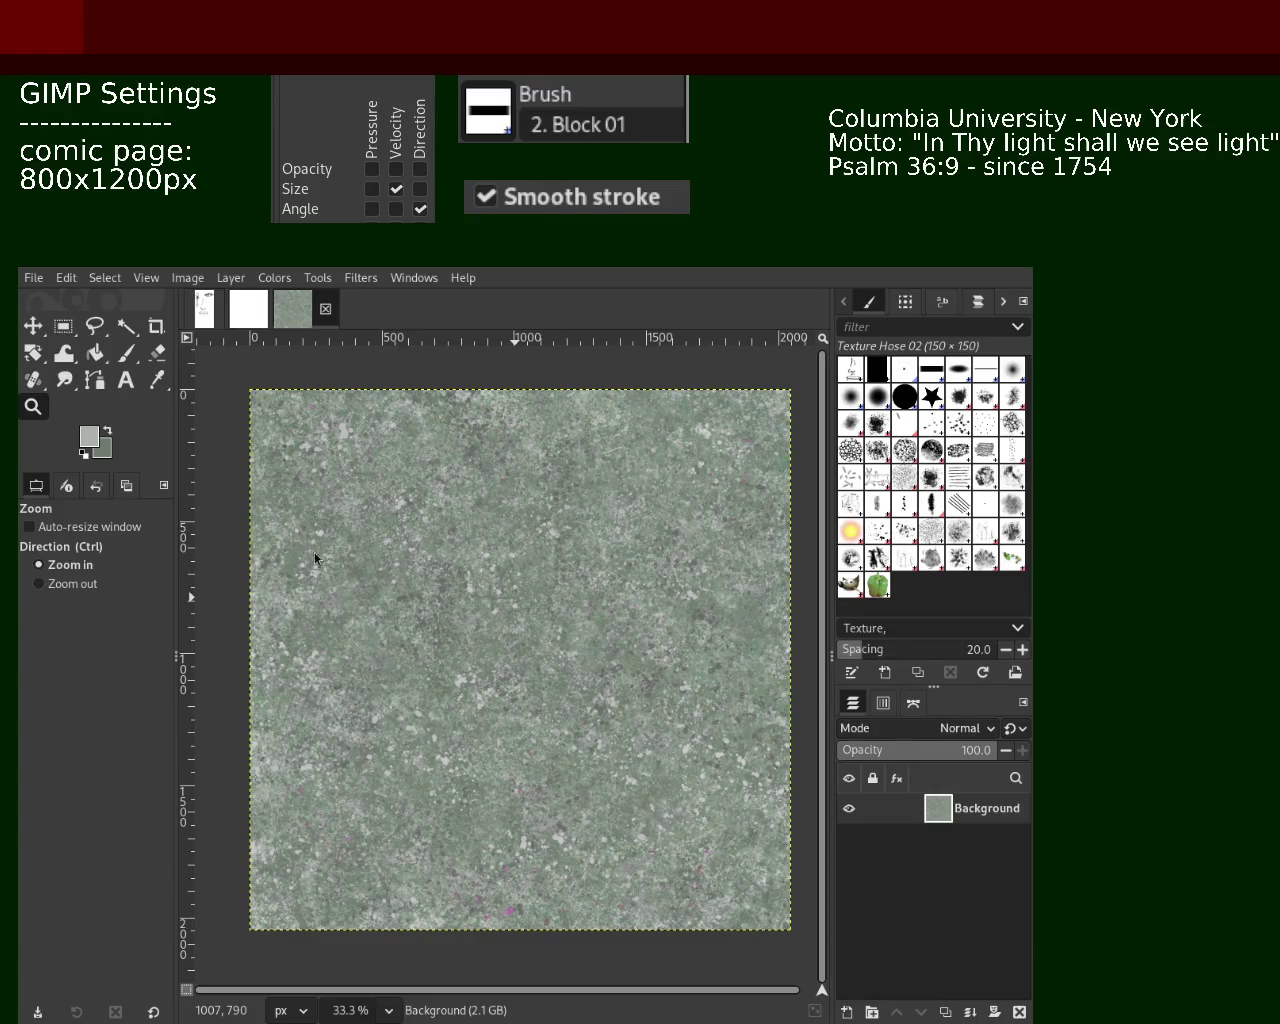
# Inspect the tile at several zoom levels, save it again, and zoom out to the whole tile
pyautogui.keyDown('ctrl'); pyautogui.click(352, 540); pyautogui.keyUp('ctrl')
pyautogui.click(400, 555)
pyautogui.keyDown('ctrl'); pyautogui.click(450, 570); pyautogui.keyUp('ctrl')
pyautogui.keyDown('ctrl'); pyautogui.click(450, 570); pyautogui.keyUp('ctrl')
pyautogui.click(523, 590)
pyautogui.click(523, 590)
pyautogui.keyDown('ctrl'); pyautogui.click(523, 590); pyautogui.keyUp('ctrl')
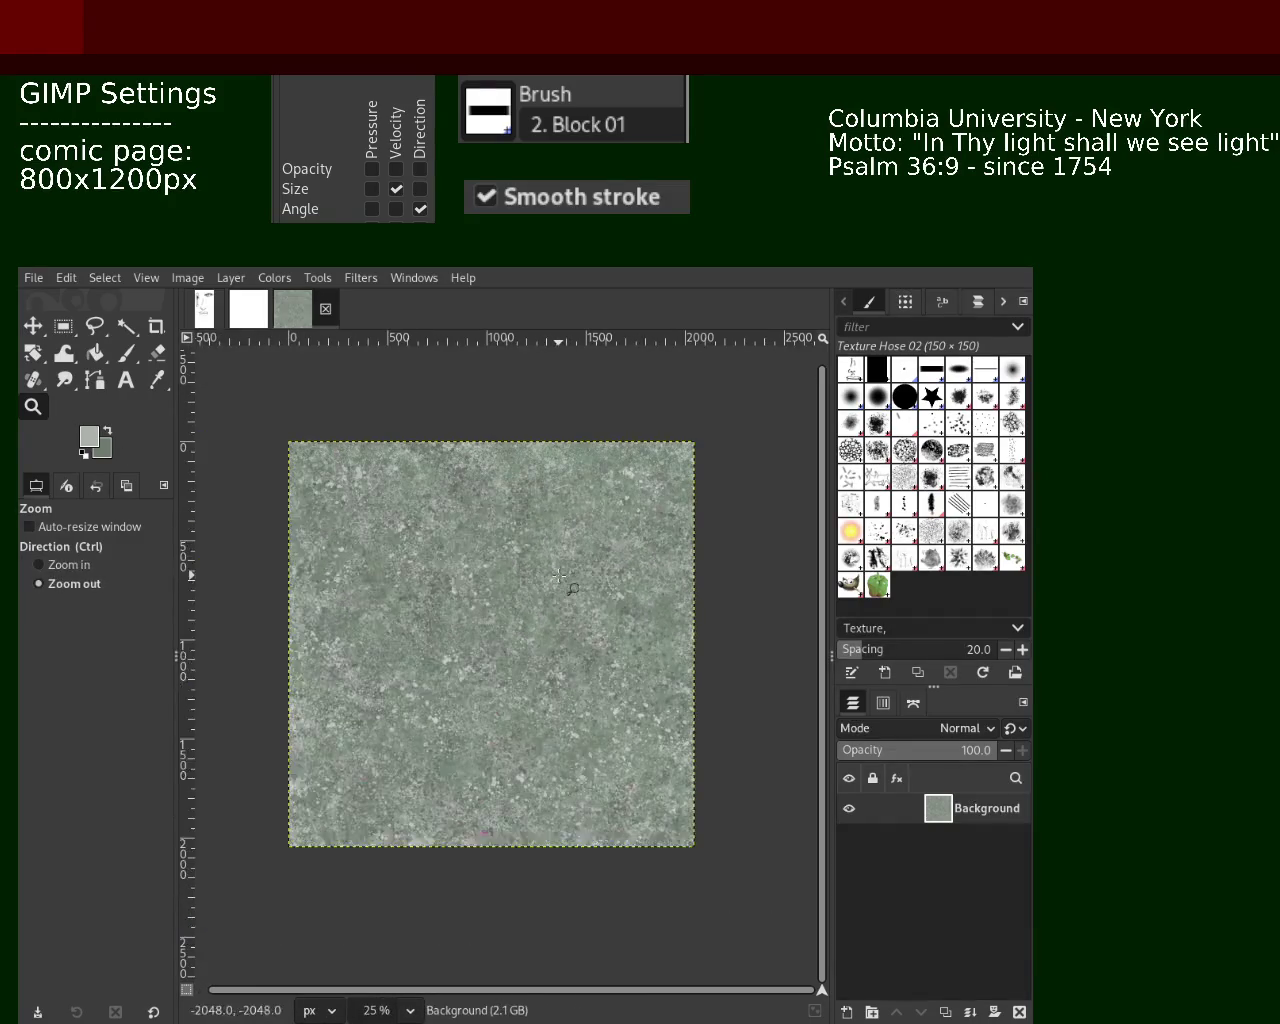
pyautogui.click(525, 583)
pyautogui.keyDown('ctrl'); pyautogui.click(527, 576); pyautogui.keyUp('ctrl')
pyautogui.click(530, 568)
pyautogui.hotkey('ctrl', 's')
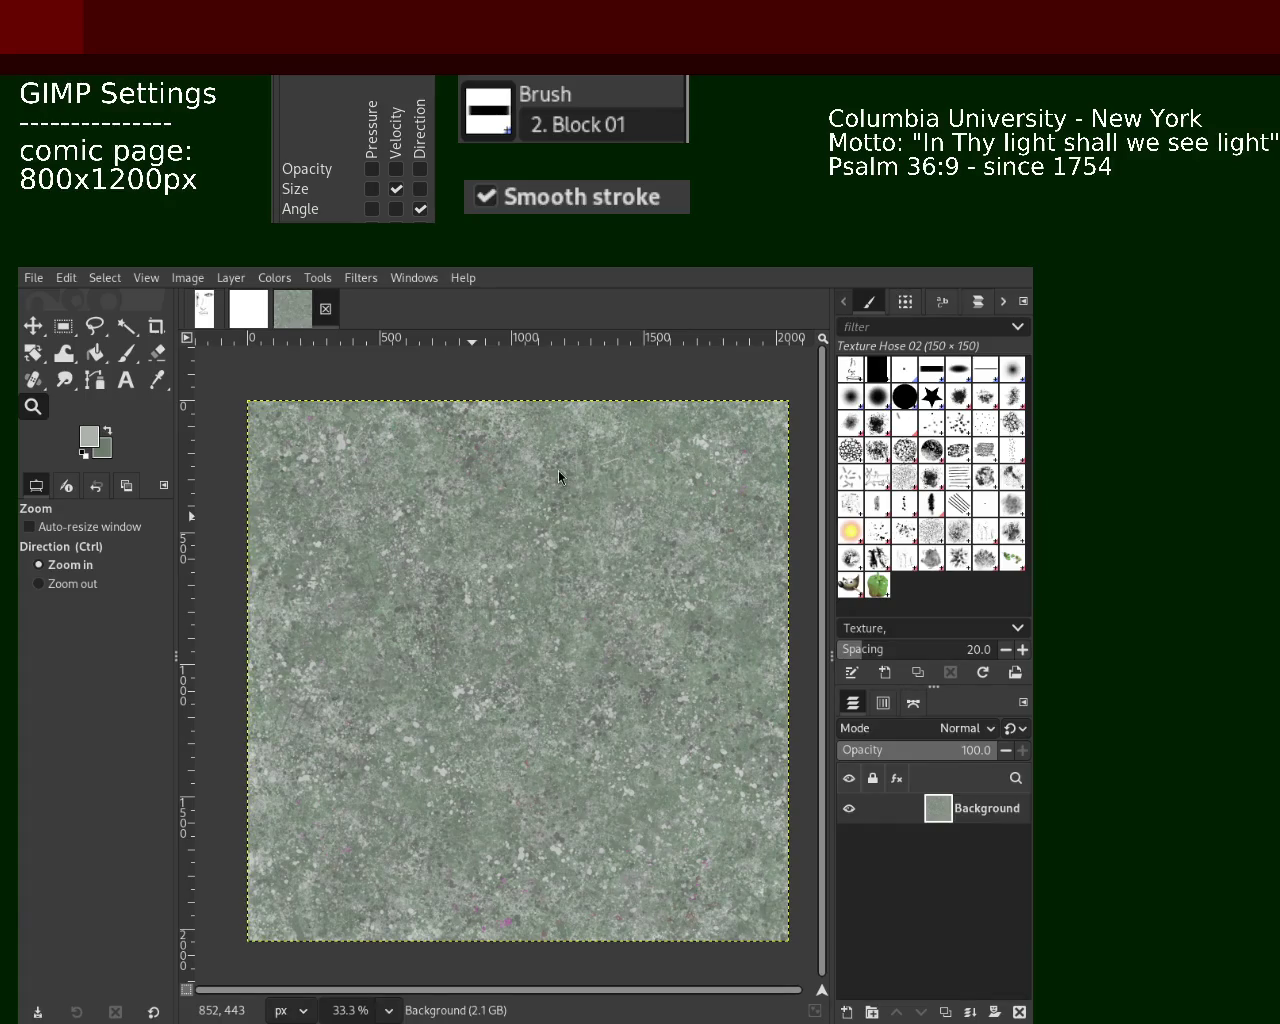
pyautogui.keyDown('ctrl'); pyautogui.click(443, 586); pyautogui.keyUp('ctrl')
pyautogui.click(480, 598)
pyautogui.click(488, 600)
pyautogui.keyDown('ctrl'); pyautogui.click(490, 600); pyautogui.keyUp('ctrl')
pyautogui.click(483, 610)
pyautogui.keyDown('ctrl'); pyautogui.click(486, 650); pyautogui.keyUp('ctrl')
pyautogui.click(491, 691)
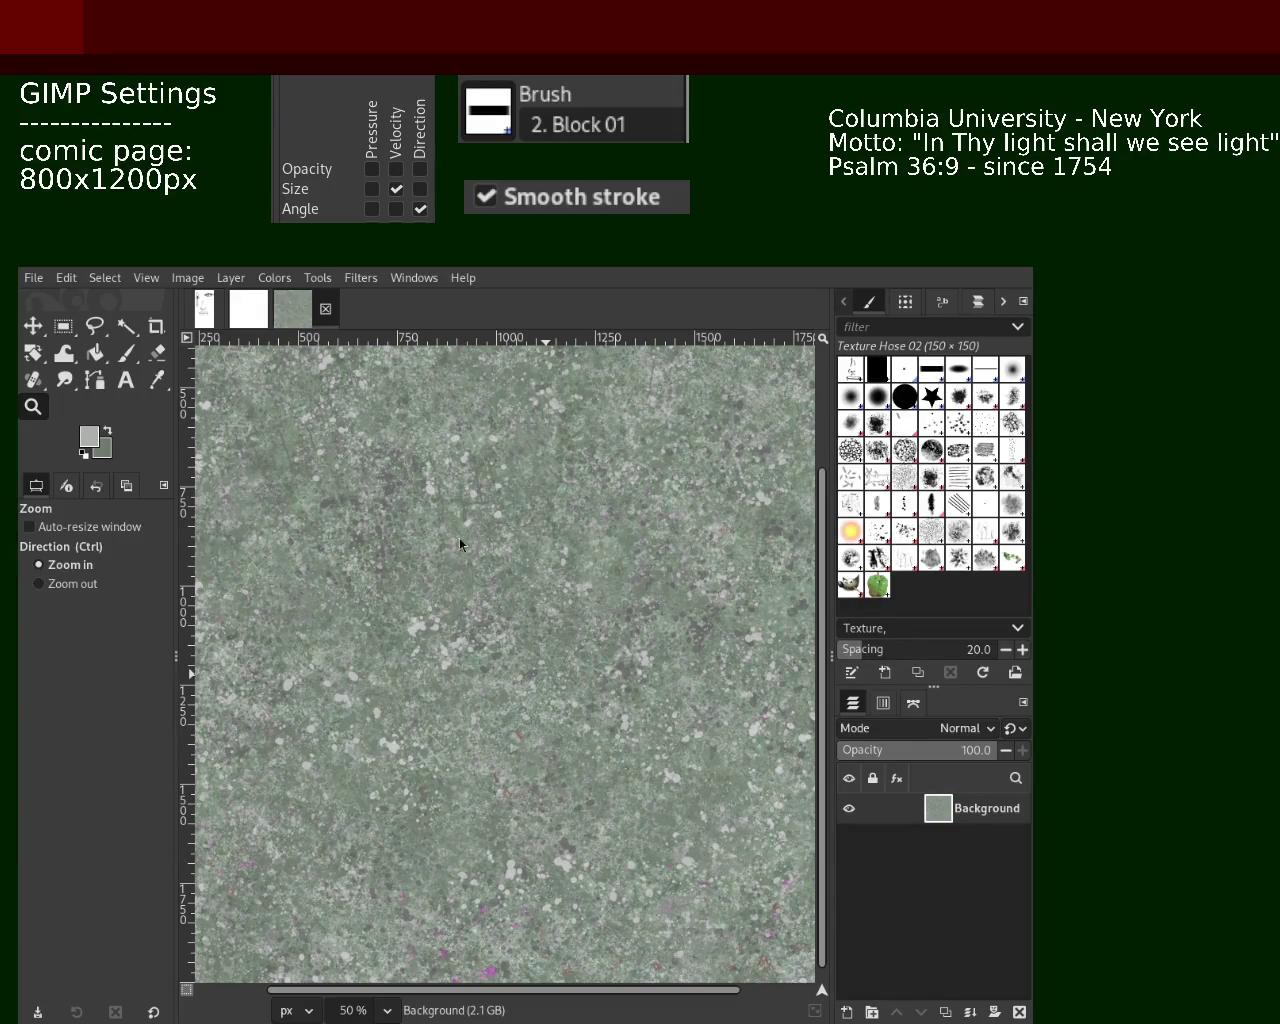
pyautogui.keyDown('ctrl'); pyautogui.click(524, 518); pyautogui.keyUp('ctrl')
pyautogui.keyDown('ctrl'); pyautogui.click(524, 518); pyautogui.keyUp('ctrl')
pyautogui.click(524, 518)
pyautogui.click(524, 518)
pyautogui.keyDown('ctrl'); pyautogui.click(524, 518); pyautogui.keyUp('ctrl')
pyautogui.keyDown('ctrl'); pyautogui.click(524, 518); pyautogui.keyUp('ctrl')
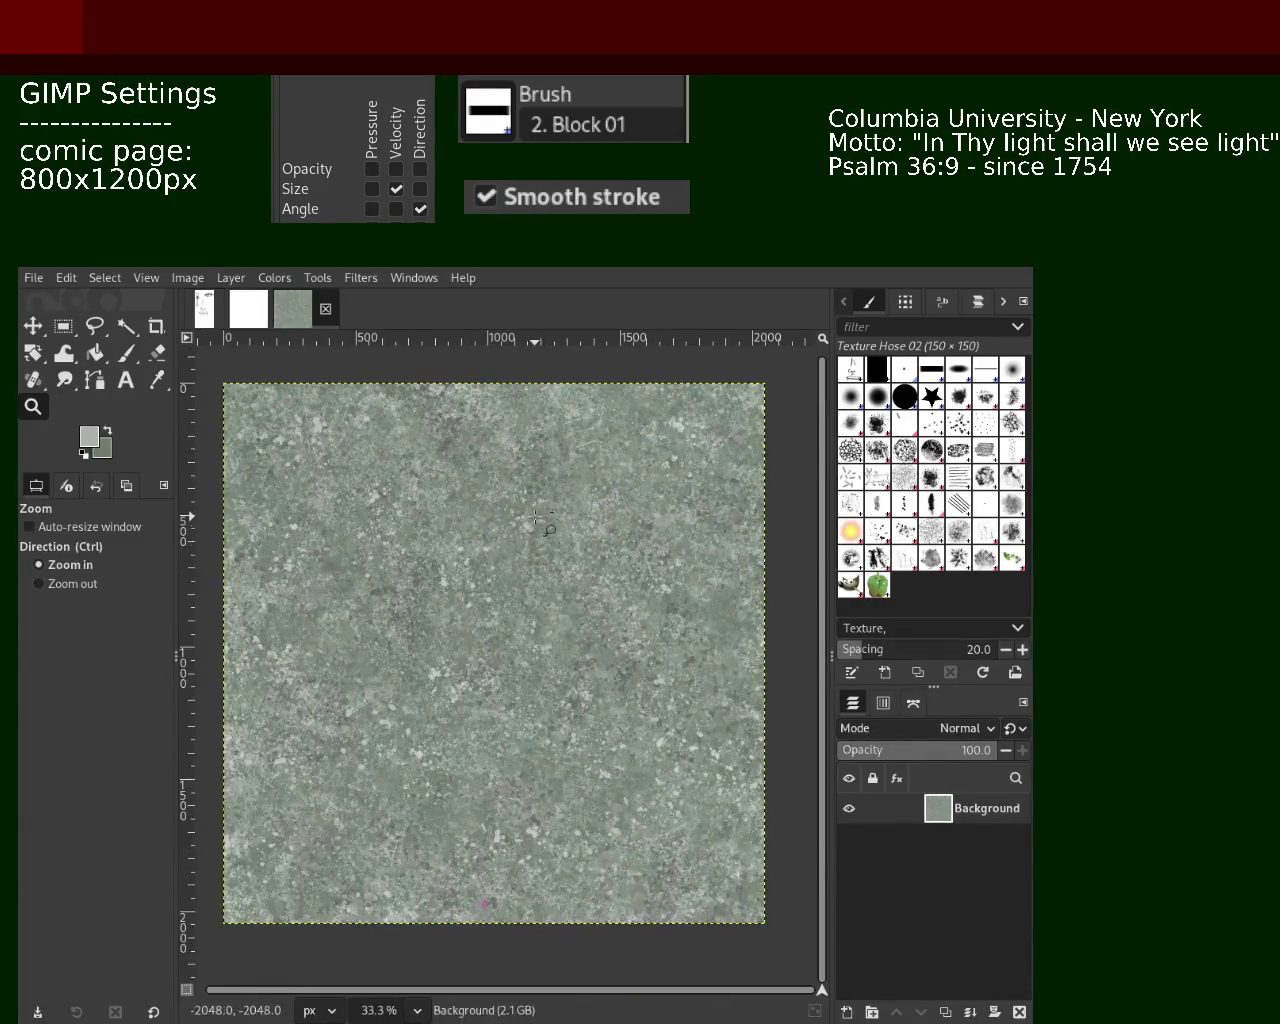
pyautogui.click(518, 520)
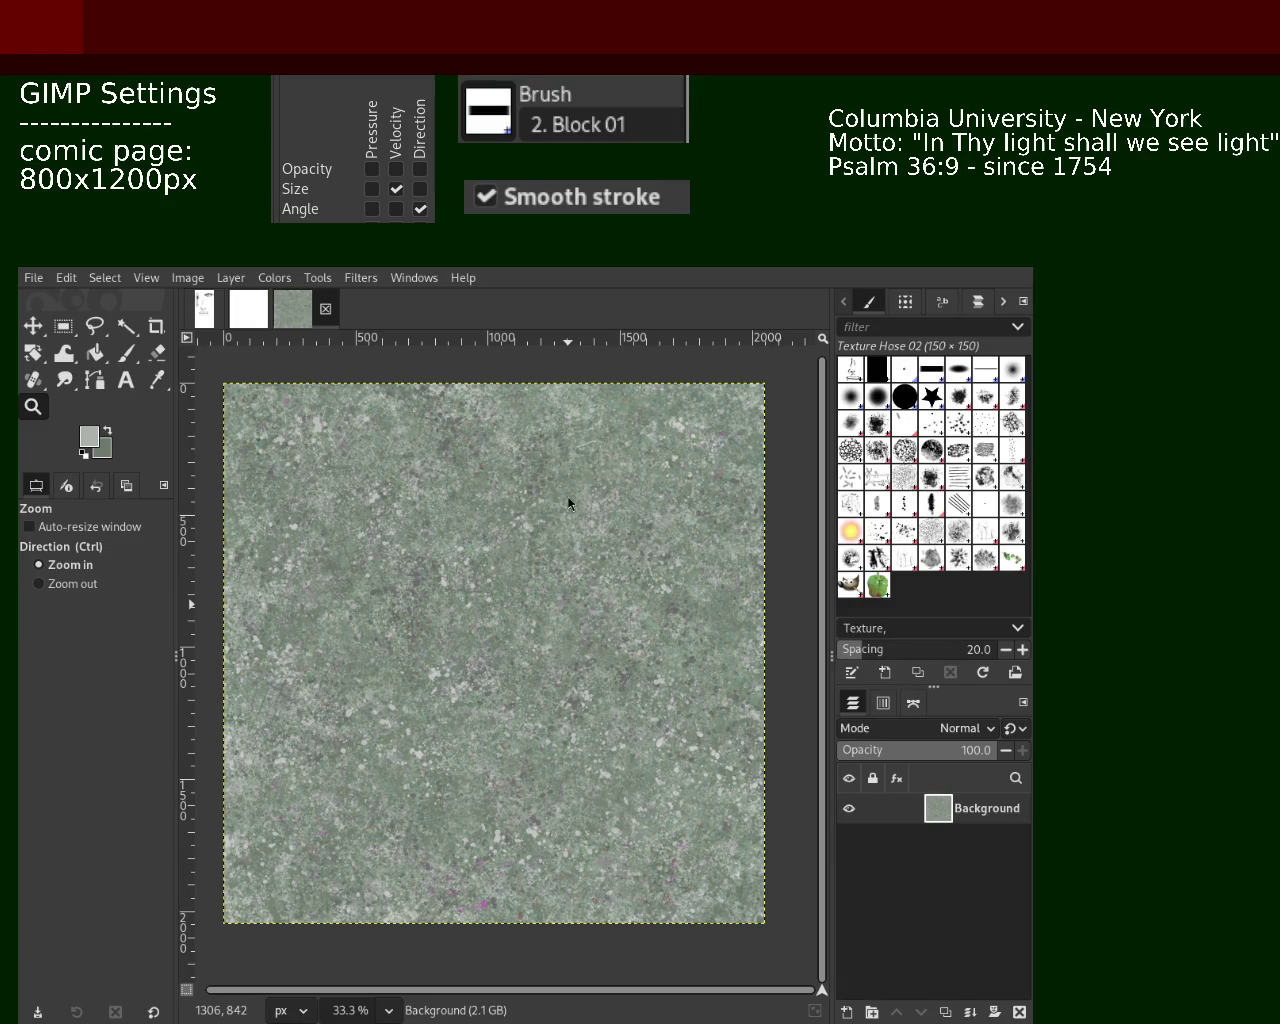
pyautogui.keyDown('ctrl'); pyautogui.click(510, 512); pyautogui.keyUp('ctrl')
pyautogui.click(443, 588)
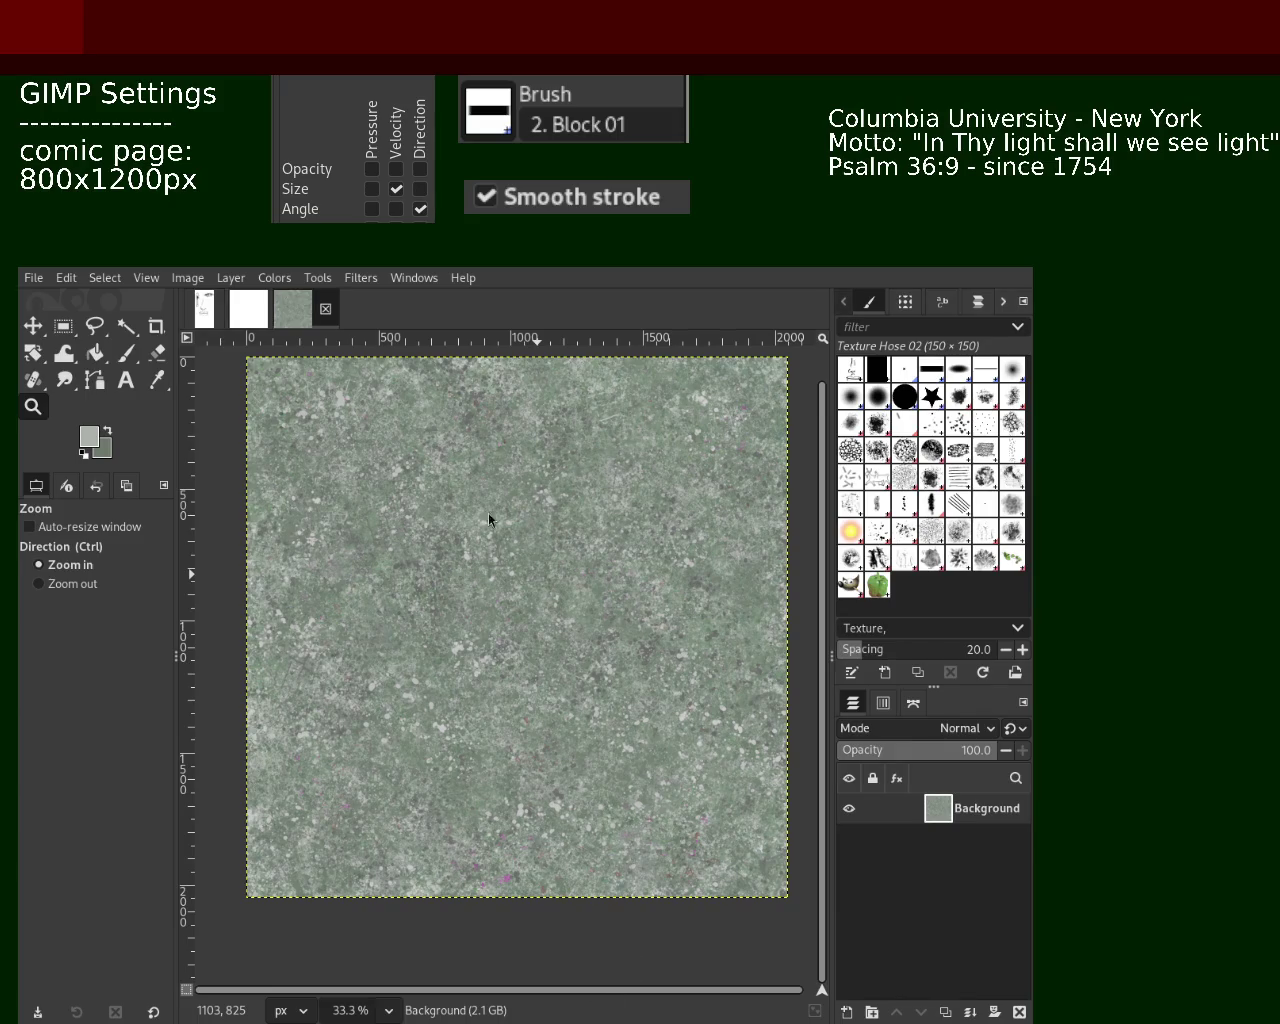
pyautogui.press('ctrl')
pyautogui.keyDown('ctrl'); pyautogui.click(540, 547); pyautogui.keyUp('ctrl')
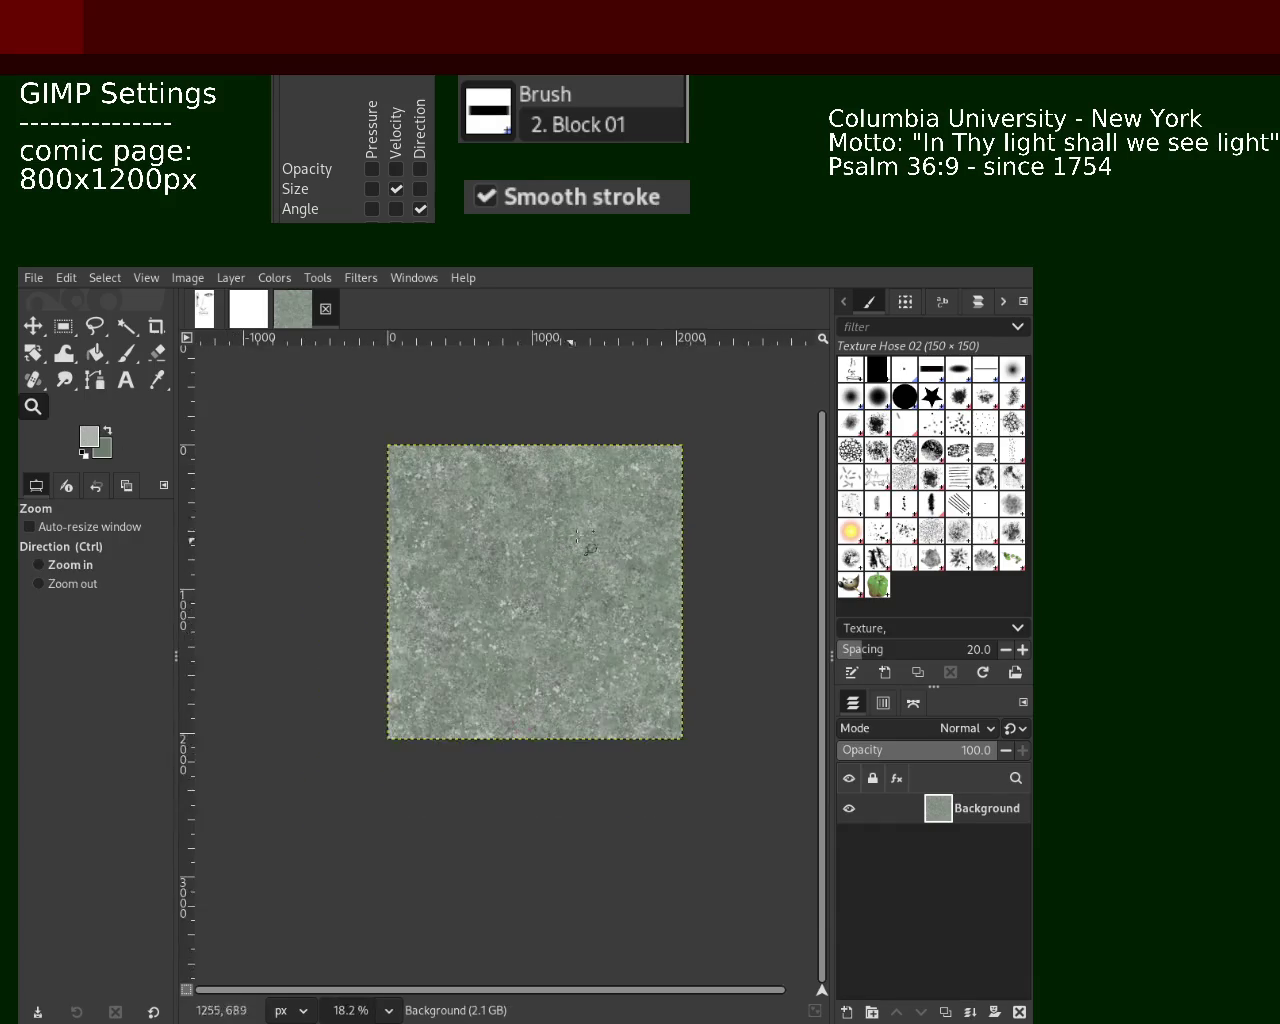
# Review the tile at several zooms and sample a darker green from the texture
pyautogui.click(550, 540)
pyautogui.click(570, 530)
pyautogui.keyDown('ctrl'); pyautogui.click(591, 523); pyautogui.keyUp('ctrl')
pyautogui.click(591, 523)
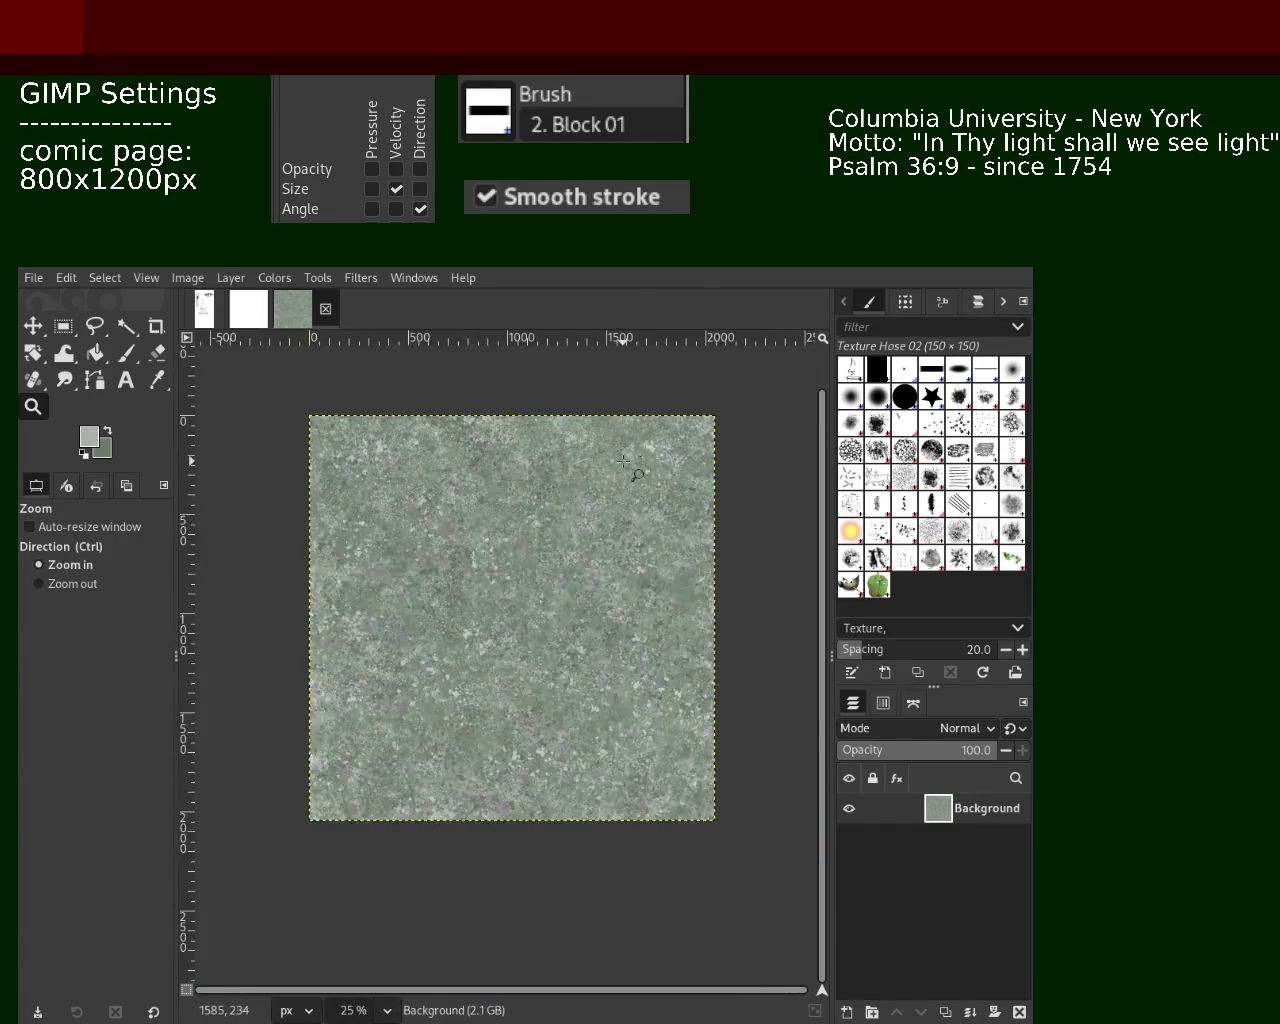
pyautogui.keyDown('ctrl'); pyautogui.click(591, 523); pyautogui.keyUp('ctrl')
pyautogui.click(126, 353)
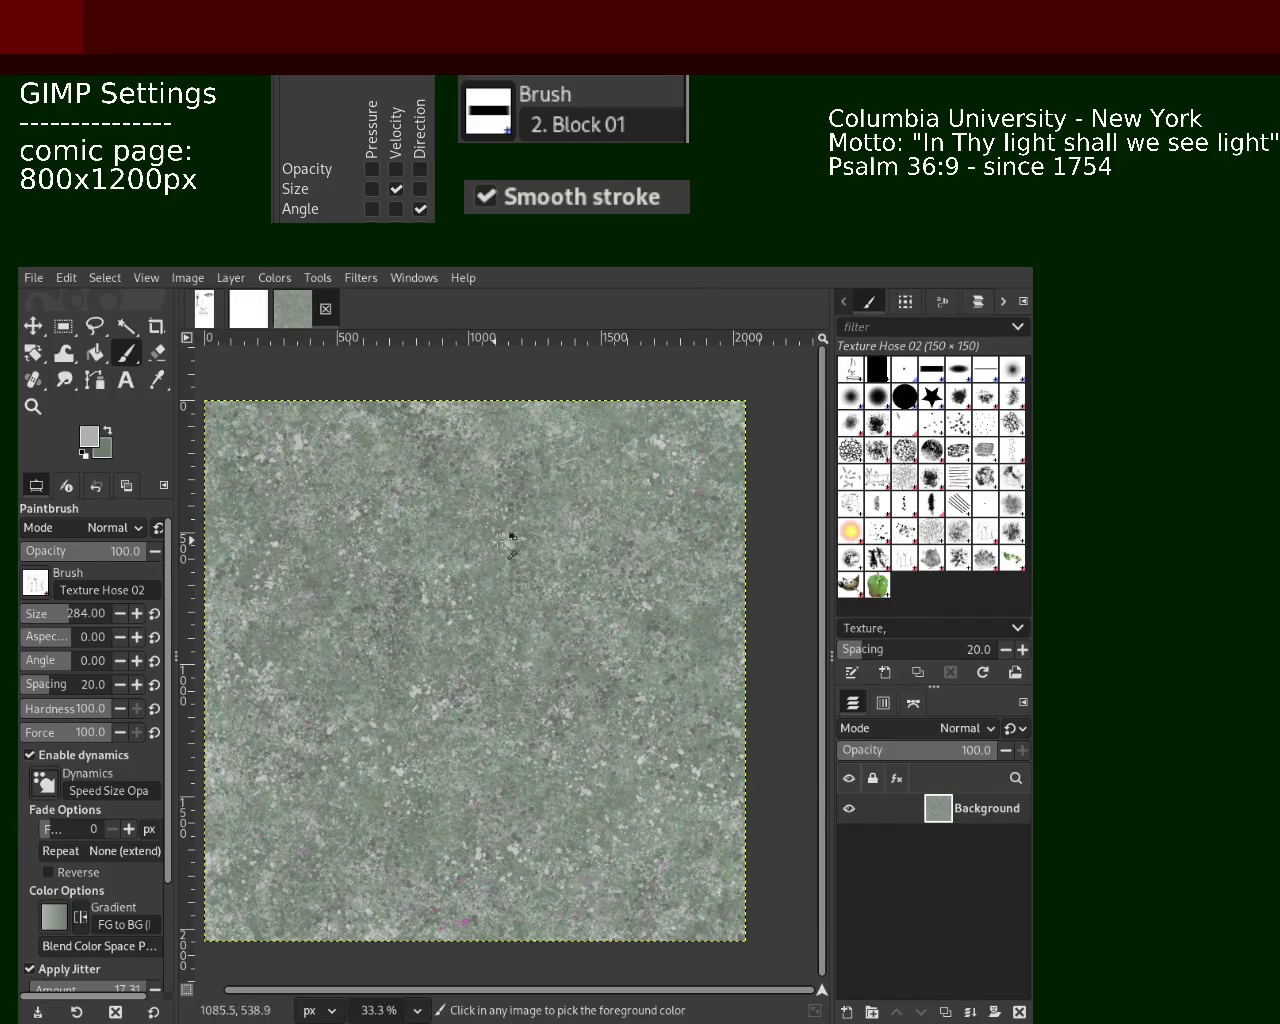
pyautogui.click(597, 612)
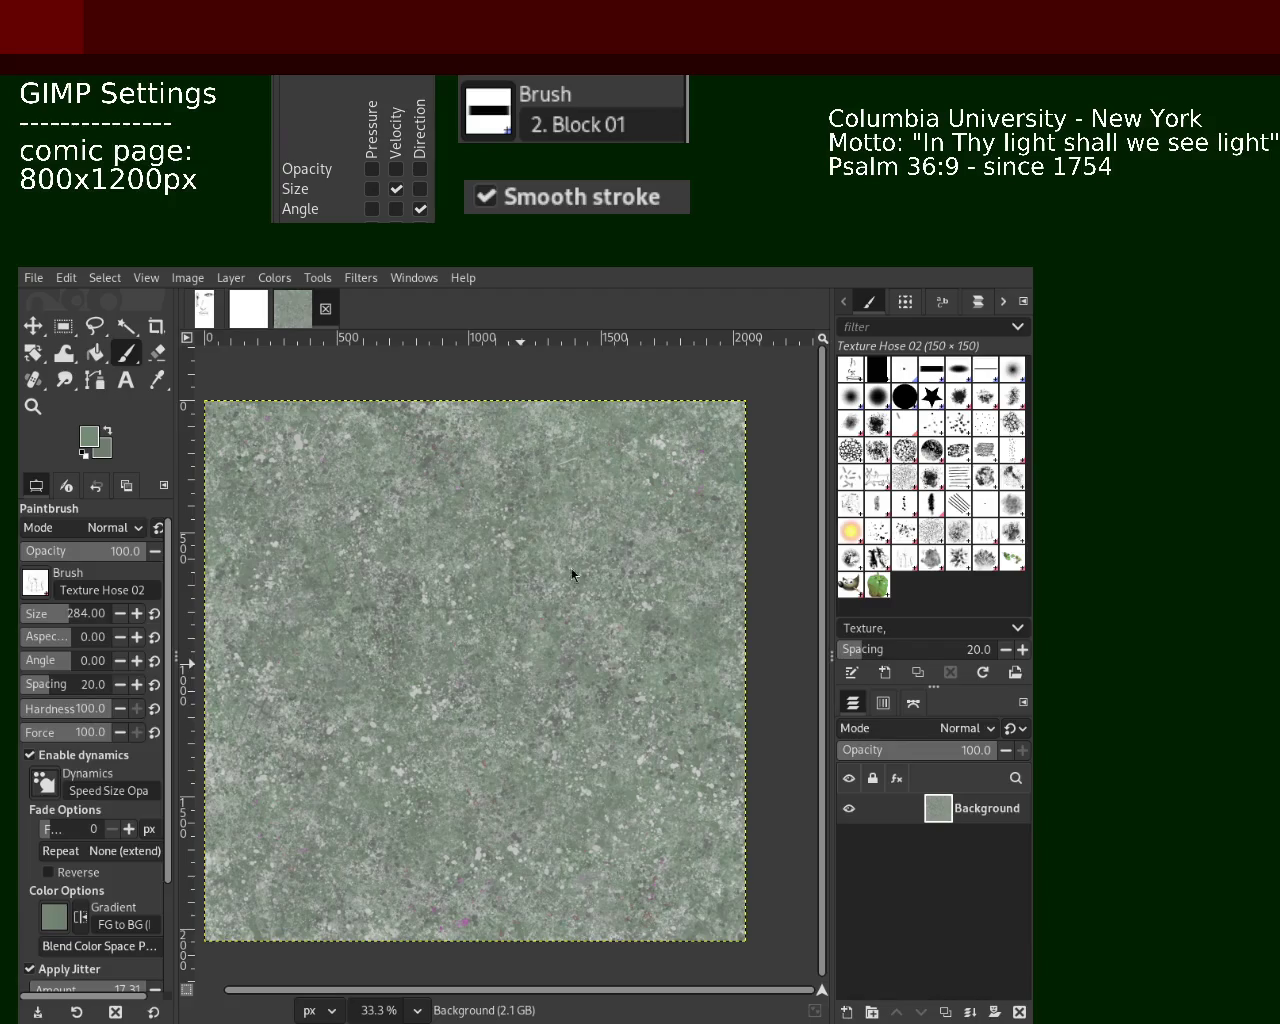
# Zoom to the whole tile, then stamp and undo a test dab near the left edge
pyautogui.click(33, 406)
pyautogui.keyDown('ctrl'); pyautogui.click(528, 545); pyautogui.keyUp('ctrl')
pyautogui.click(449, 629)
pyautogui.click(397, 635)
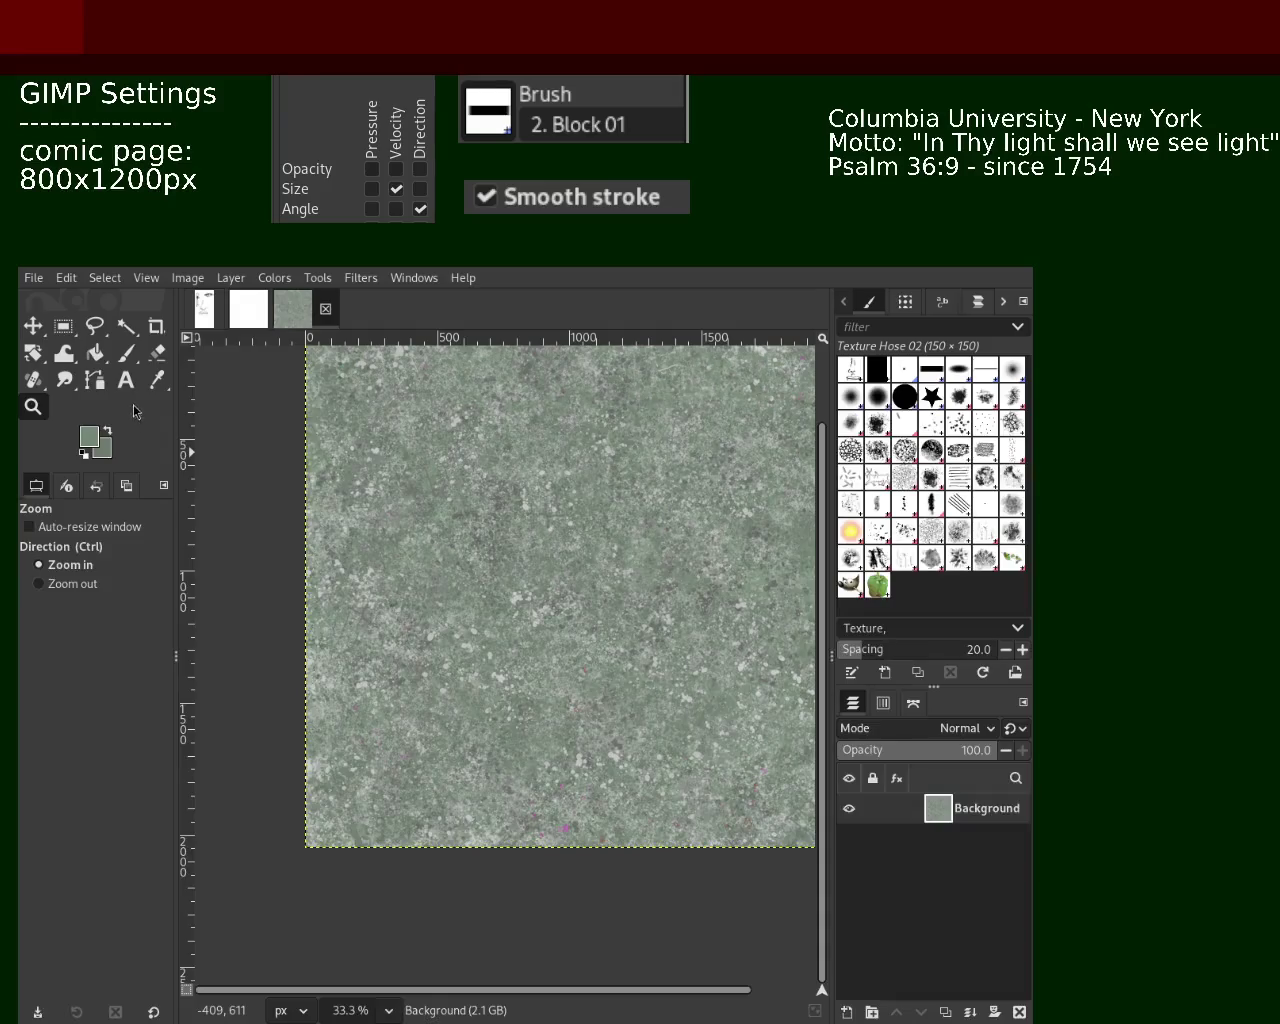
pyautogui.click(127, 353)
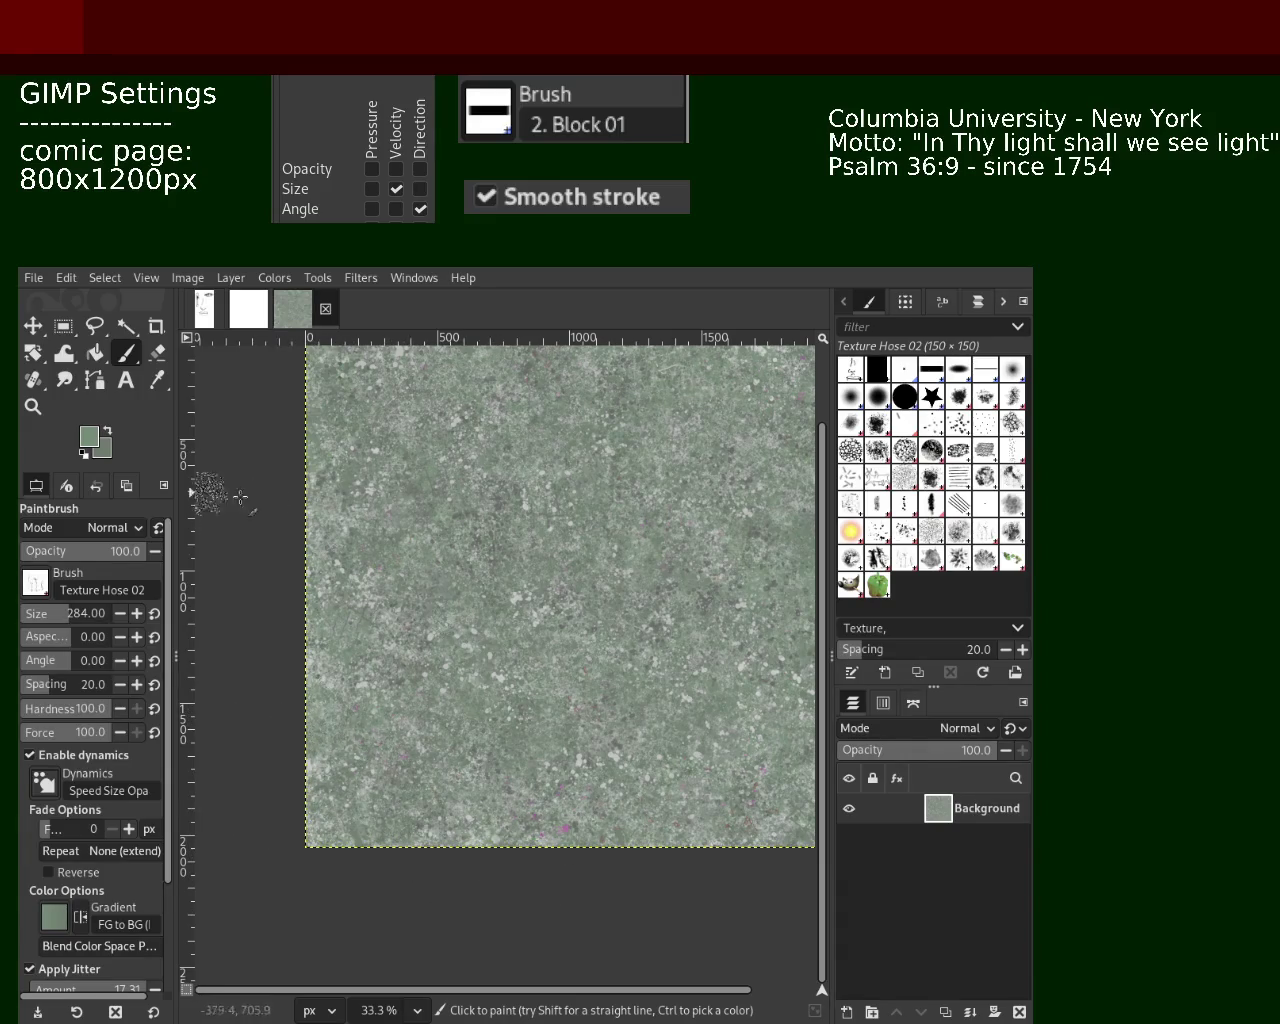
pyautogui.click(358, 521)
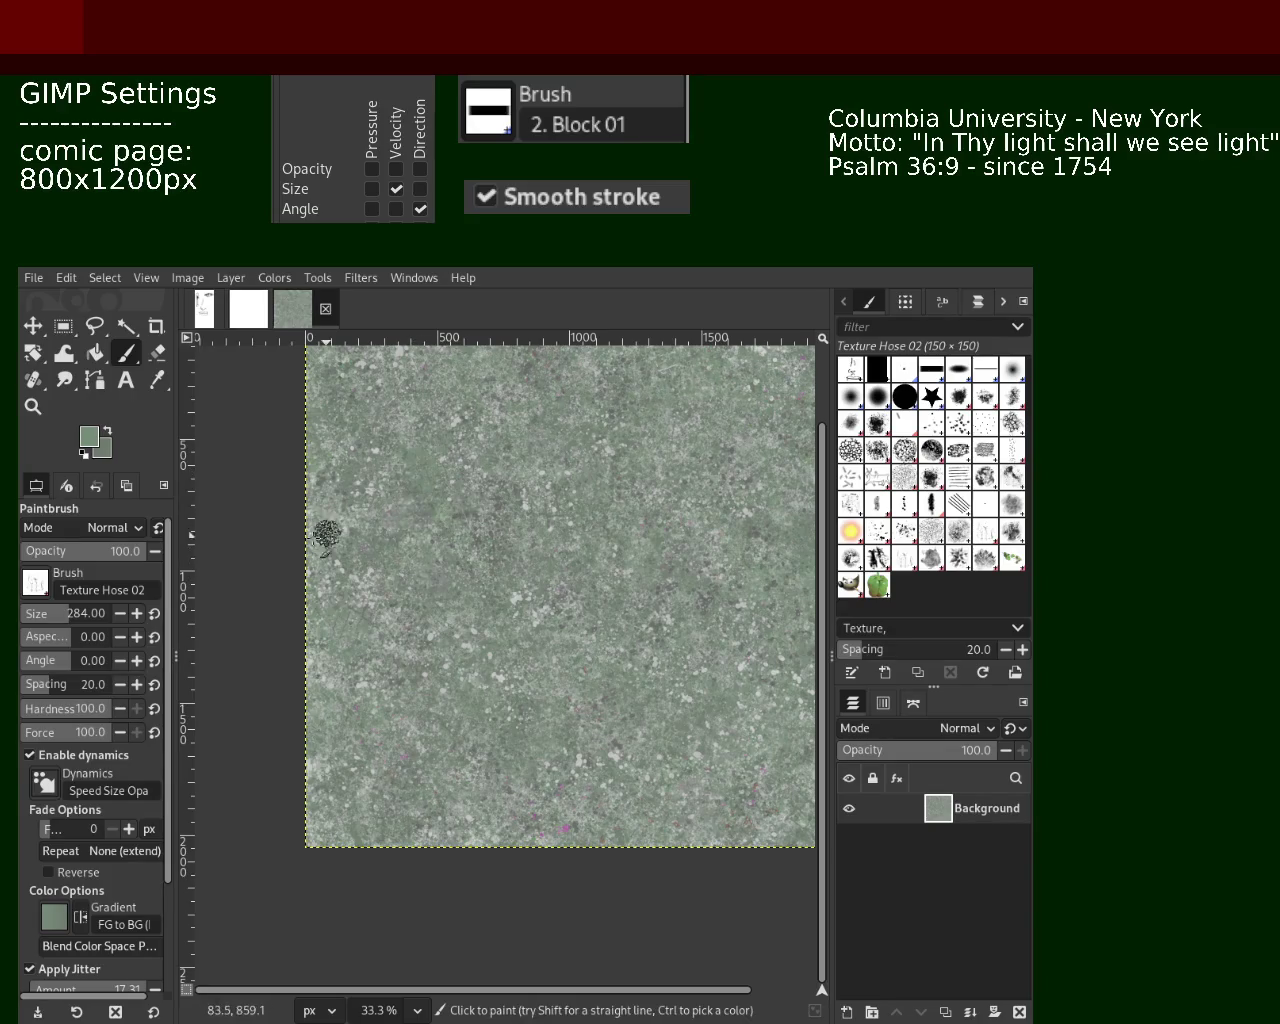
pyautogui.hotkey('ctrl', 'z')
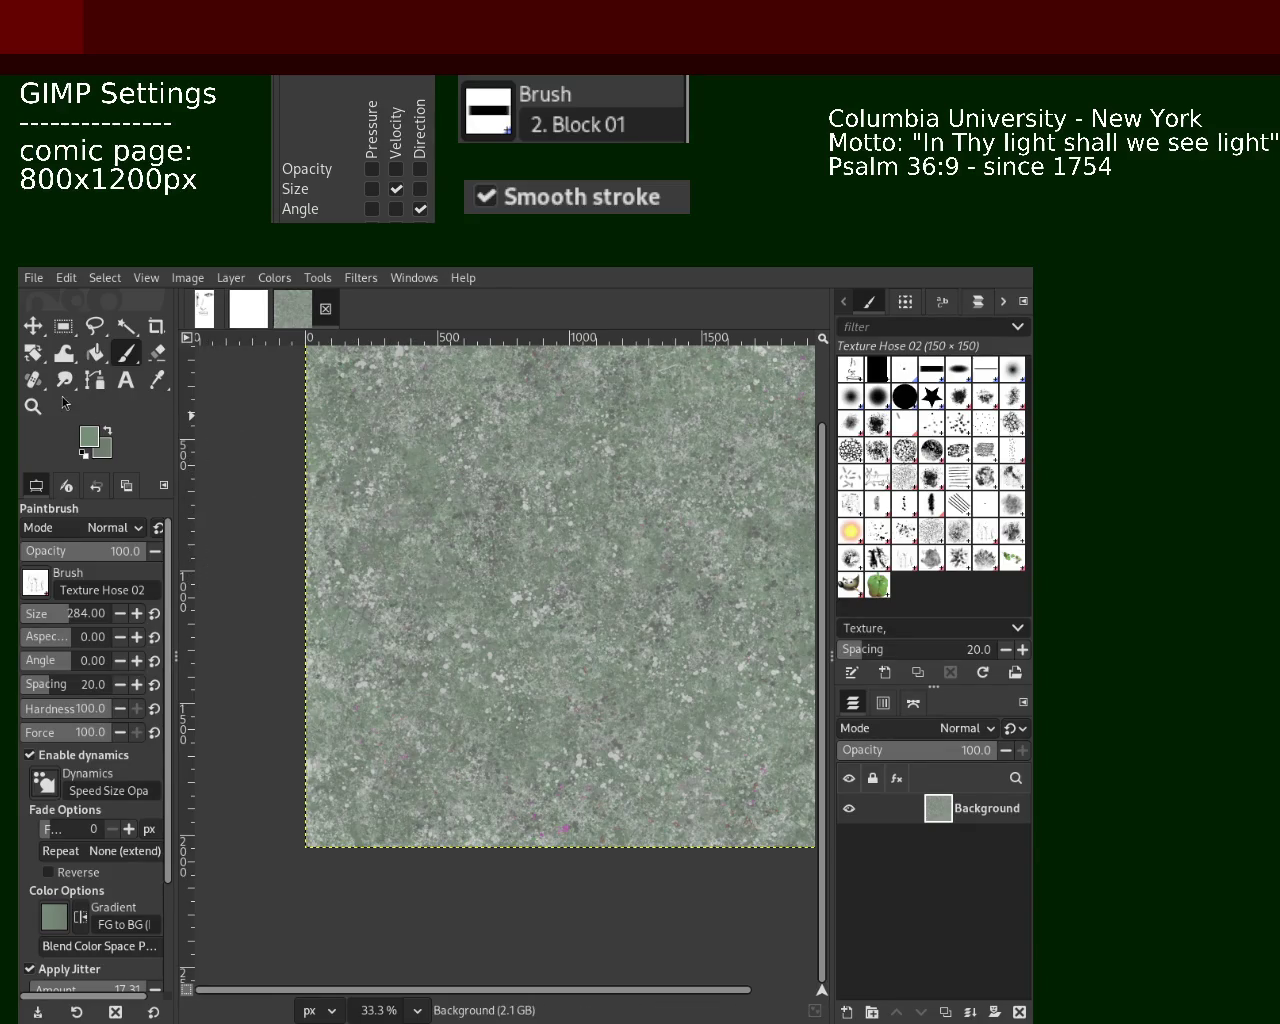
# Zoom in close to inspect the texture detail in two areas
pyautogui.click(33, 406)
pyautogui.keyDown('ctrl'); pyautogui.click(443, 540); pyautogui.keyUp('ctrl')
pyautogui.click(443, 540)
pyautogui.click(443, 540)
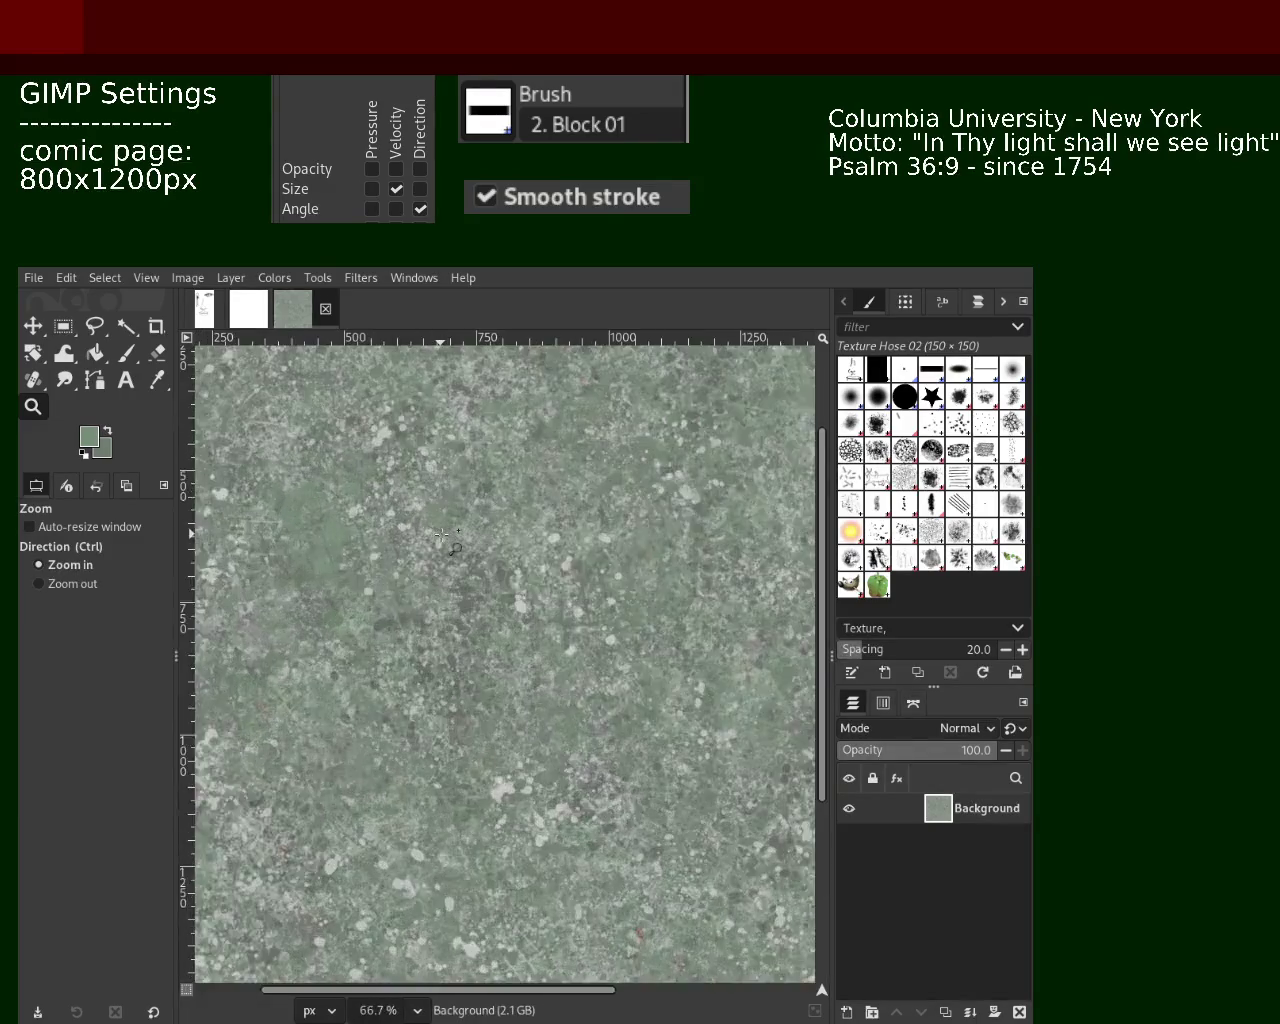
pyautogui.click(443, 540)
pyautogui.keyDown('ctrl'); pyautogui.click(443, 535); pyautogui.keyUp('ctrl')
pyautogui.keyDown('ctrl'); pyautogui.click(535, 641); pyautogui.keyUp('ctrl')
pyautogui.keyDown('ctrl'); pyautogui.click(535, 641); pyautogui.keyUp('ctrl')
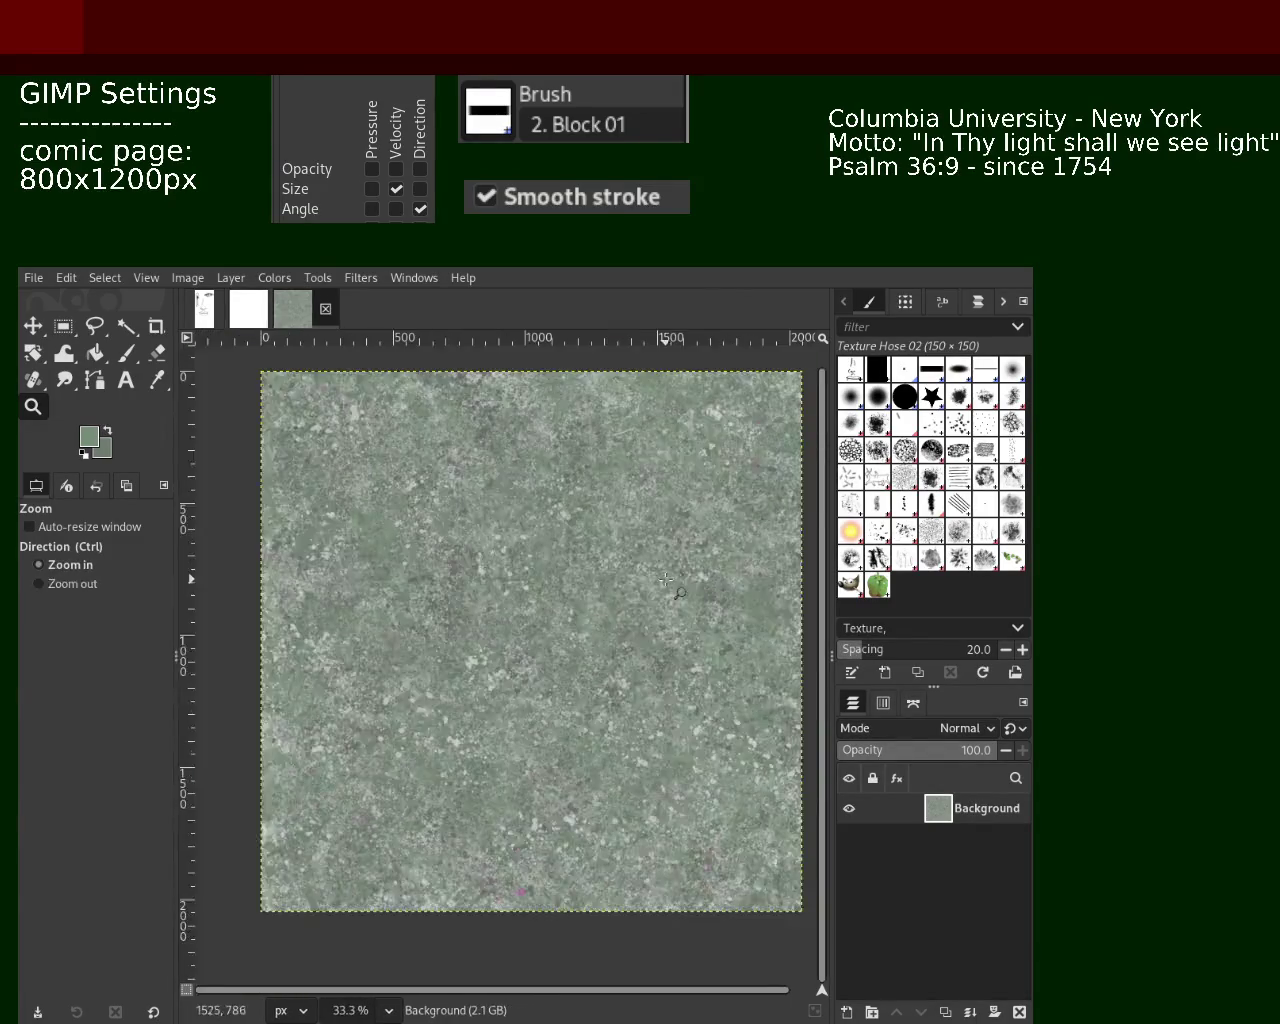
pyautogui.press('1')
# Review the whole tile at several zoom levels and choose the Splats 01 brush
pyautogui.keyDown('ctrl'); pyautogui.click(557, 561); pyautogui.keyUp('ctrl')
pyautogui.keyDown('ctrl'); pyautogui.click(557, 561); pyautogui.keyUp('ctrl')
pyautogui.keyDown('ctrl'); pyautogui.click(557, 561); pyautogui.keyUp('ctrl')
pyautogui.keyDown('ctrl'); pyautogui.click(557, 561); pyautogui.keyUp('ctrl')
pyautogui.keyDown('ctrl'); pyautogui.click(557, 561); pyautogui.keyUp('ctrl')
pyautogui.click(590, 566)
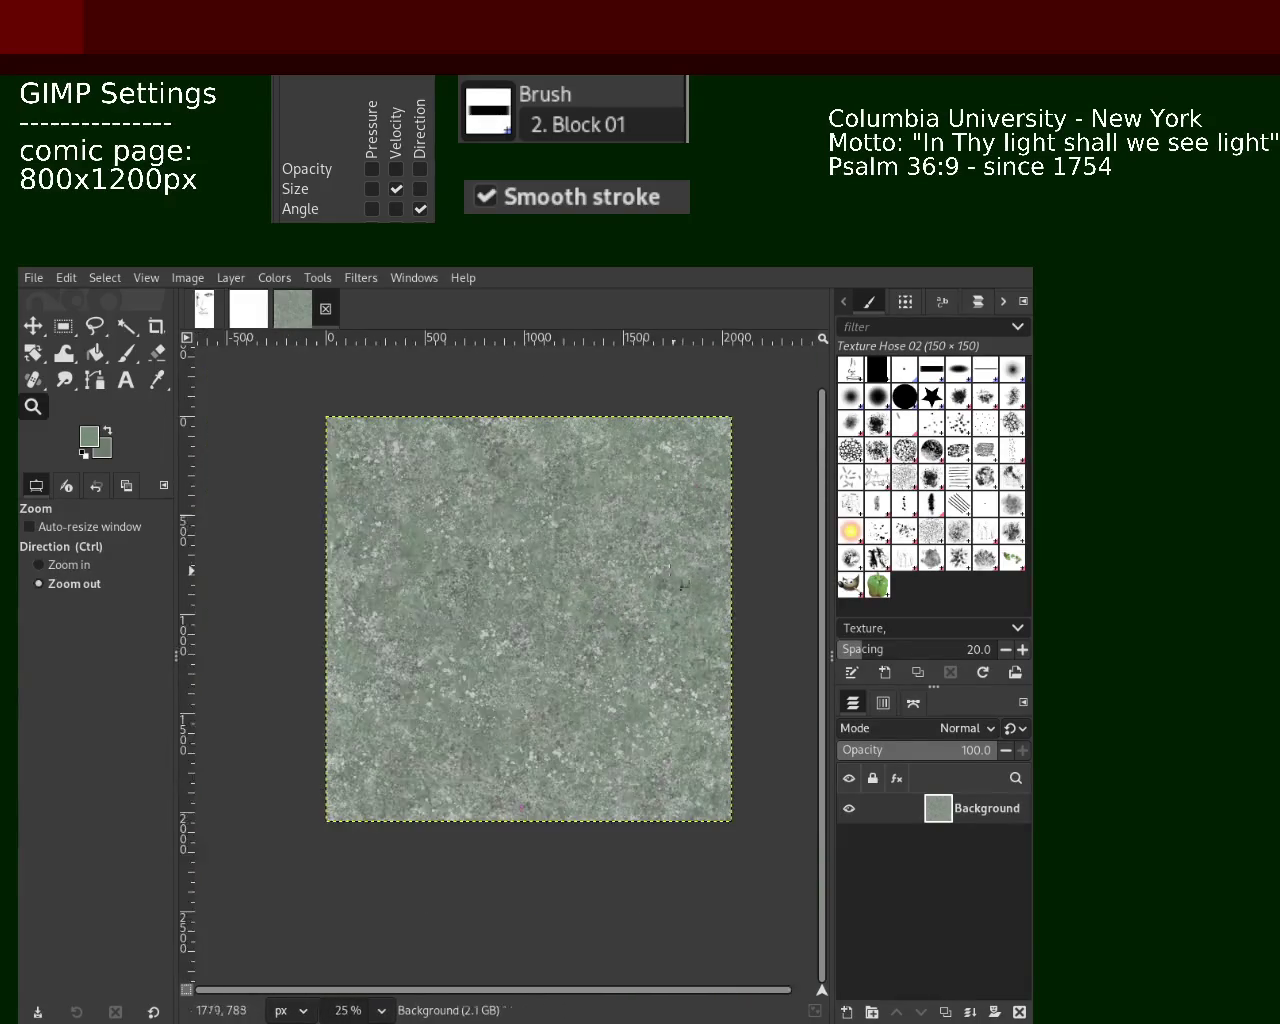
pyautogui.keyDown('ctrl'); pyautogui.click(604, 571); pyautogui.keyUp('ctrl')
pyautogui.keyDown('ctrl'); pyautogui.click(604, 571); pyautogui.keyUp('ctrl')
pyautogui.click(604, 571)
pyautogui.click(603, 569)
pyautogui.keyDown('ctrl'); pyautogui.click(603, 569); pyautogui.keyUp('ctrl')
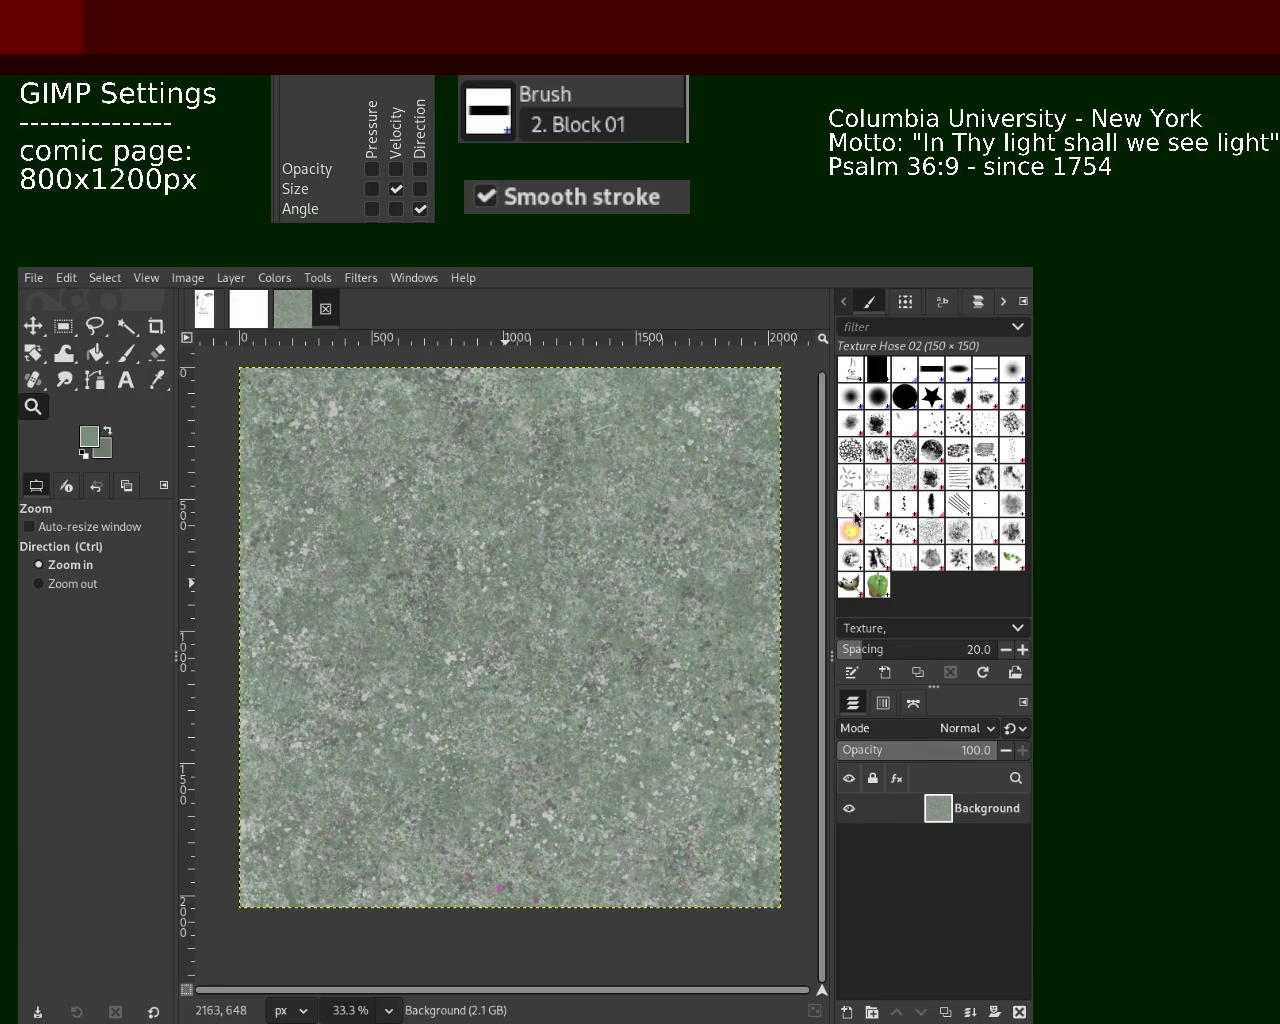
pyautogui.click(884, 541)
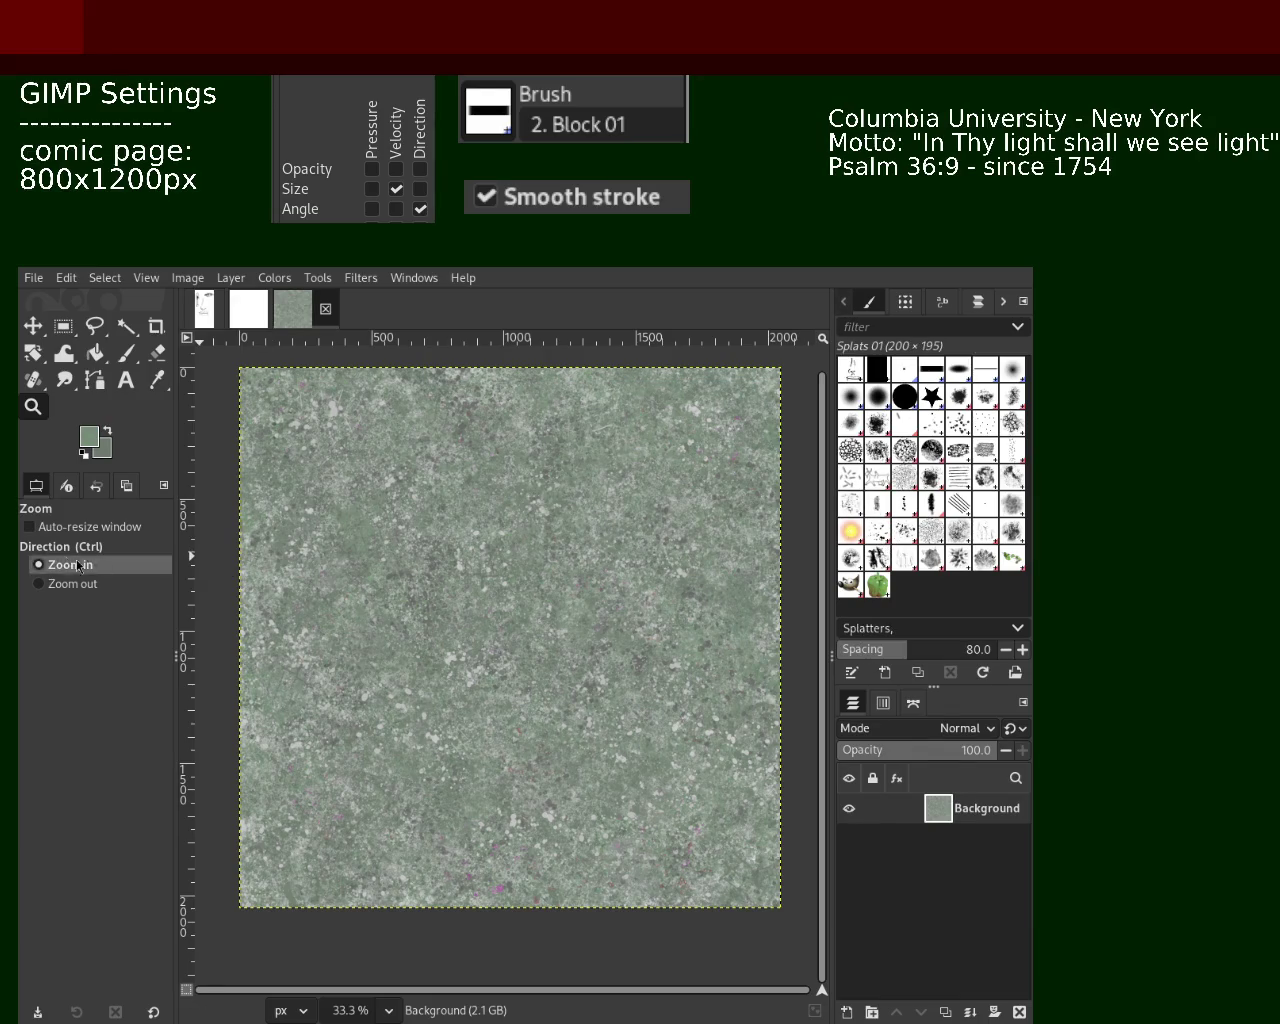
# Set the Splats 01 paintbrush to size 182, sample a light grey-green, and dab the lower-left
pyautogui.click(126, 353)
pyautogui.click(36, 620)
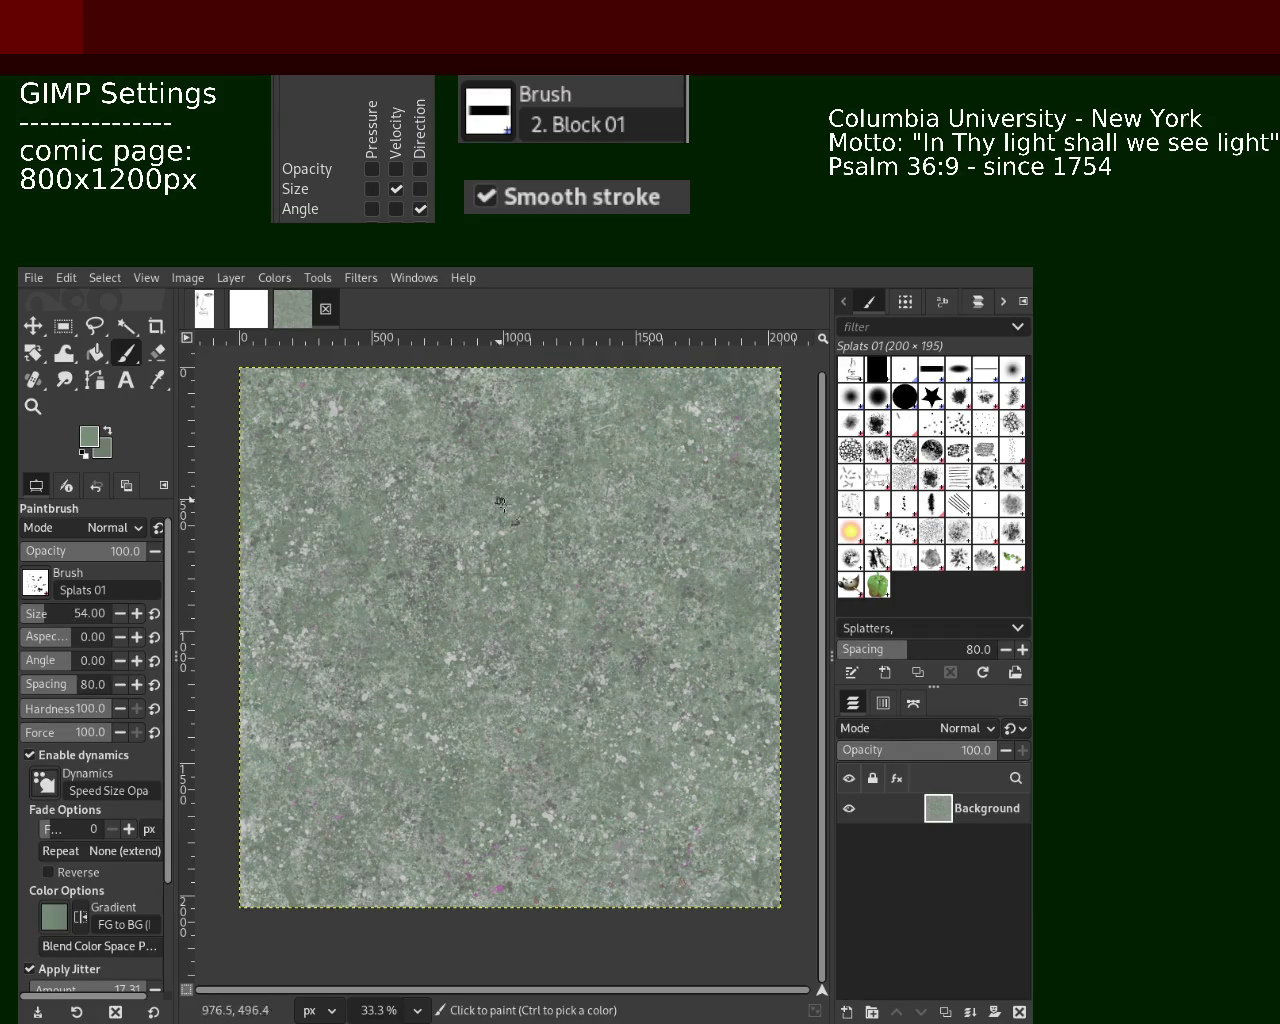
pyautogui.click(66, 618)
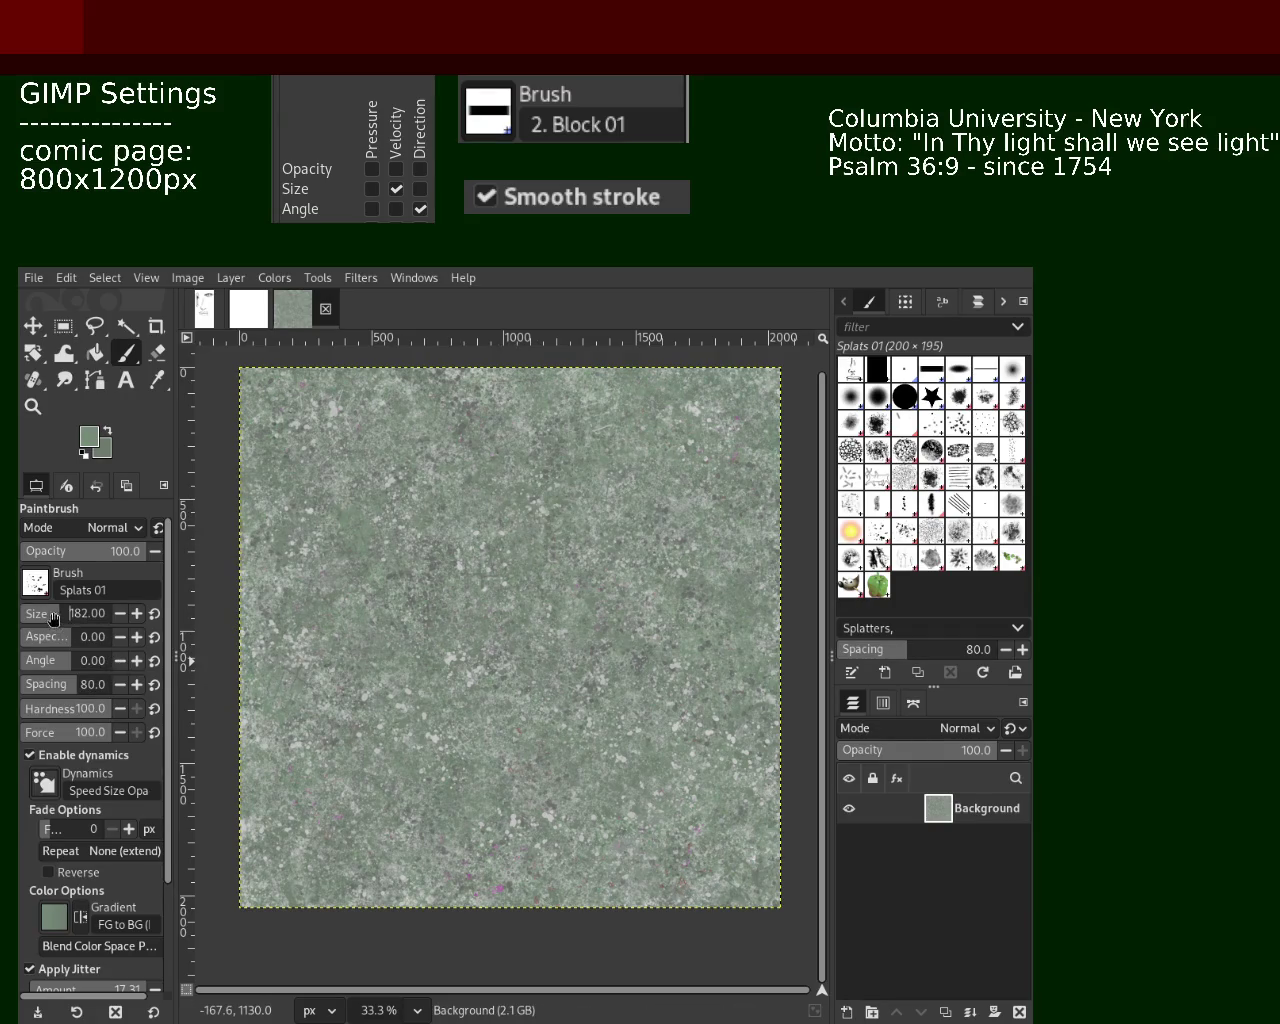
pyautogui.keyDown('ctrl'); pyautogui.click(420, 557); pyautogui.keyUp('ctrl')
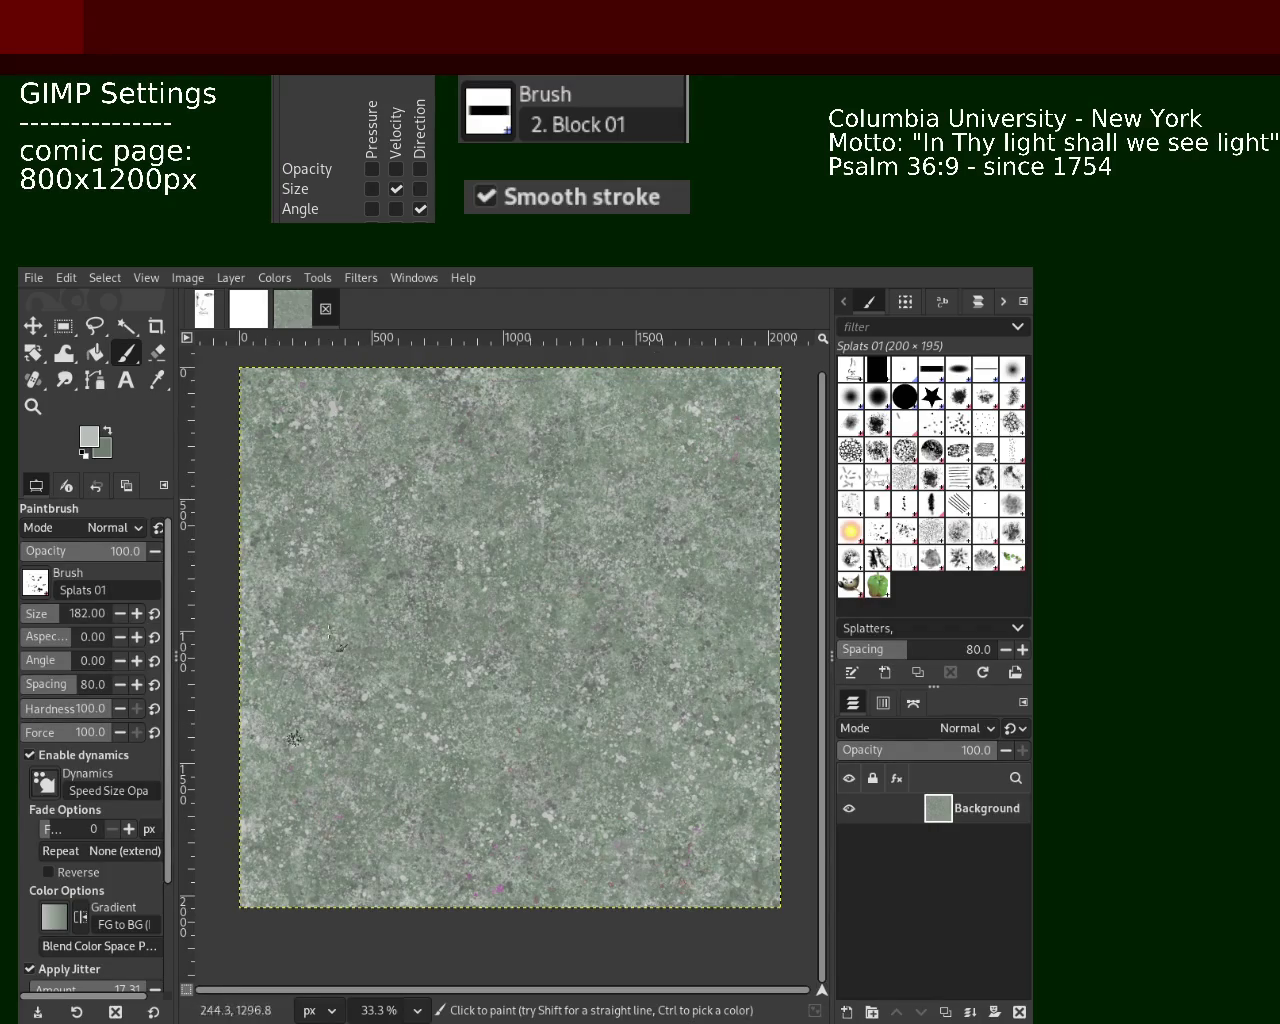
pyautogui.click(275, 802)
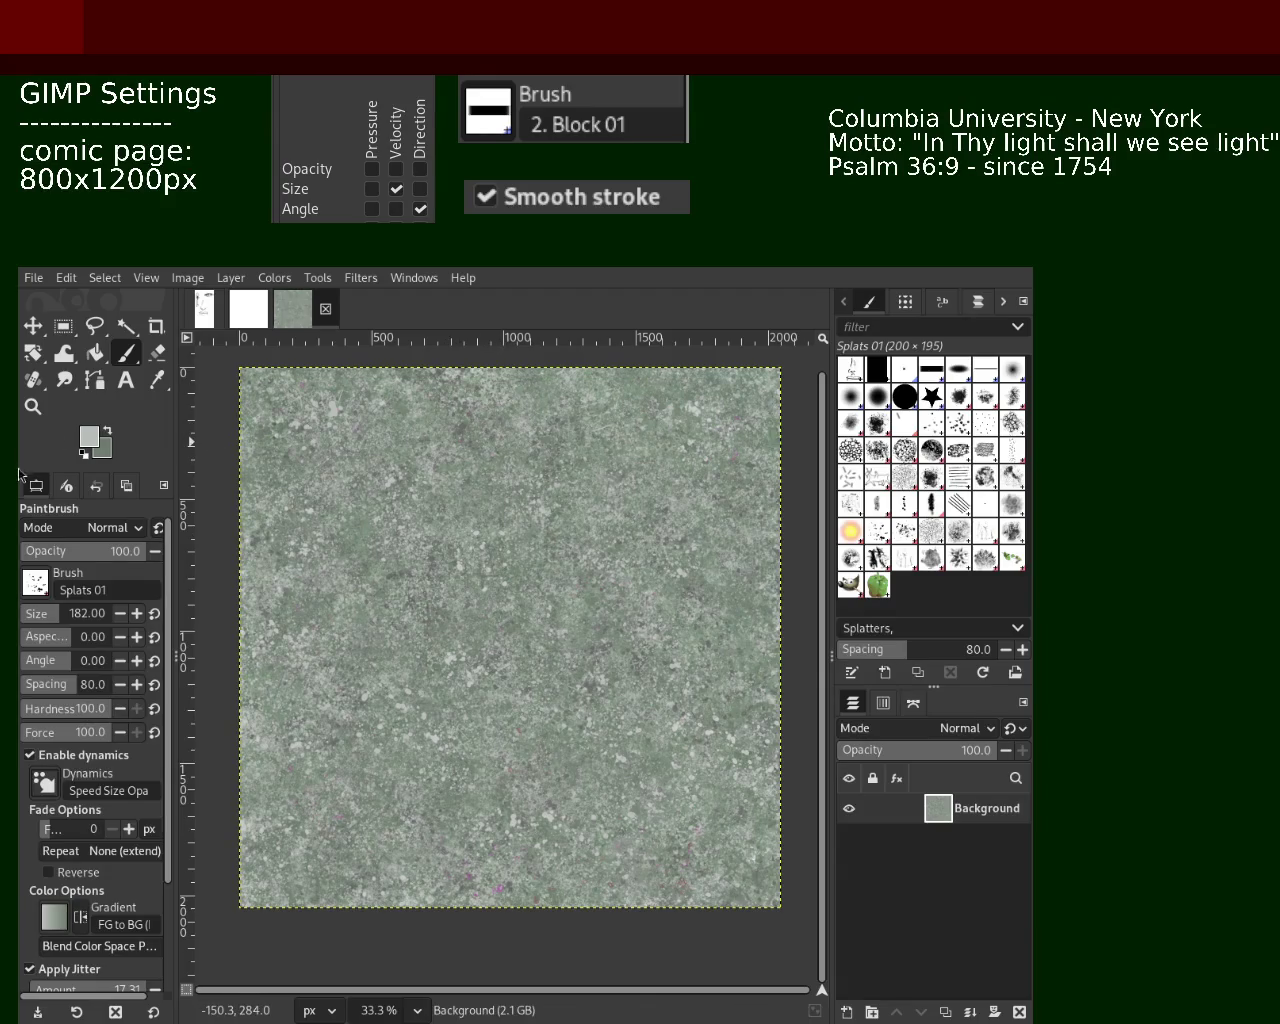
# Zoom into the texture detail and back out toward the whole tile
pyautogui.click(33, 406)
pyautogui.click(441, 548)
pyautogui.click(443, 545)
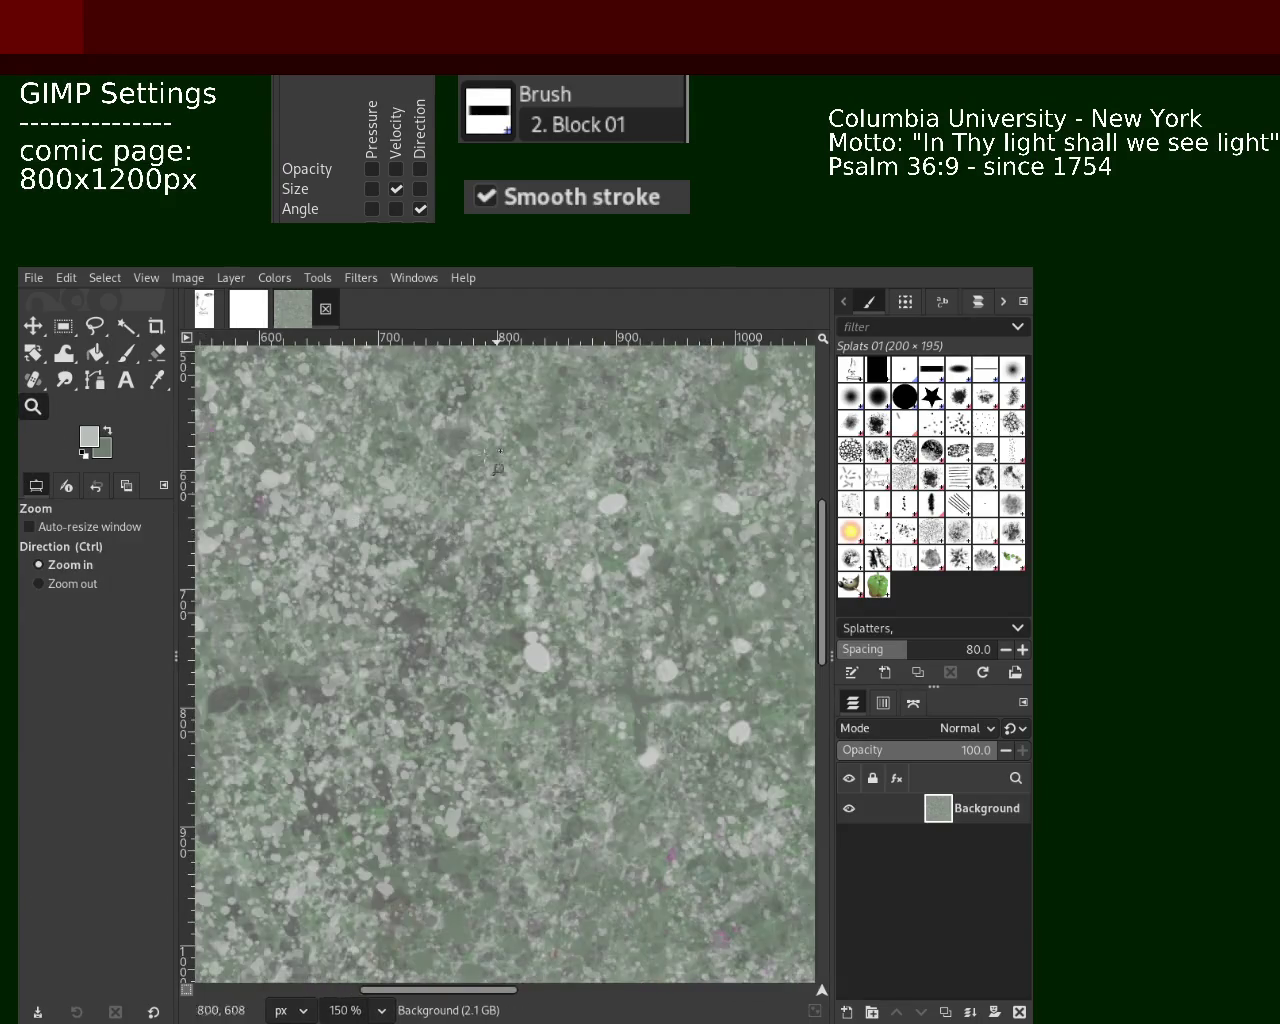
pyautogui.keyDown('ctrl'); pyautogui.click(470, 542); pyautogui.keyUp('ctrl')
pyautogui.keyDown('ctrl'); pyautogui.click(495, 541); pyautogui.keyUp('ctrl')
pyautogui.keyDown('ctrl'); pyautogui.click(510, 540); pyautogui.keyUp('ctrl')
# Check the tile at smaller zooms, then sample a darker green with the splatter brush
pyautogui.keyDown('ctrl'); pyautogui.click(520, 541); pyautogui.keyUp('ctrl')
pyautogui.click(540, 545)
pyautogui.keyDown('ctrl'); pyautogui.click(545, 546); pyautogui.keyUp('ctrl')
pyautogui.click(547, 547)
pyautogui.keyDown('ctrl'); pyautogui.click(546, 548); pyautogui.keyUp('ctrl')
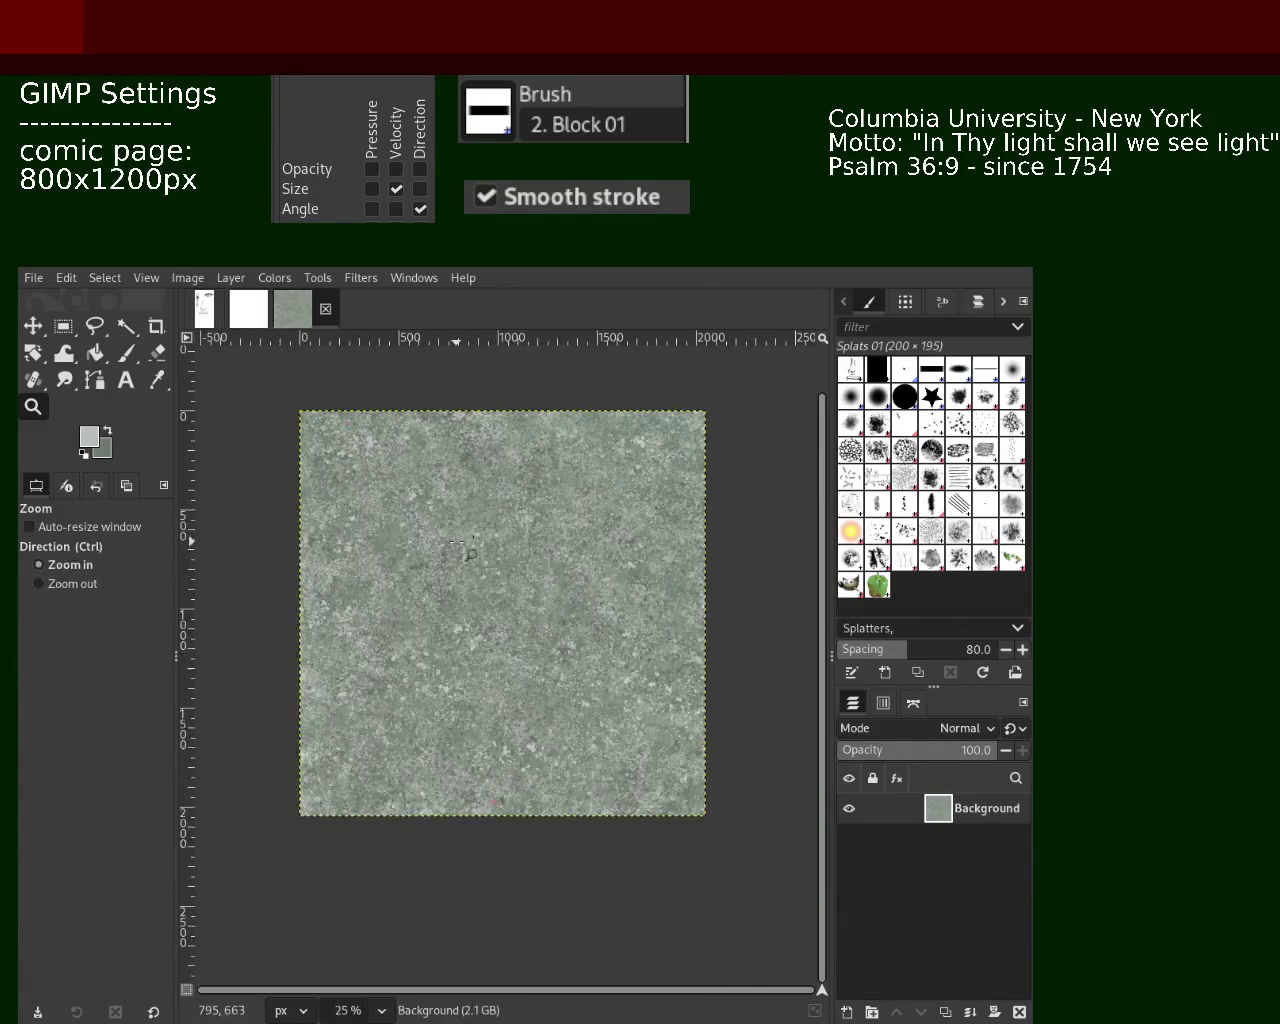
pyautogui.click(548, 548)
pyautogui.click(126, 353)
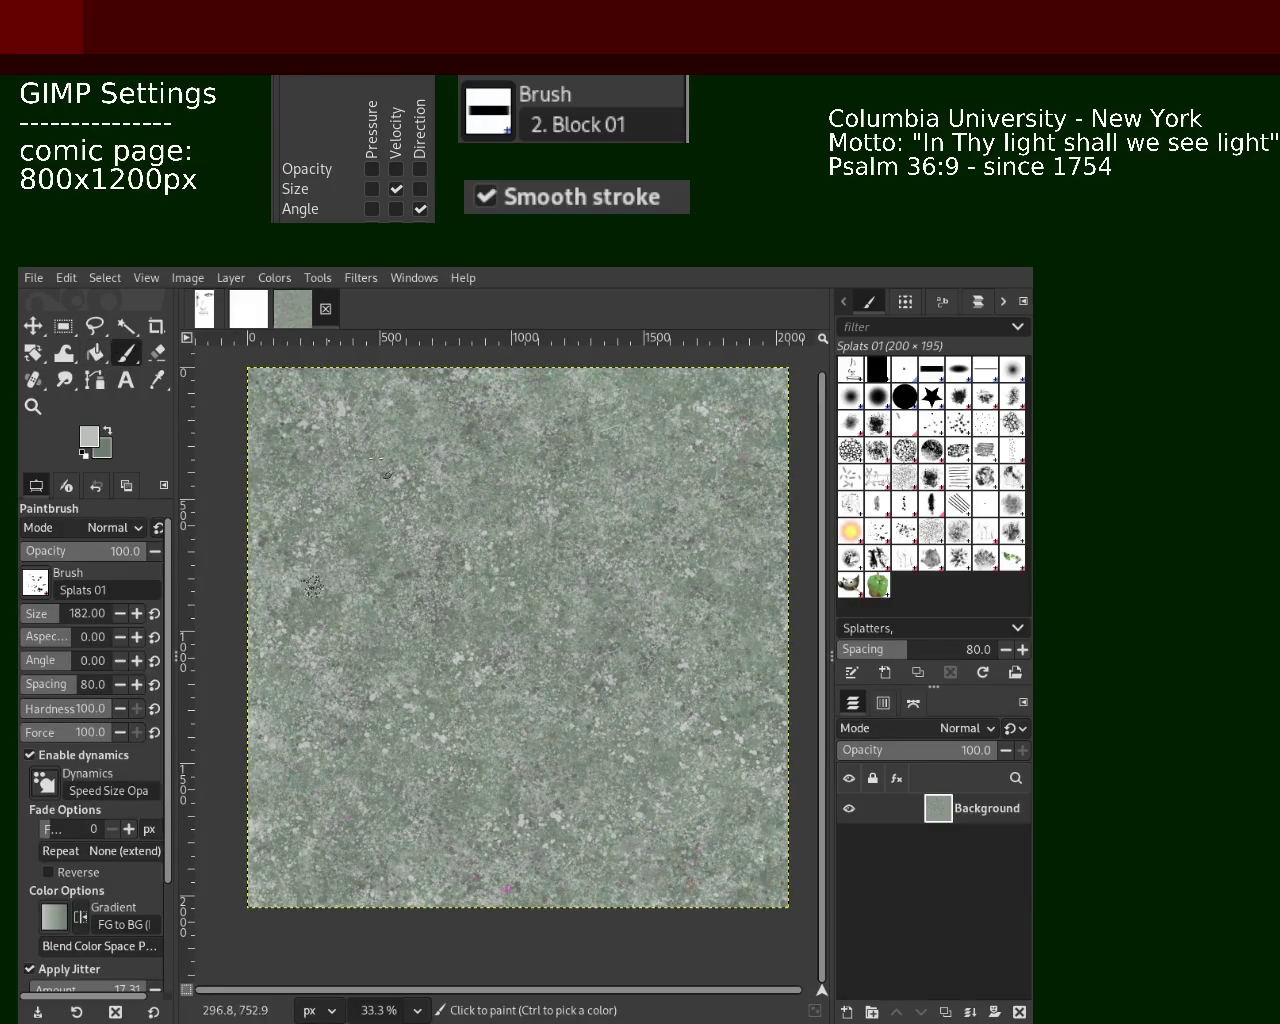
pyautogui.keyDown('ctrl'); pyautogui.click(470, 428); pyautogui.keyUp('ctrl')
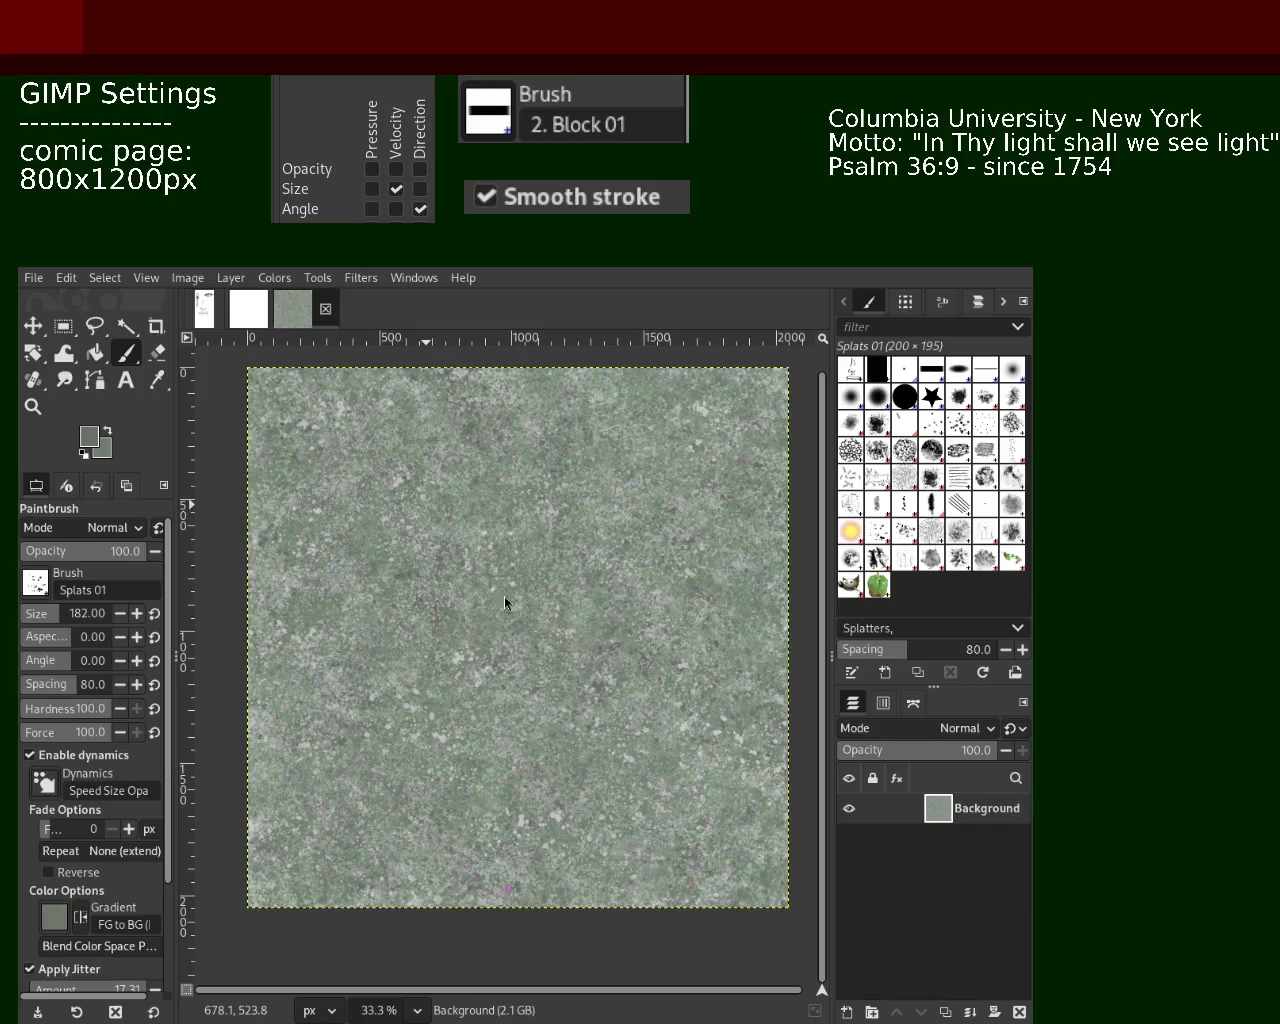
# Zoom in on the texture, then fit the whole tile back in view before painting
pyautogui.press('z')
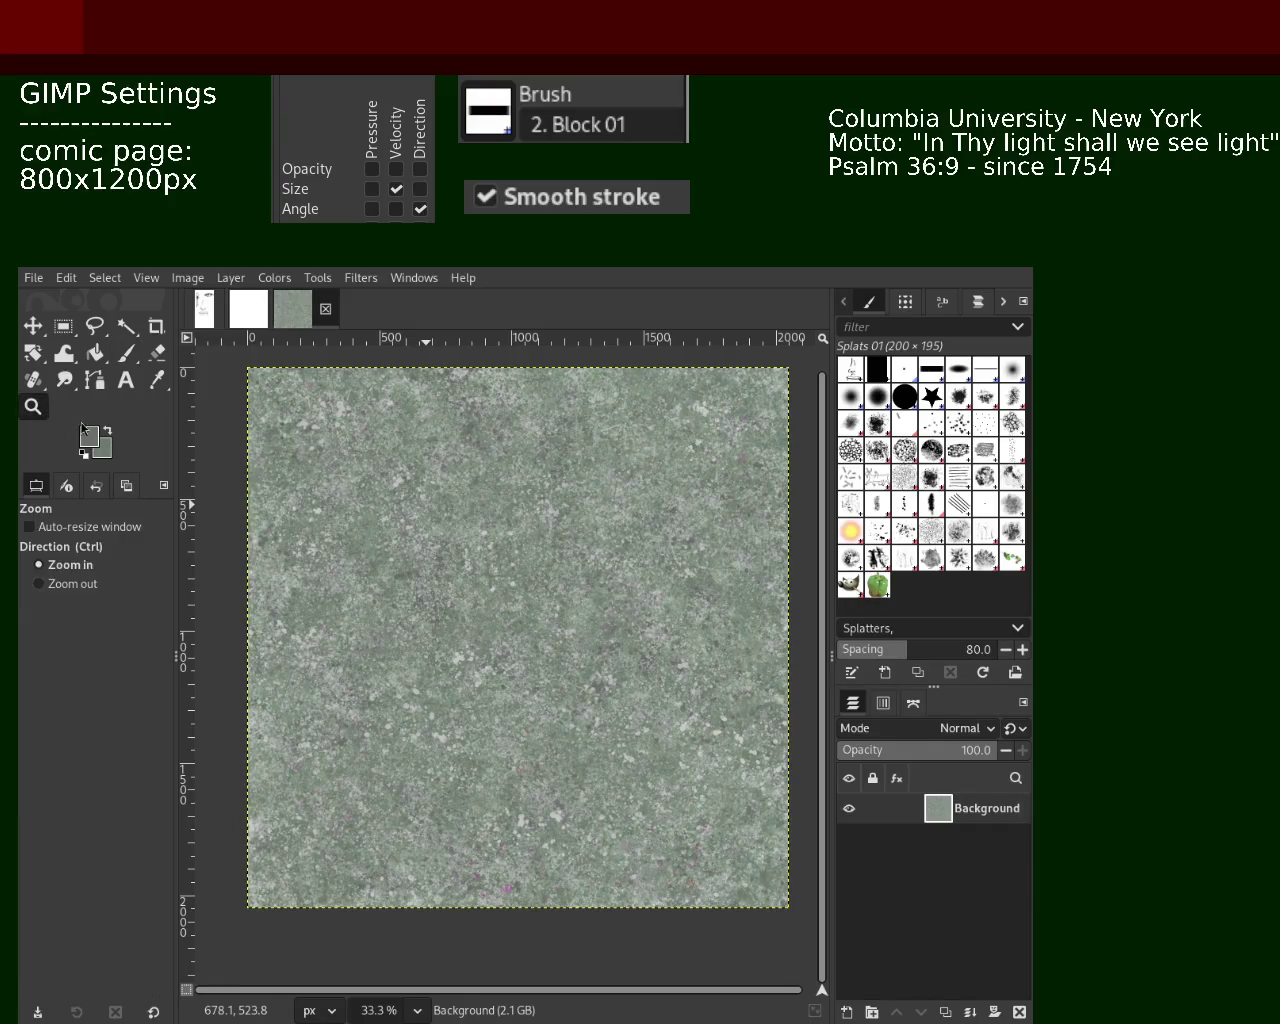
pyautogui.keyDown('ctrl'); pyautogui.click(514, 572); pyautogui.keyUp('ctrl')
pyautogui.click(524, 520)
pyautogui.click(516, 512)
pyautogui.click(516, 512)
pyautogui.keyDown('ctrl'); pyautogui.click(525, 600); pyautogui.keyUp('ctrl')
pyautogui.keyDown('ctrl'); pyautogui.click(530, 650); pyautogui.keyUp('ctrl')
pyautogui.keyDown('ctrl'); pyautogui.click(535, 690); pyautogui.keyUp('ctrl')
pyautogui.keyDown('ctrl'); pyautogui.click(538, 702); pyautogui.keyUp('ctrl')
pyautogui.click(538, 702)
pyautogui.keyDown('ctrl'); pyautogui.click(520, 680); pyautogui.keyUp('ctrl')
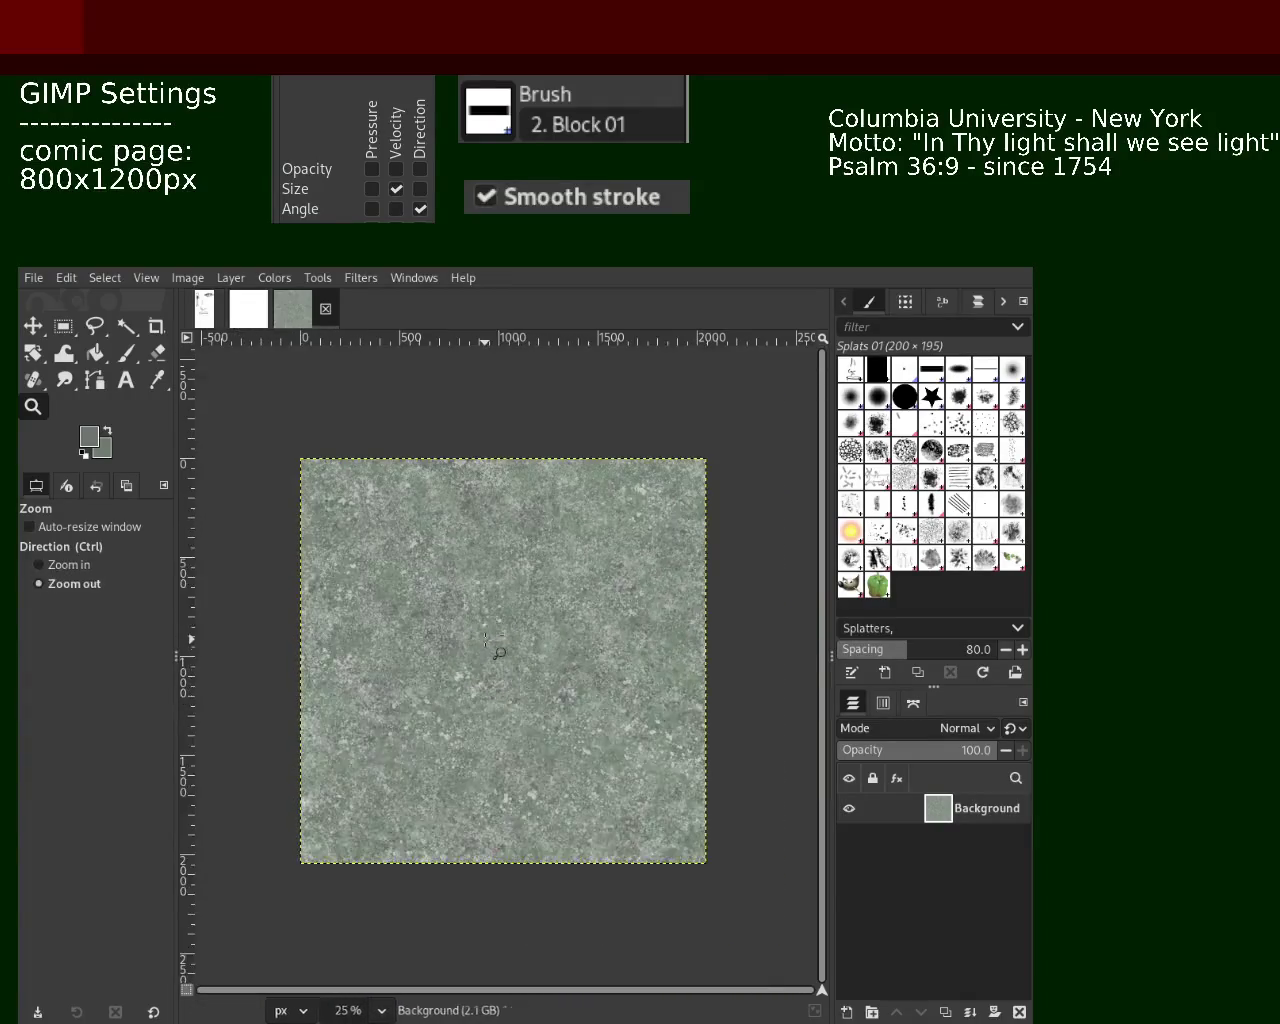
pyautogui.click(494, 651)
pyautogui.click(127, 354)
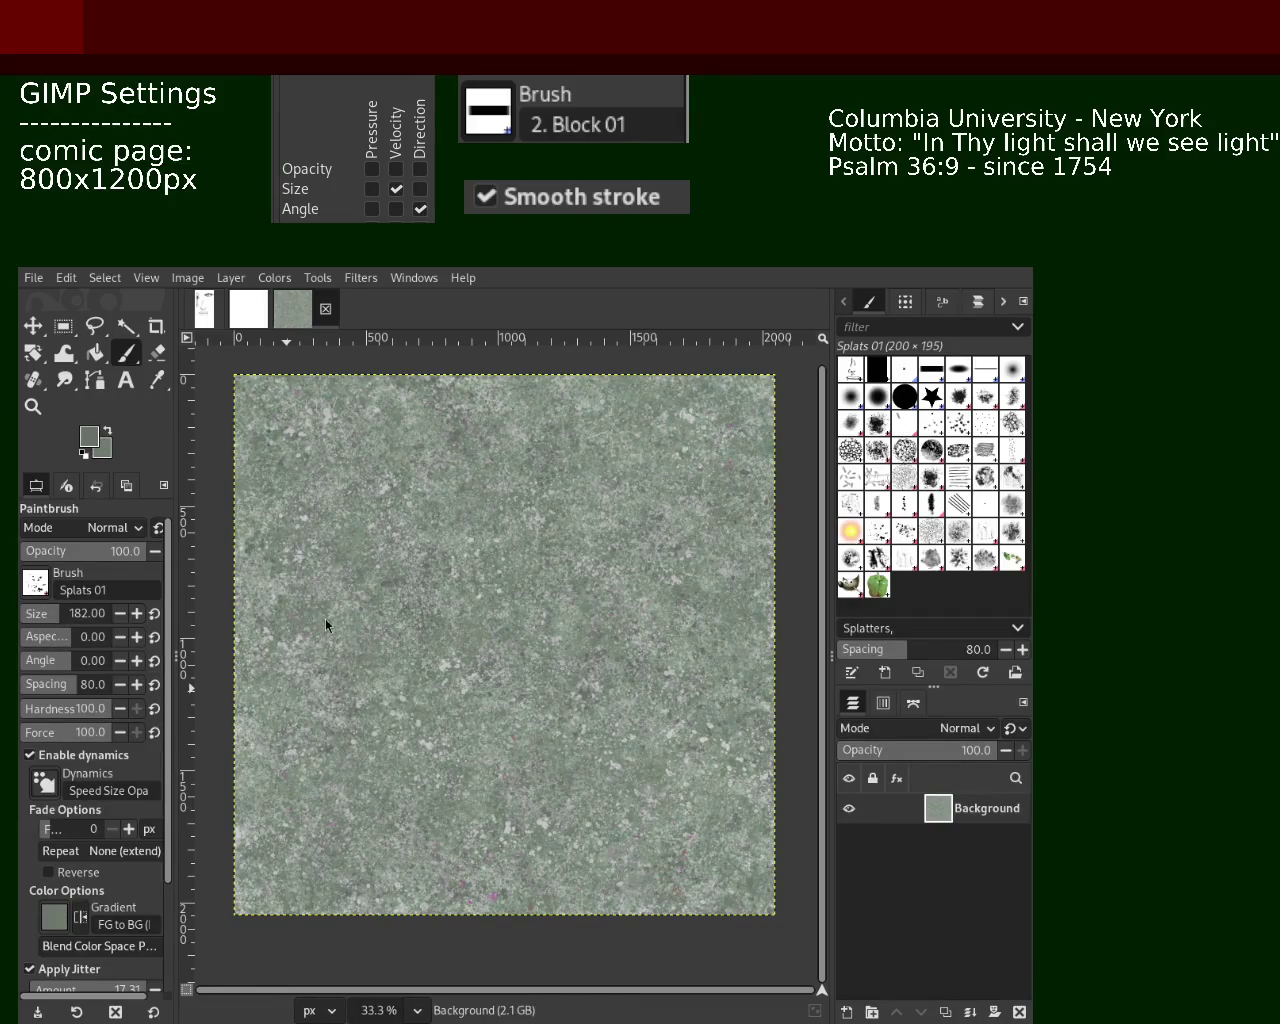
# Dab Splats 01 speckles across the upper middle, resampling darker and lighter greens between dabs
pyautogui.click(662, 455)
pyautogui.keyDown('ctrl'); pyautogui.click(686, 420); pyautogui.keyUp('ctrl')
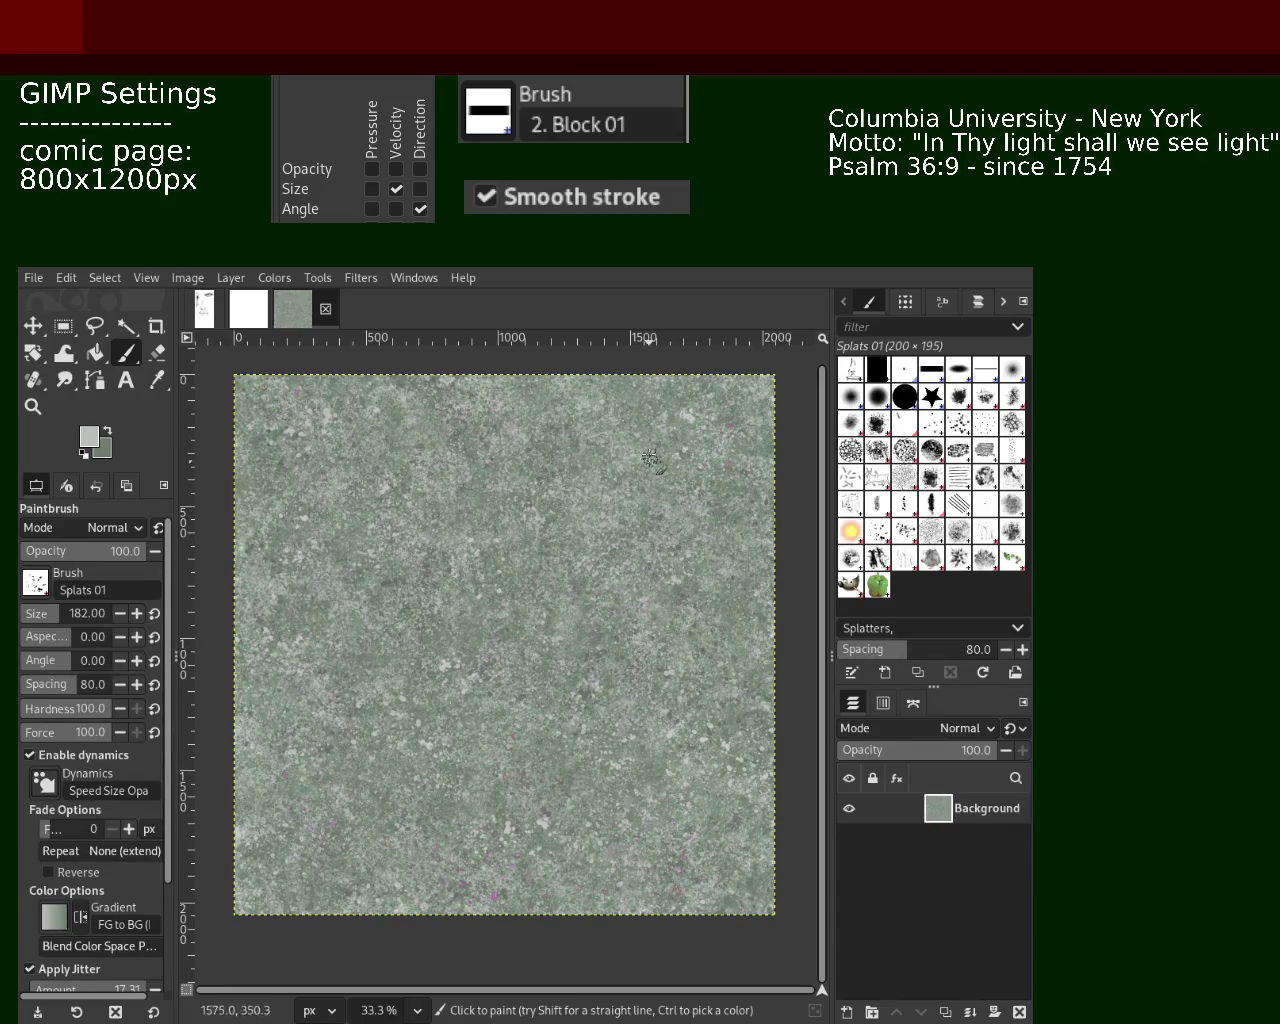
pyautogui.keyDown('ctrl'); pyautogui.click(640, 408); pyautogui.keyUp('ctrl')
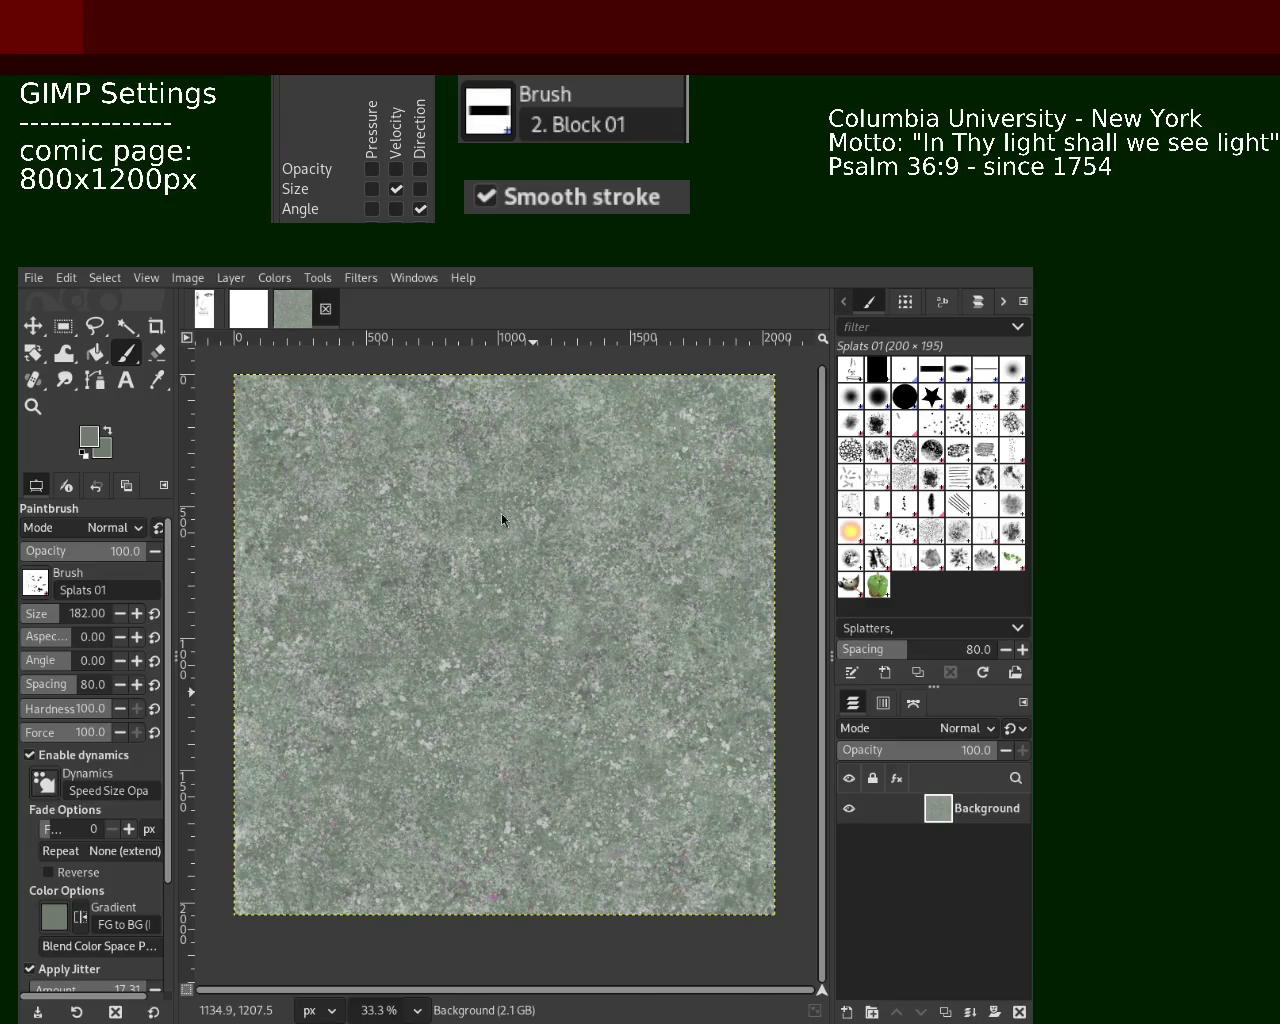
pyautogui.click(513, 454)
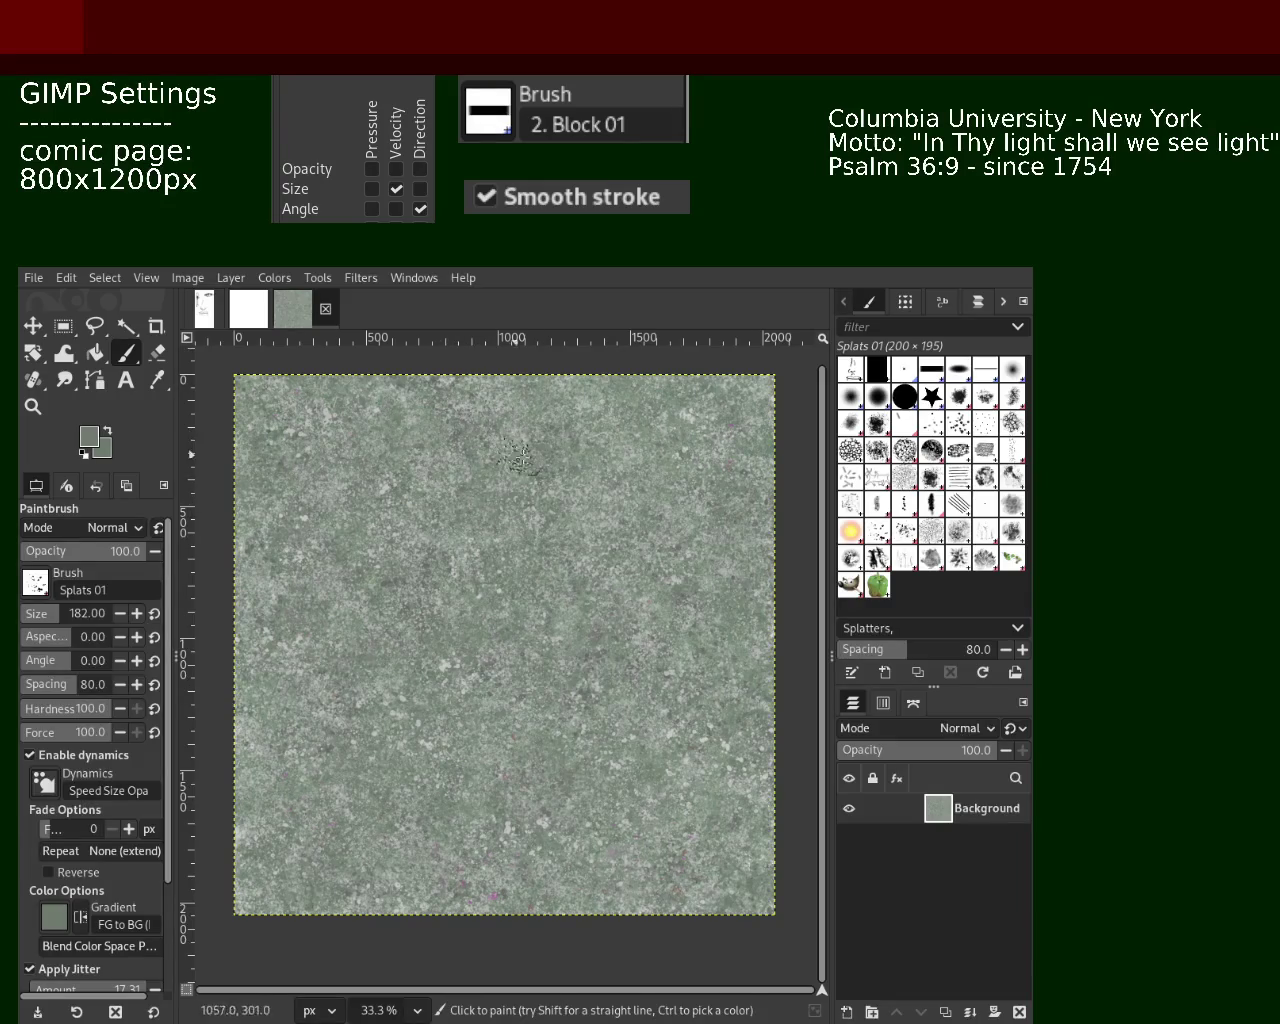
pyautogui.keyDown('ctrl'); pyautogui.click(600, 412); pyautogui.keyUp('ctrl')
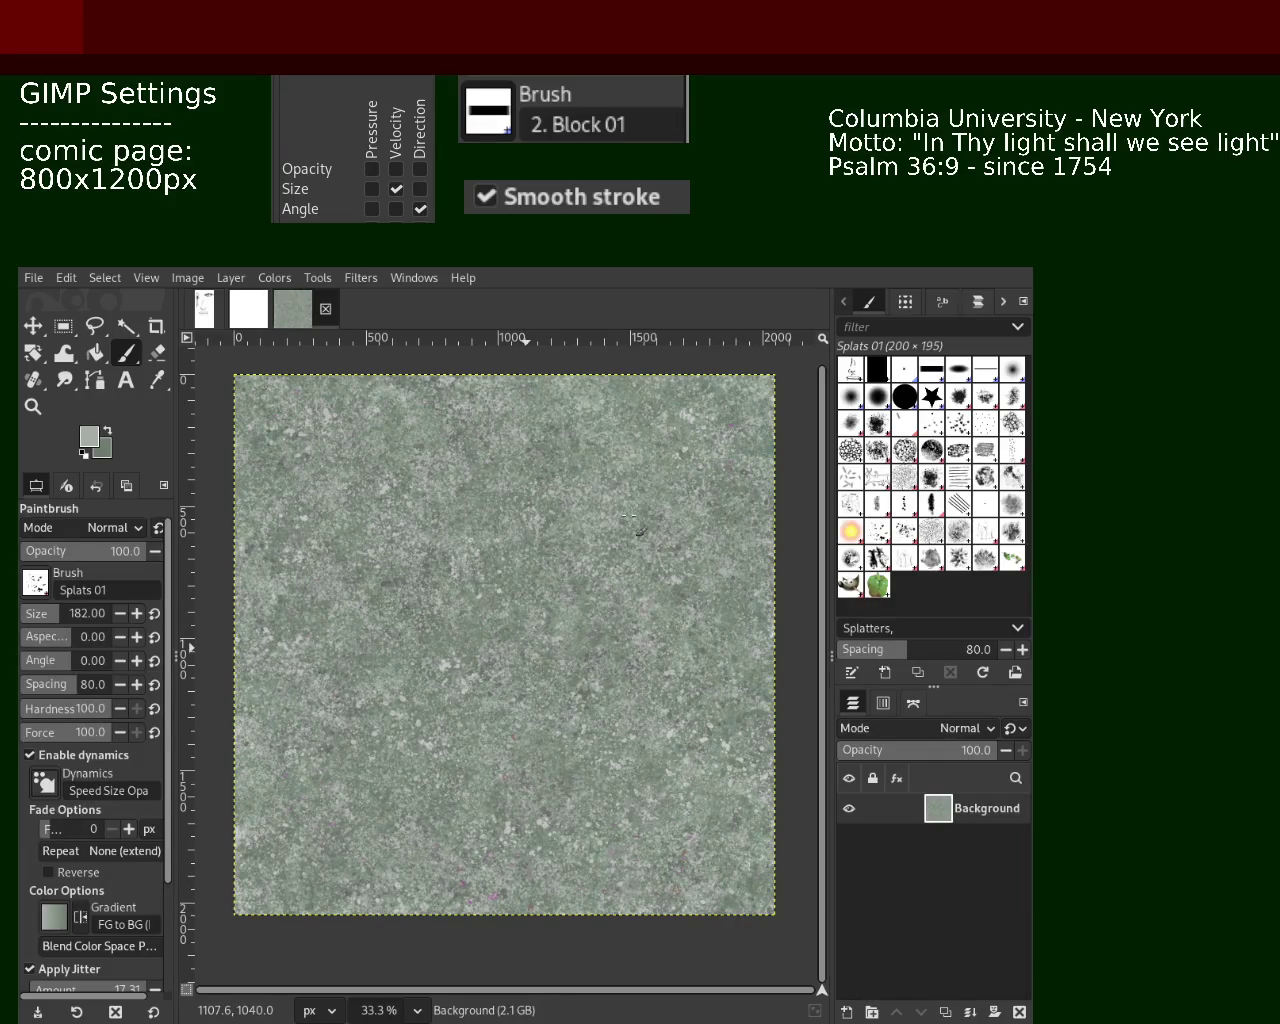
pyautogui.press('ctrl')
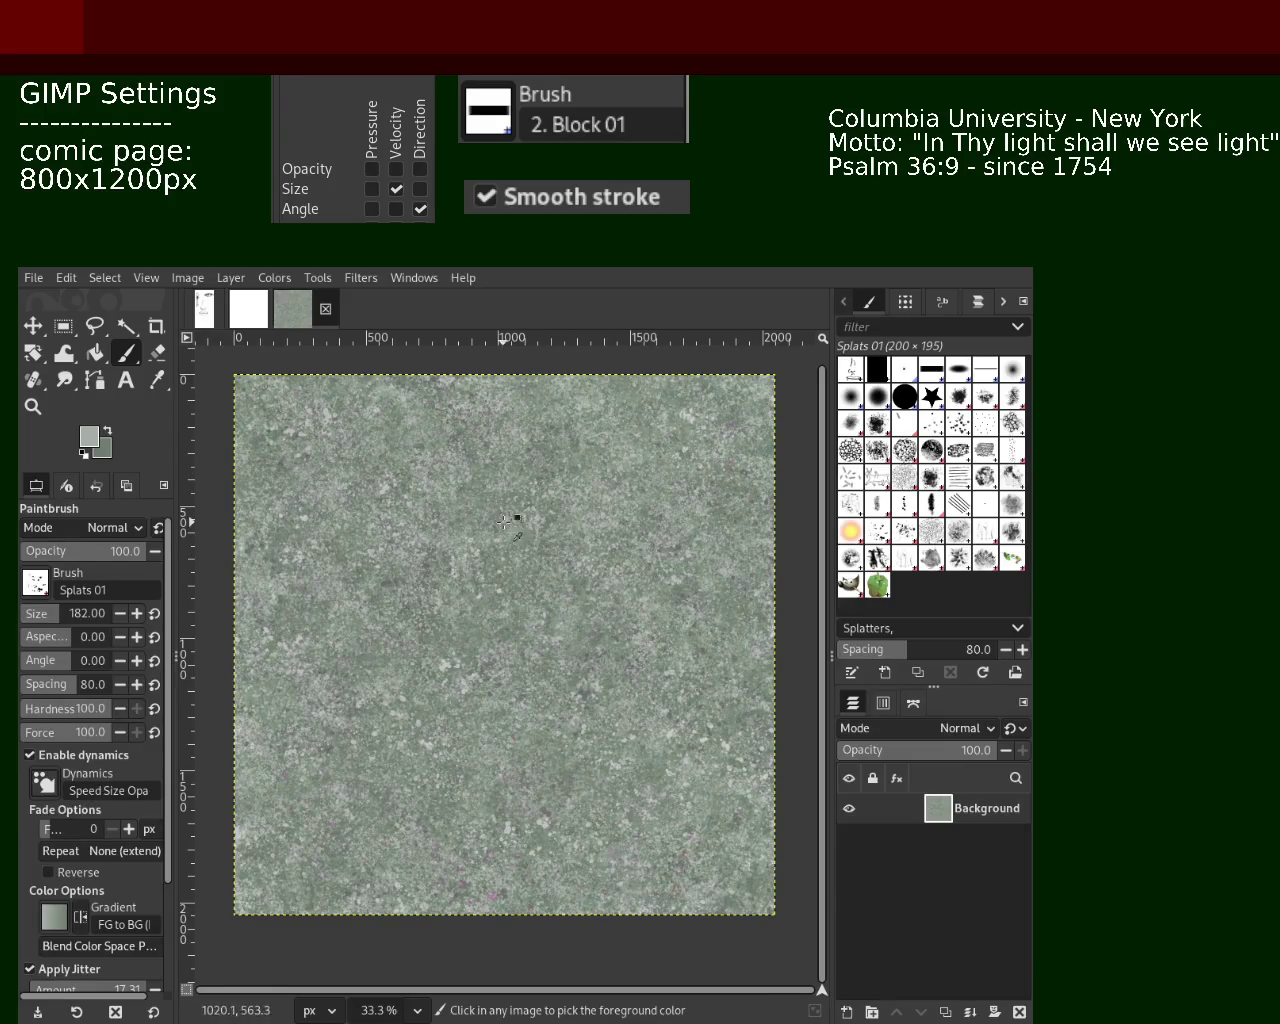
# Sample a new paint colour from the left side of the stone tile
pyautogui.keyDown('ctrl'); pyautogui.click(357, 553); pyautogui.keyUp('ctrl')
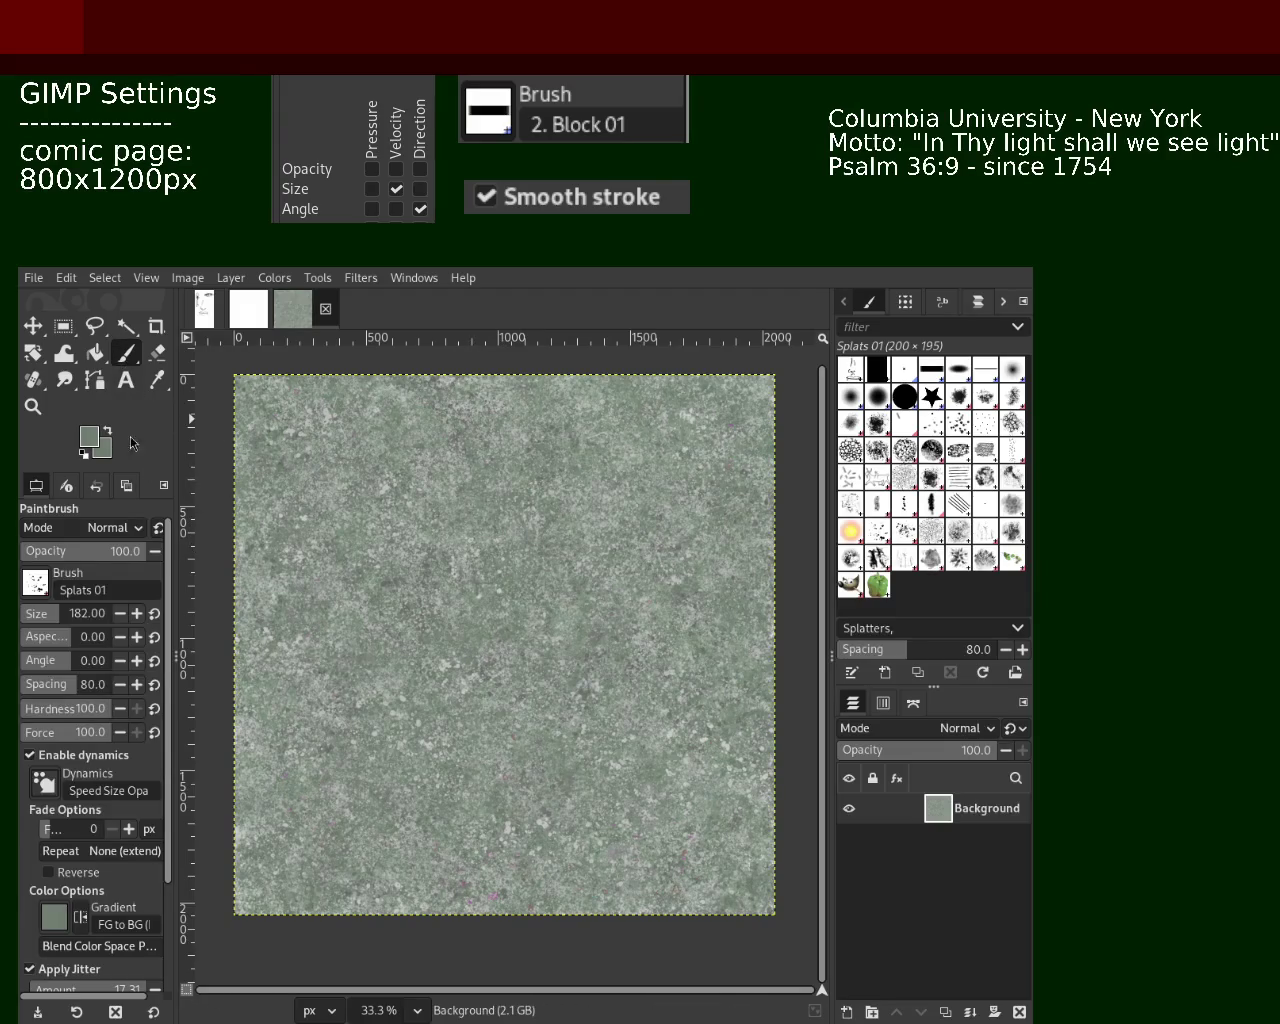
pyautogui.press('ctrl')
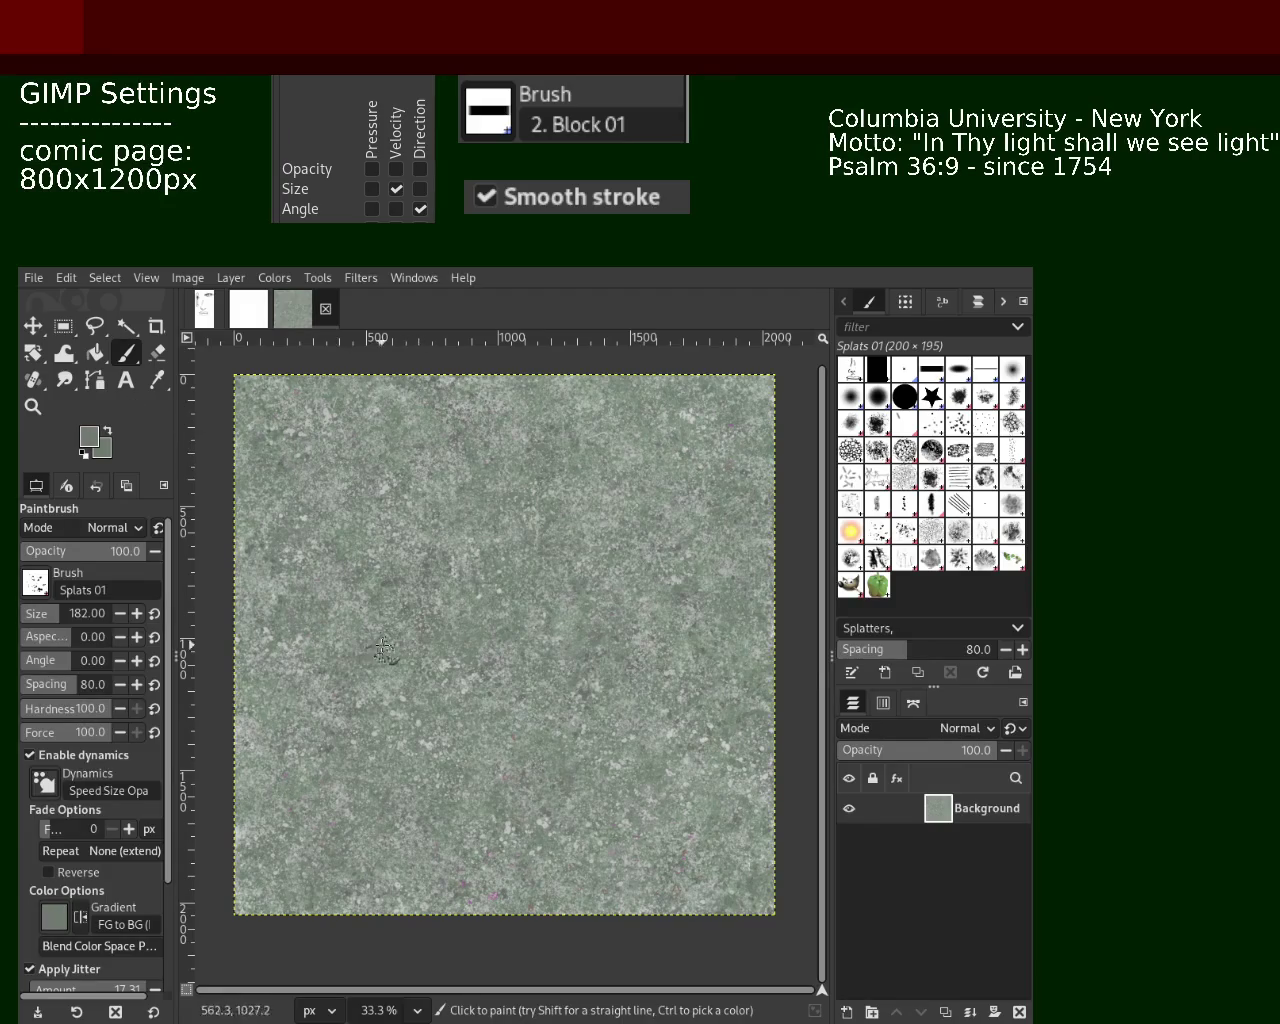
# Paint and undo a trial splatter dab on the left, then sample a lighter colour lower down
pyautogui.click(285, 432)
pyautogui.hotkey('ctrl', 'z')
pyautogui.keyDown('ctrl'); pyautogui.click(545, 818); pyautogui.keyUp('ctrl')
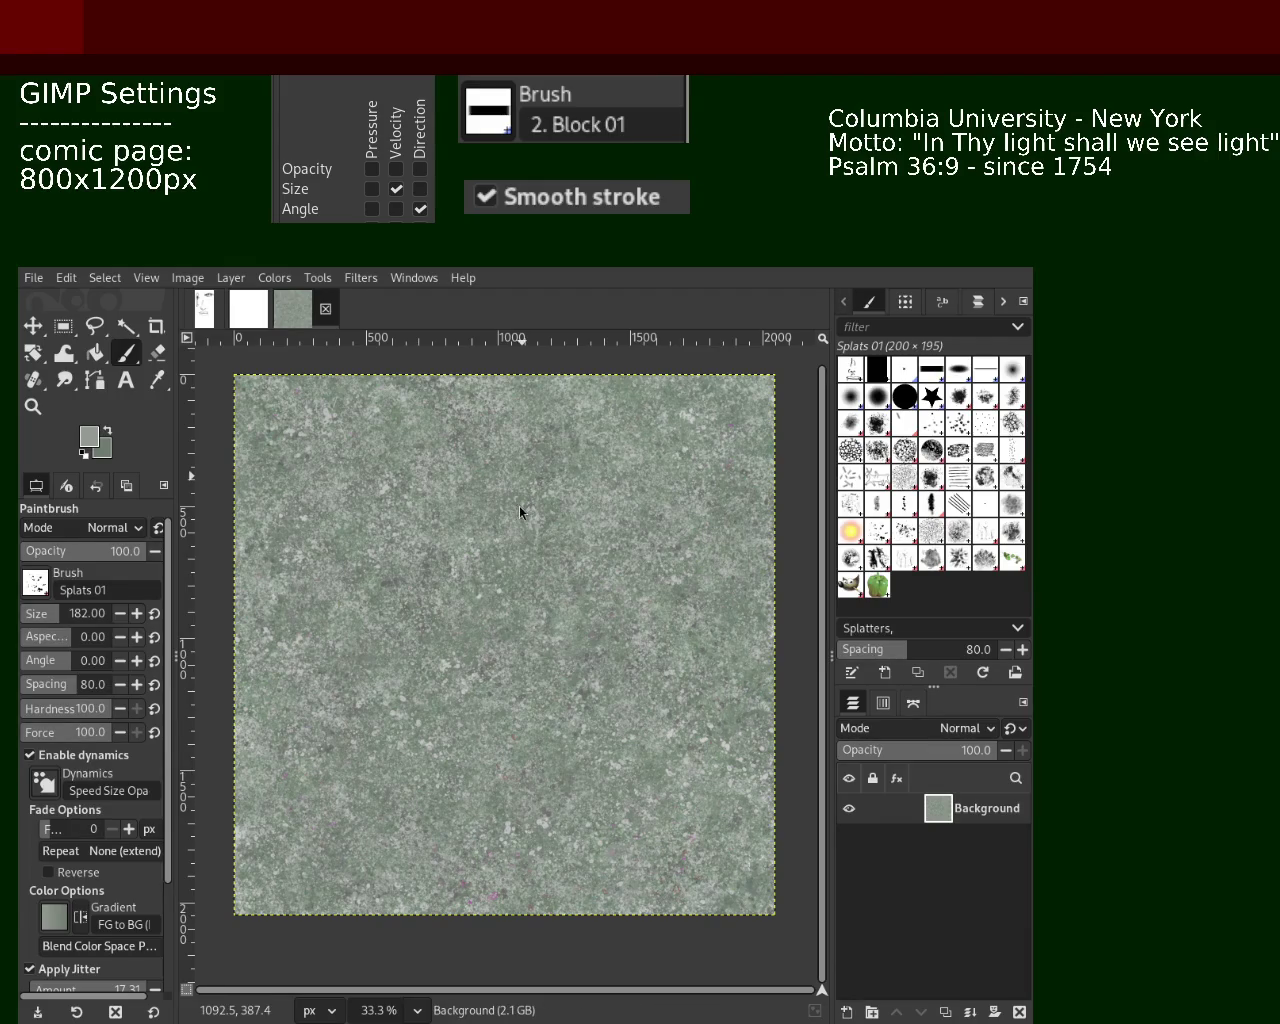
# Sample darker greens from the texture, then switch over to the Blender terrain project
pyautogui.press('ctrl')
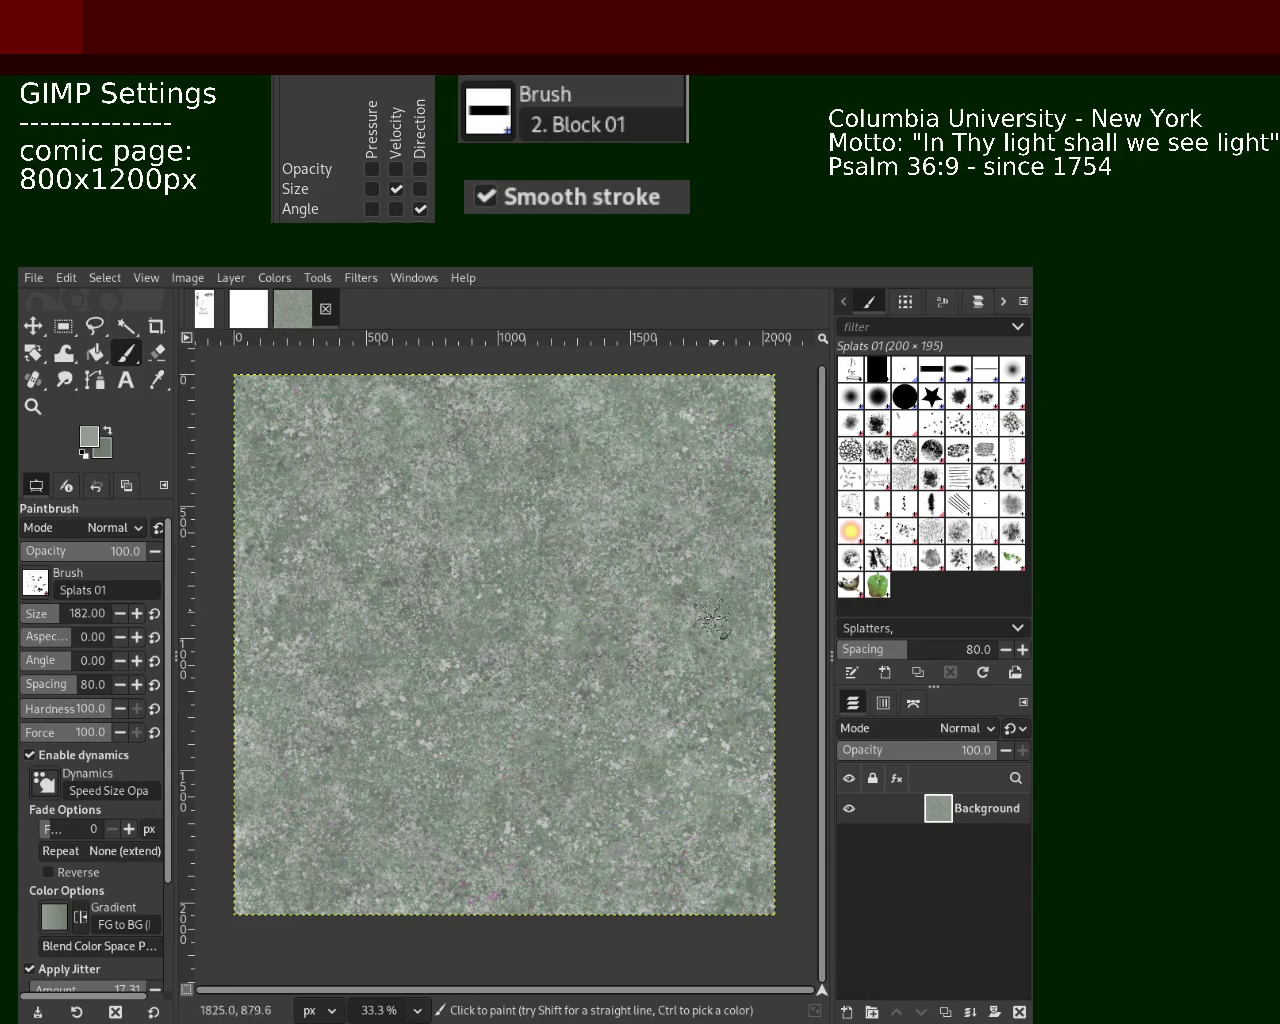
pyautogui.keyDown('ctrl'); pyautogui.click(552, 522); pyautogui.keyUp('ctrl')
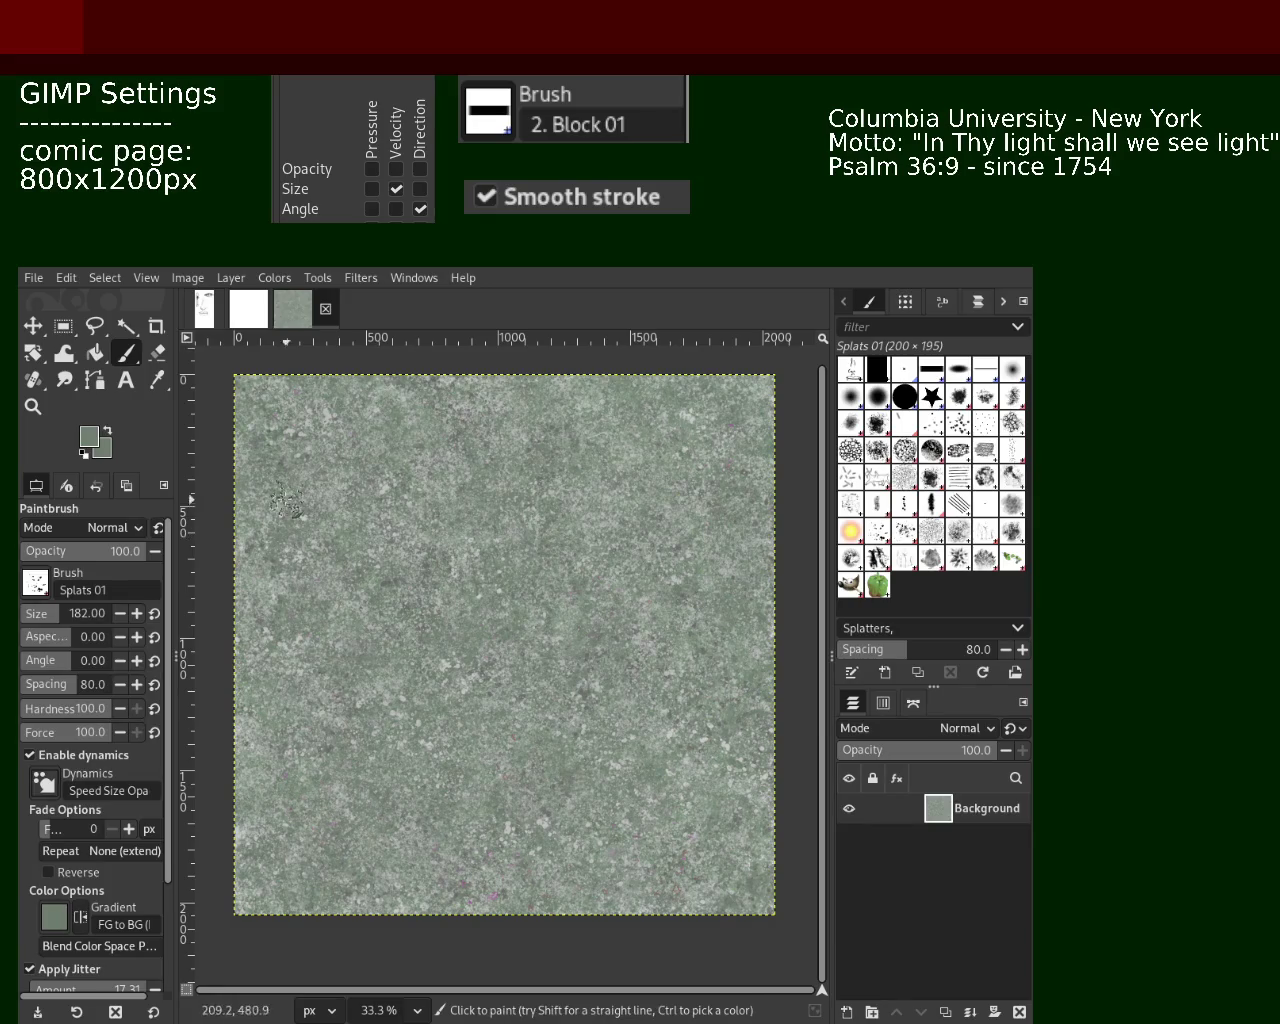
pyautogui.keyDown('ctrl'); pyautogui.click(290, 432); pyautogui.keyUp('ctrl')
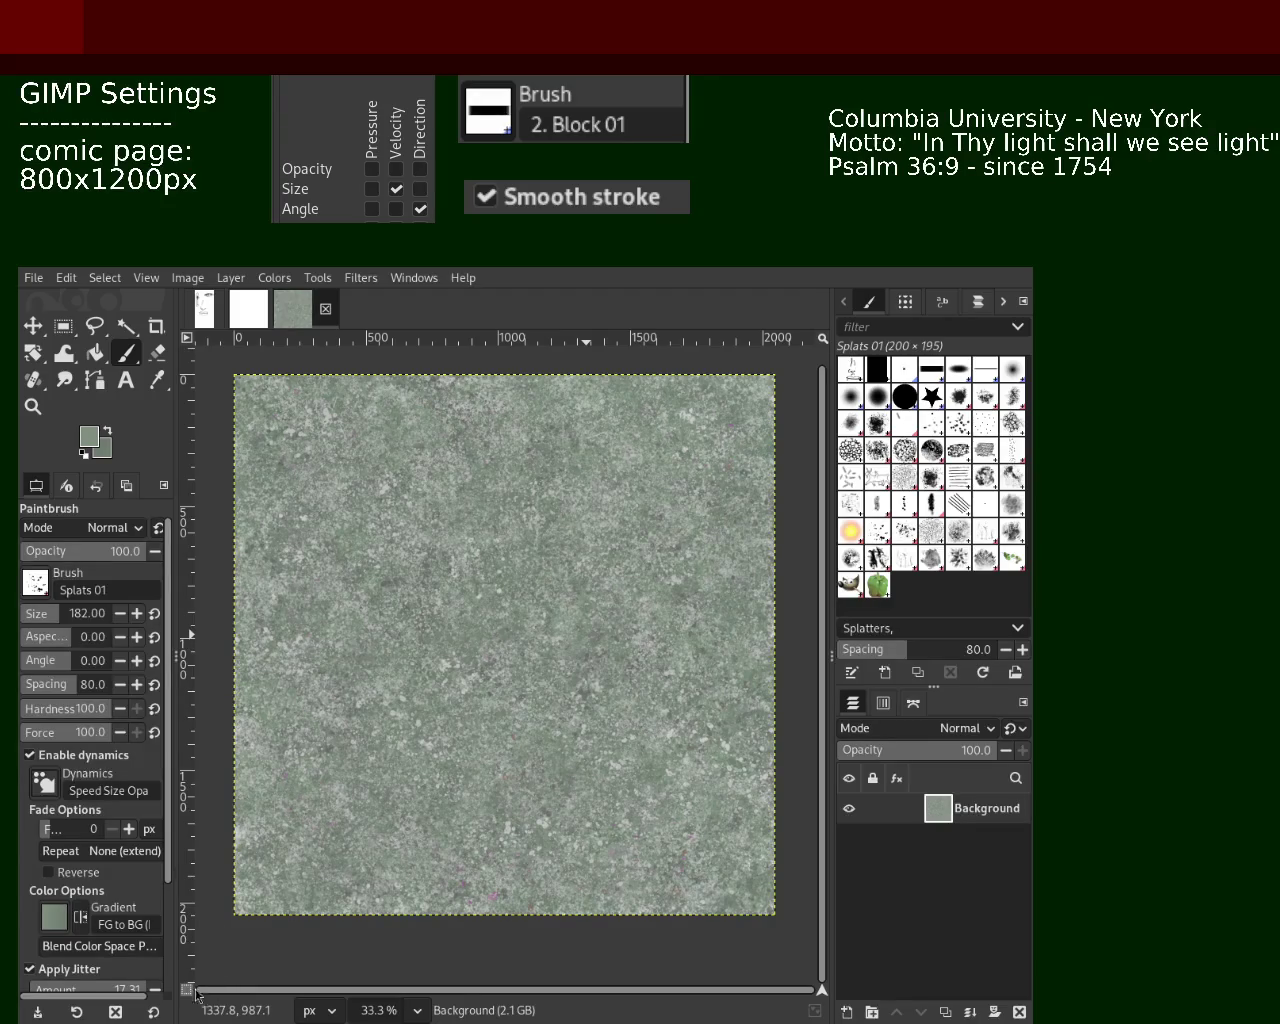
pyautogui.hotkey('alt', 'Tab')
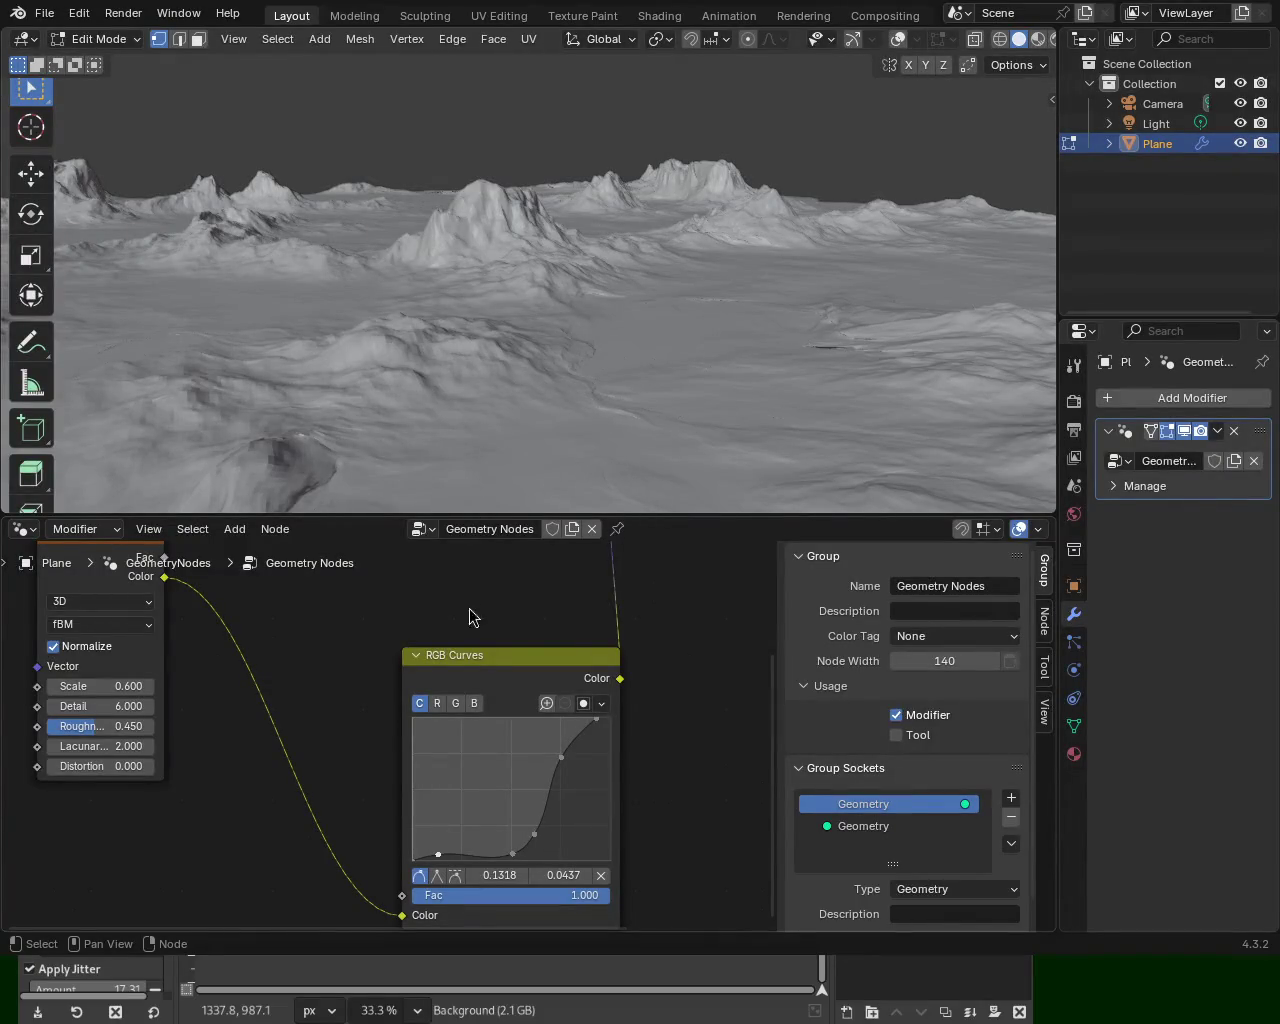
# Bring Firefox's BibleGateway page for Matthew 7:9-11 (NIV) up over the GIMP texture
pyautogui.hotkey('alt', 'Tab')
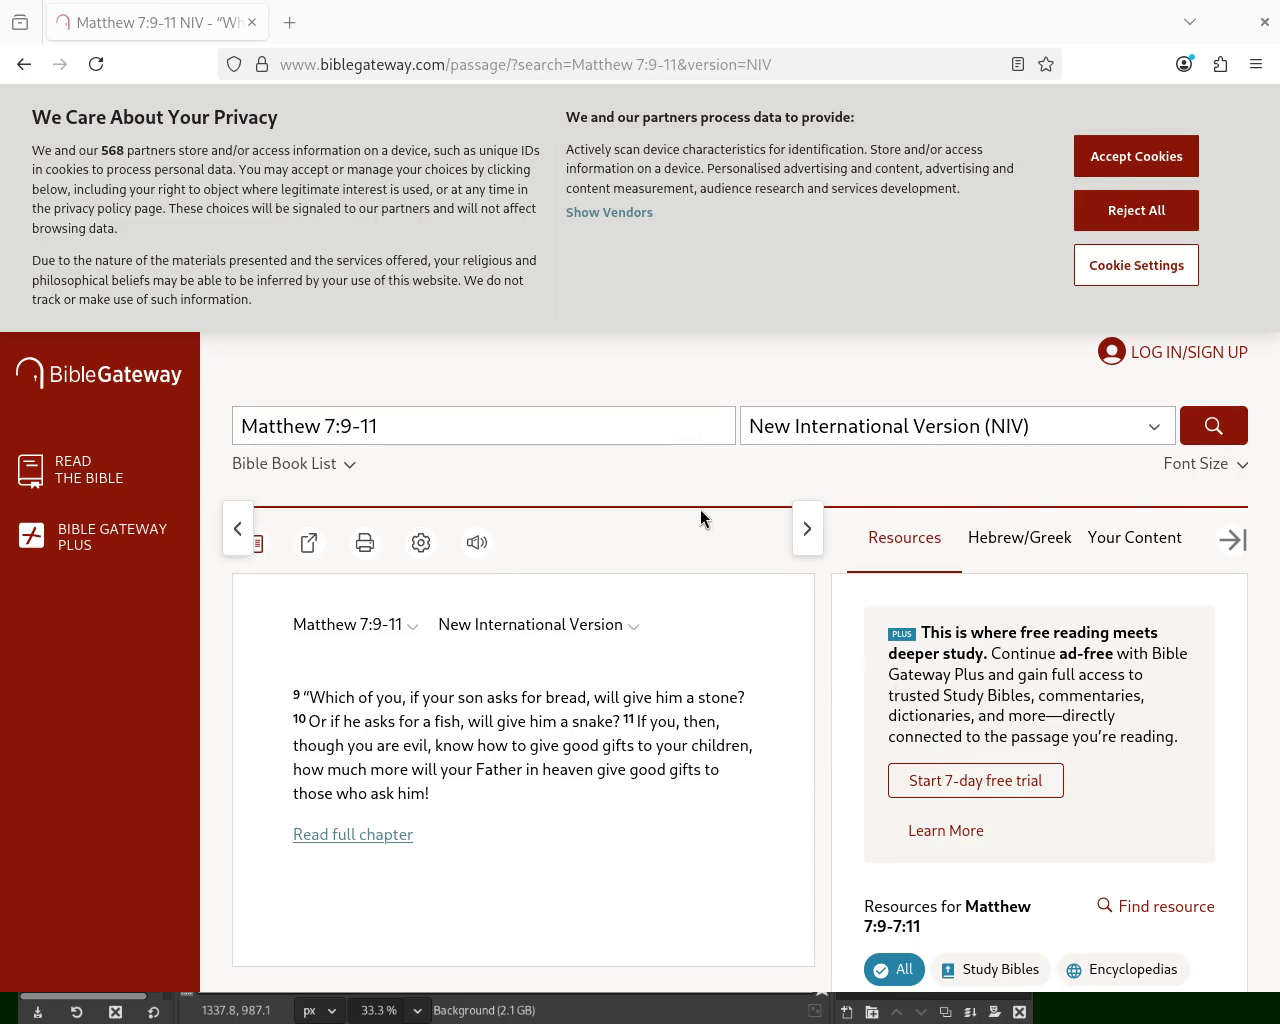
pyautogui.hotkey('alt', 'Tab')
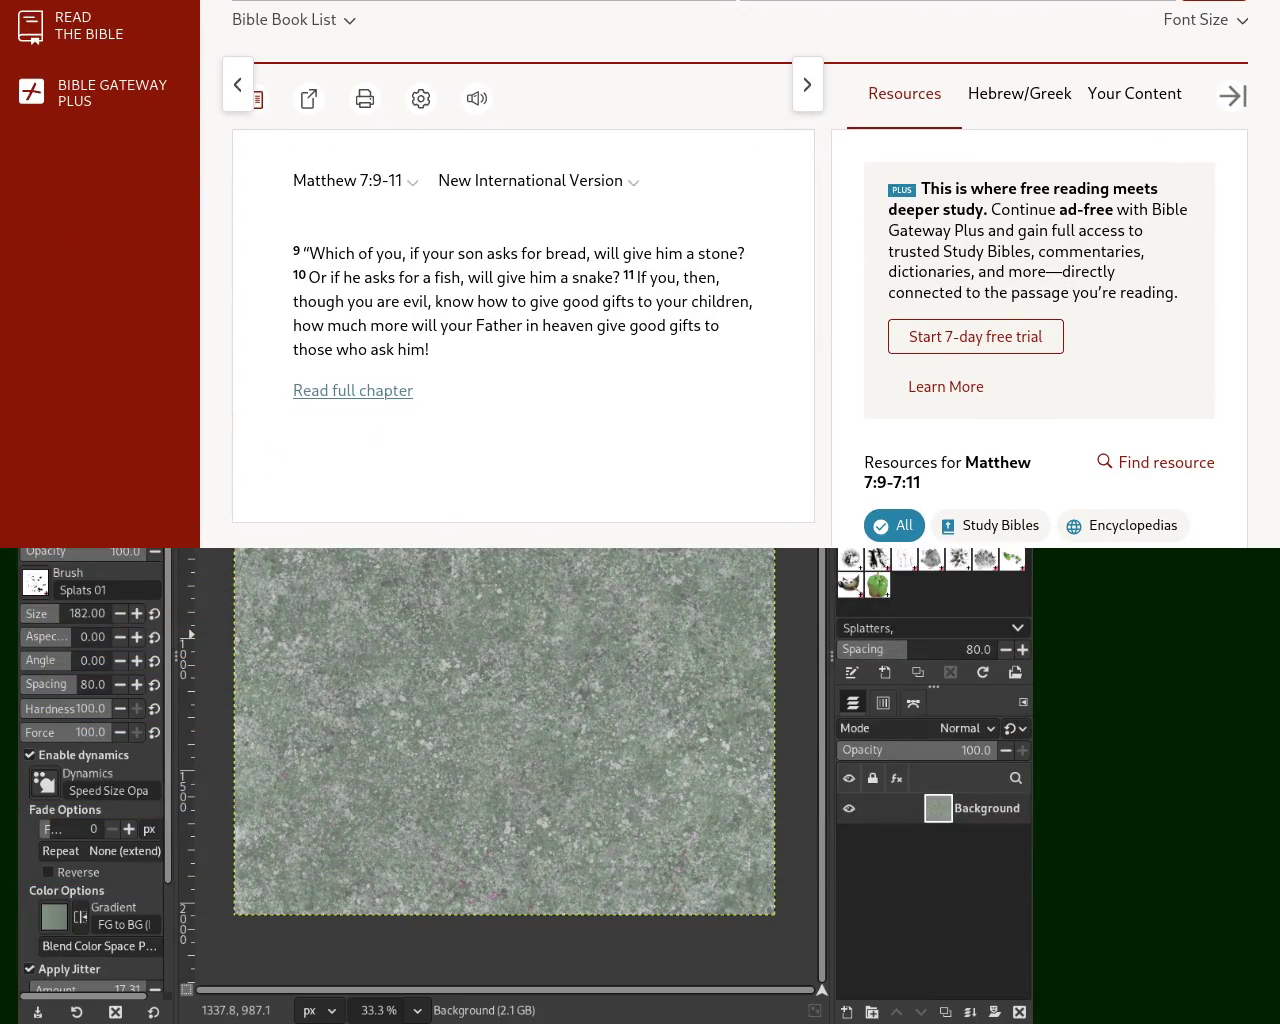
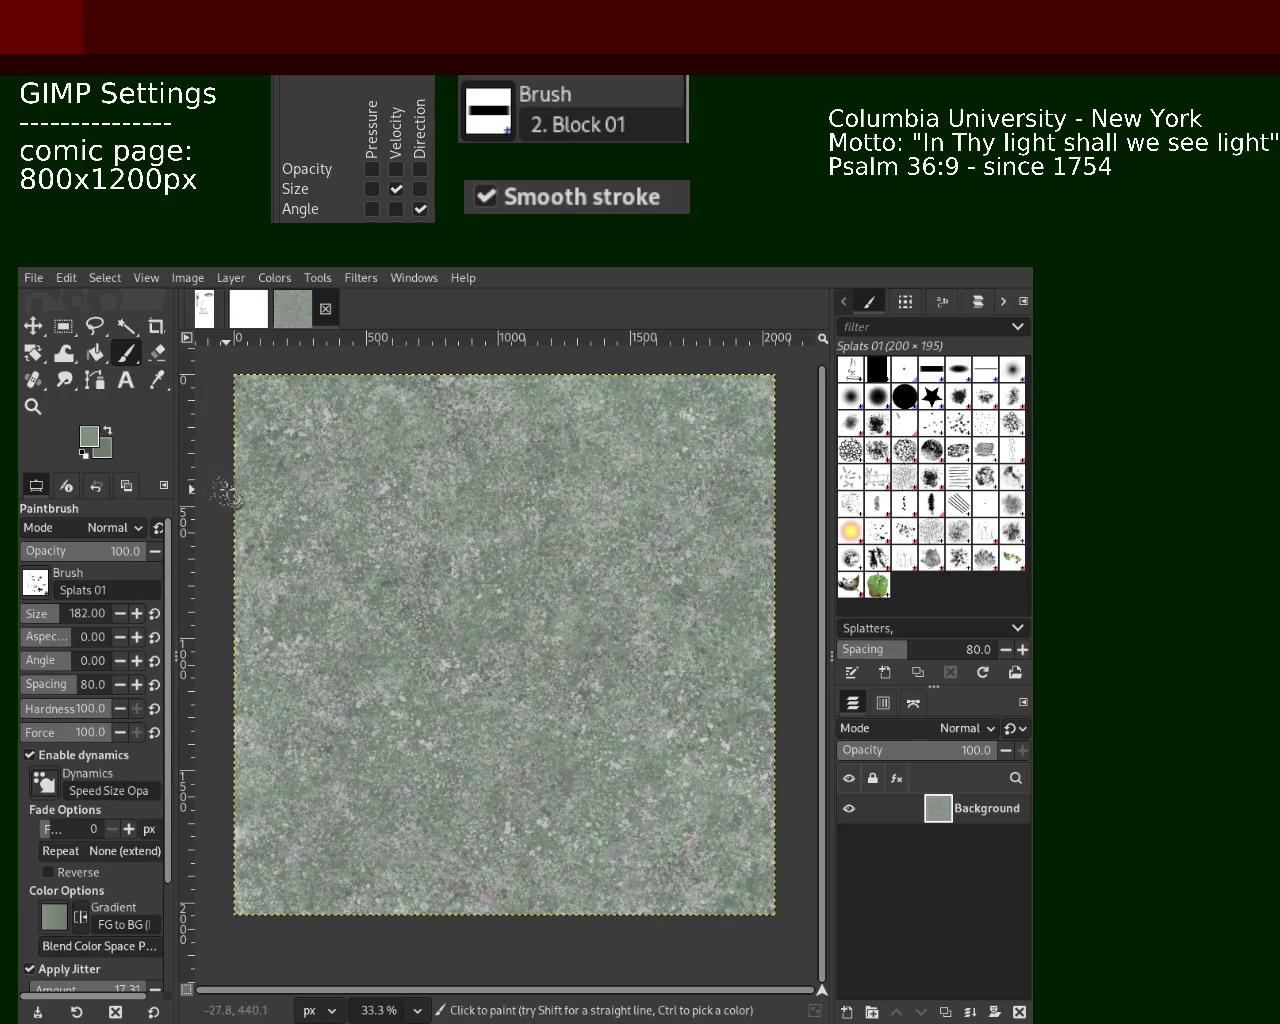
# Zoom out and back in, settling at 66.7% on the texture's fine detail
pyautogui.press('z')
pyautogui.keyDown('ctrl'); pyautogui.click(512, 543); pyautogui.keyUp('ctrl')
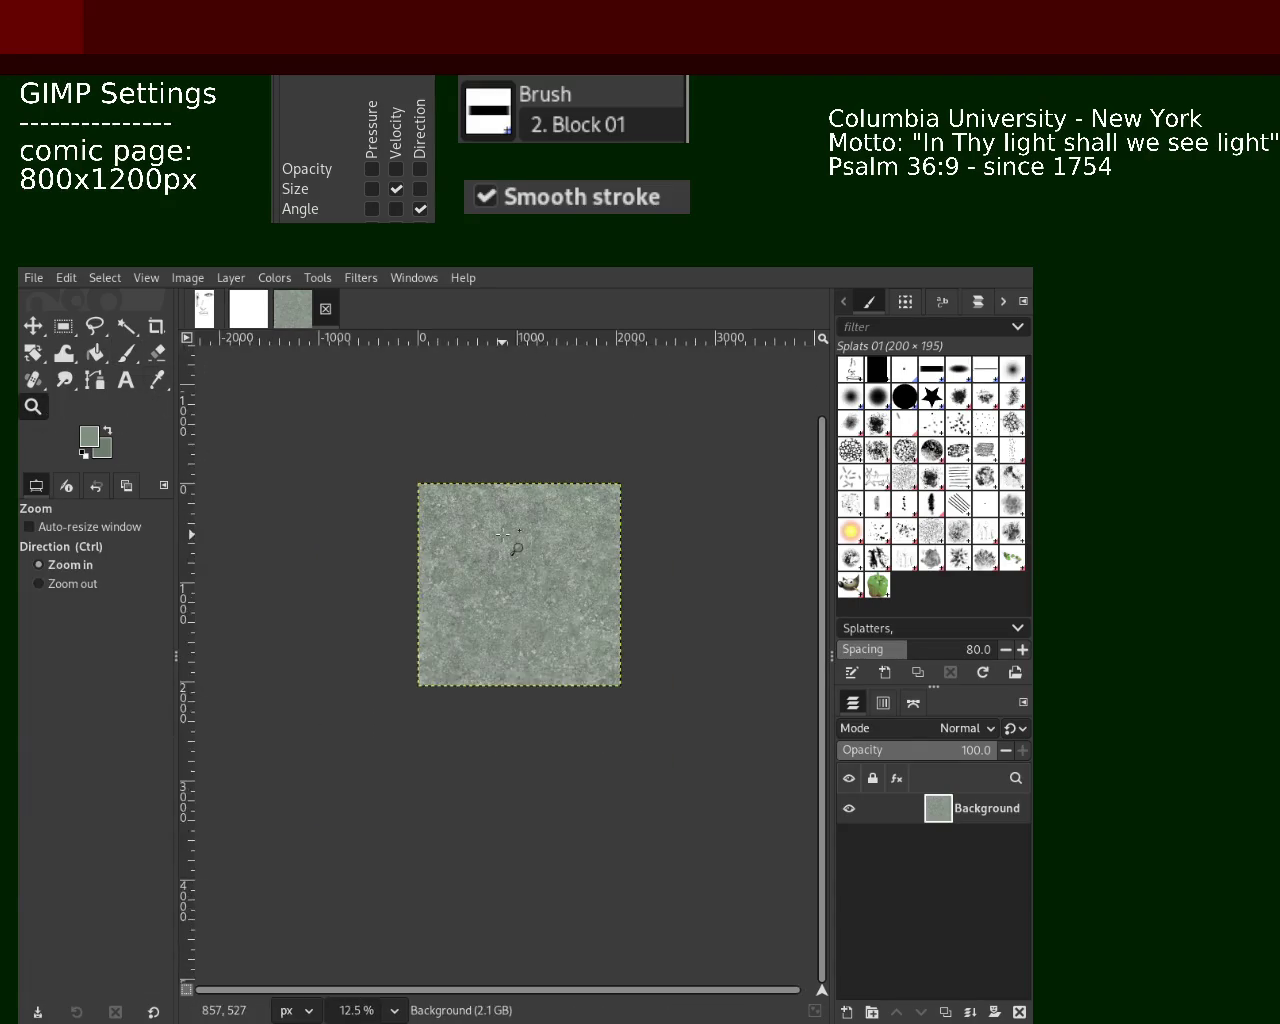
pyautogui.click(512, 543)
pyautogui.doubleClick(512, 543)
pyautogui.keyDown('ctrl'); pyautogui.click(512, 543); pyautogui.keyUp('ctrl')
pyautogui.keyDown('ctrl'); pyautogui.click(512, 543); pyautogui.keyUp('ctrl')
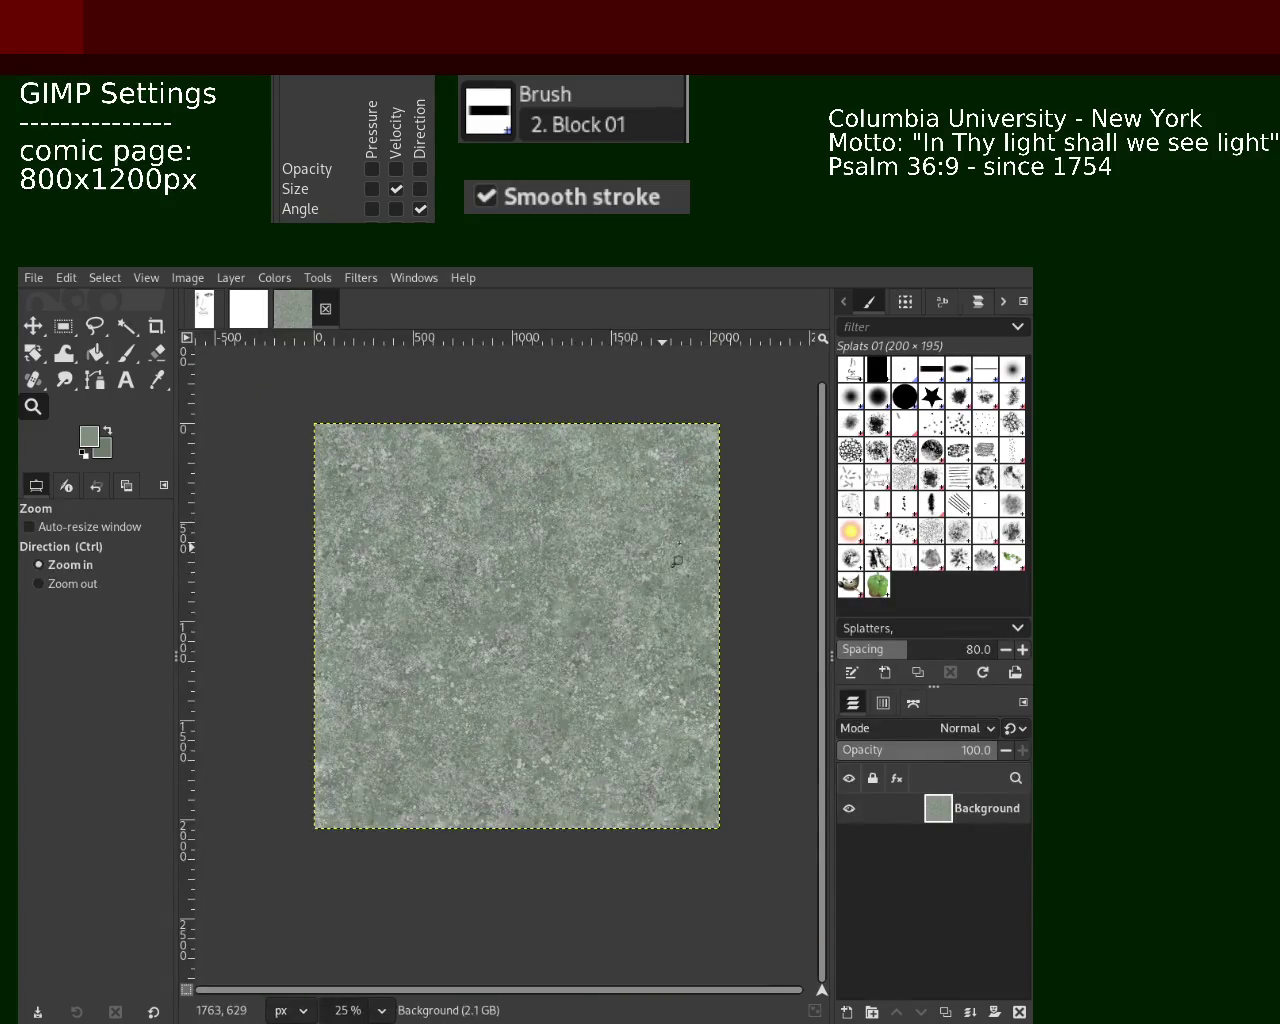
pyautogui.doubleClick(668, 548)
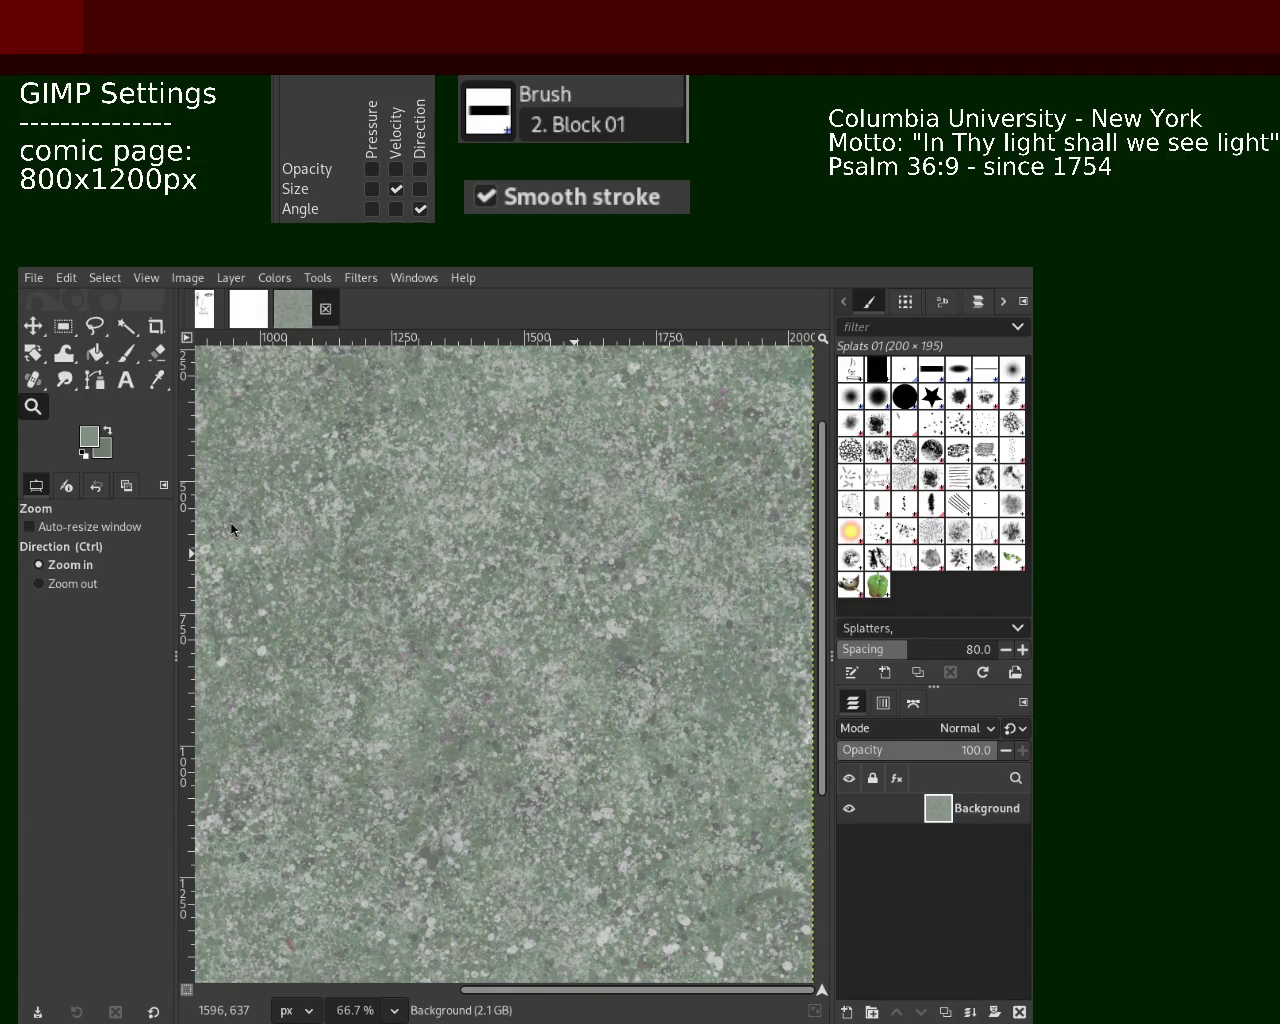
# Zoom out to 18.2% to see the whole splatter texture
pyautogui.click(72, 584)
pyautogui.click(507, 562)
pyautogui.click(441, 598)
pyautogui.click(515, 592)
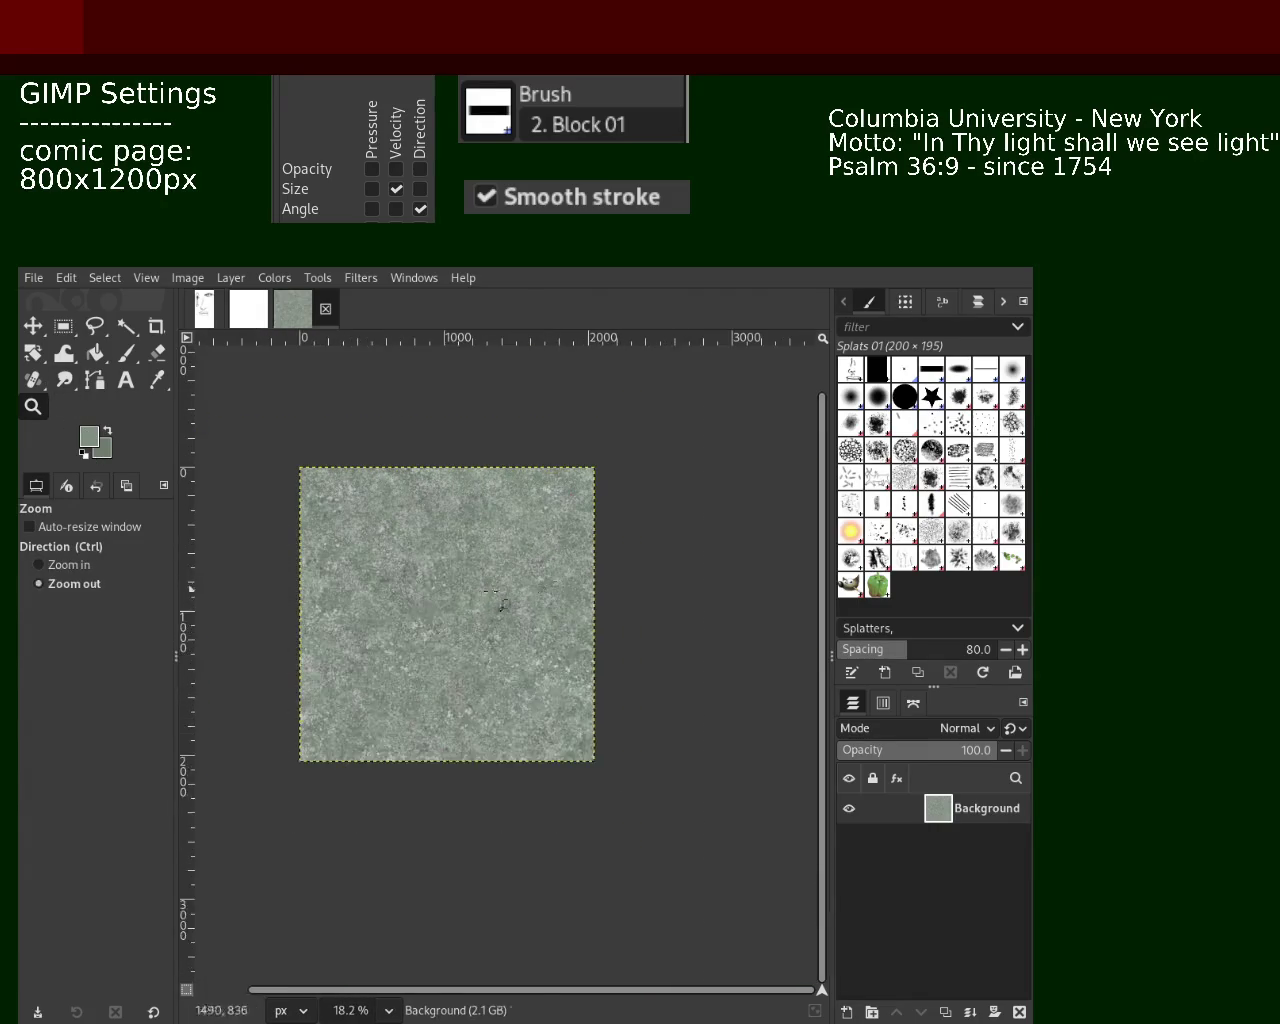
# Zoom back in to a 50% view and return to the Paintbrush
pyautogui.keyDown('ctrl'); pyautogui.click(466, 611); pyautogui.keyUp('ctrl')
pyautogui.keyDown('ctrl'); pyautogui.click(400, 600); pyautogui.keyUp('ctrl')
pyautogui.keyDown('ctrl'); pyautogui.click(320, 585); pyautogui.keyUp('ctrl')
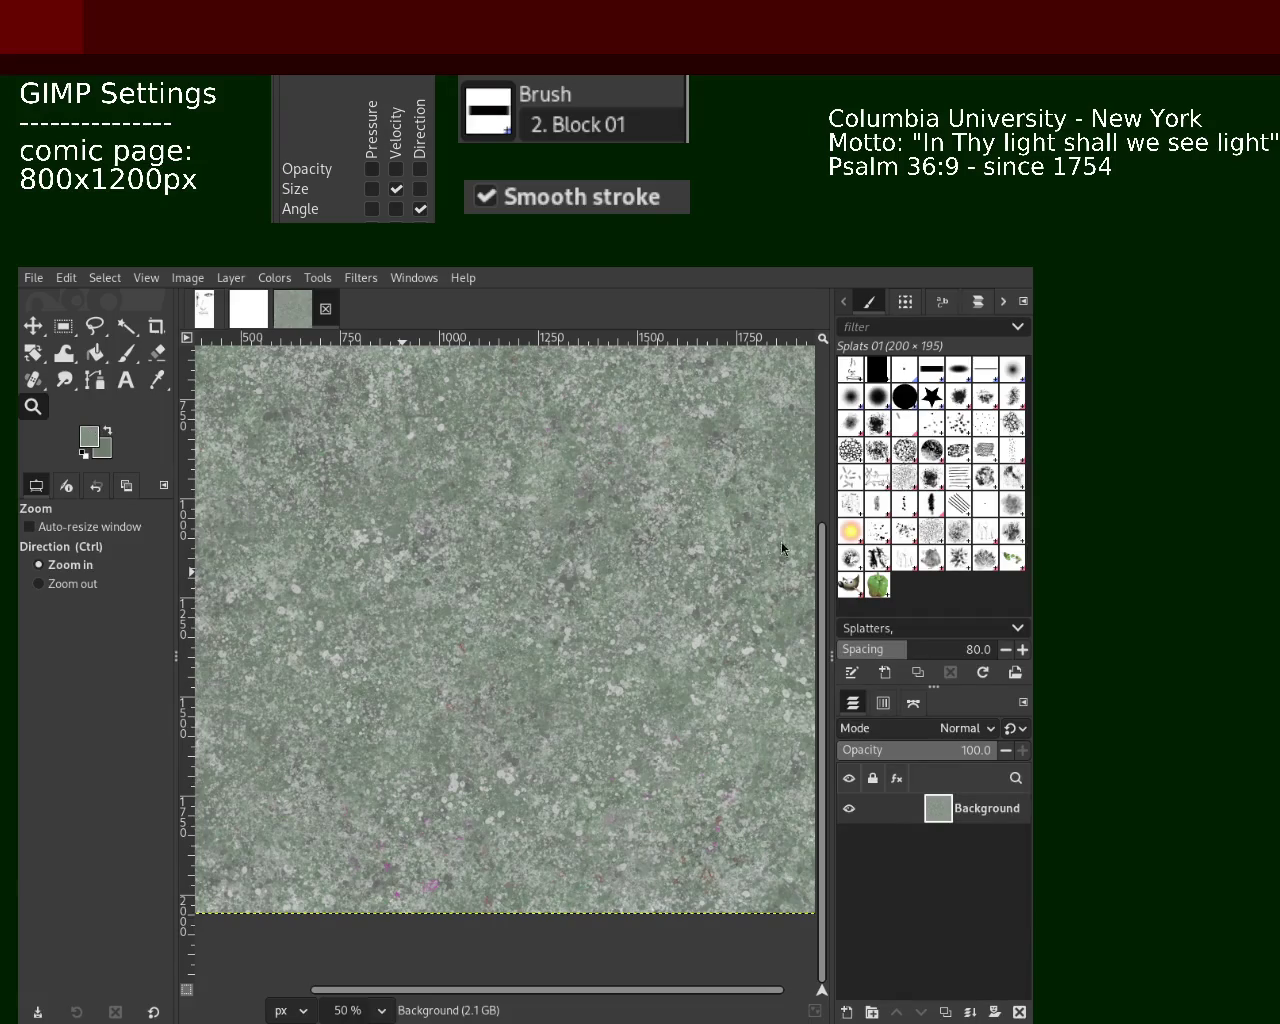
pyautogui.click(126, 352)
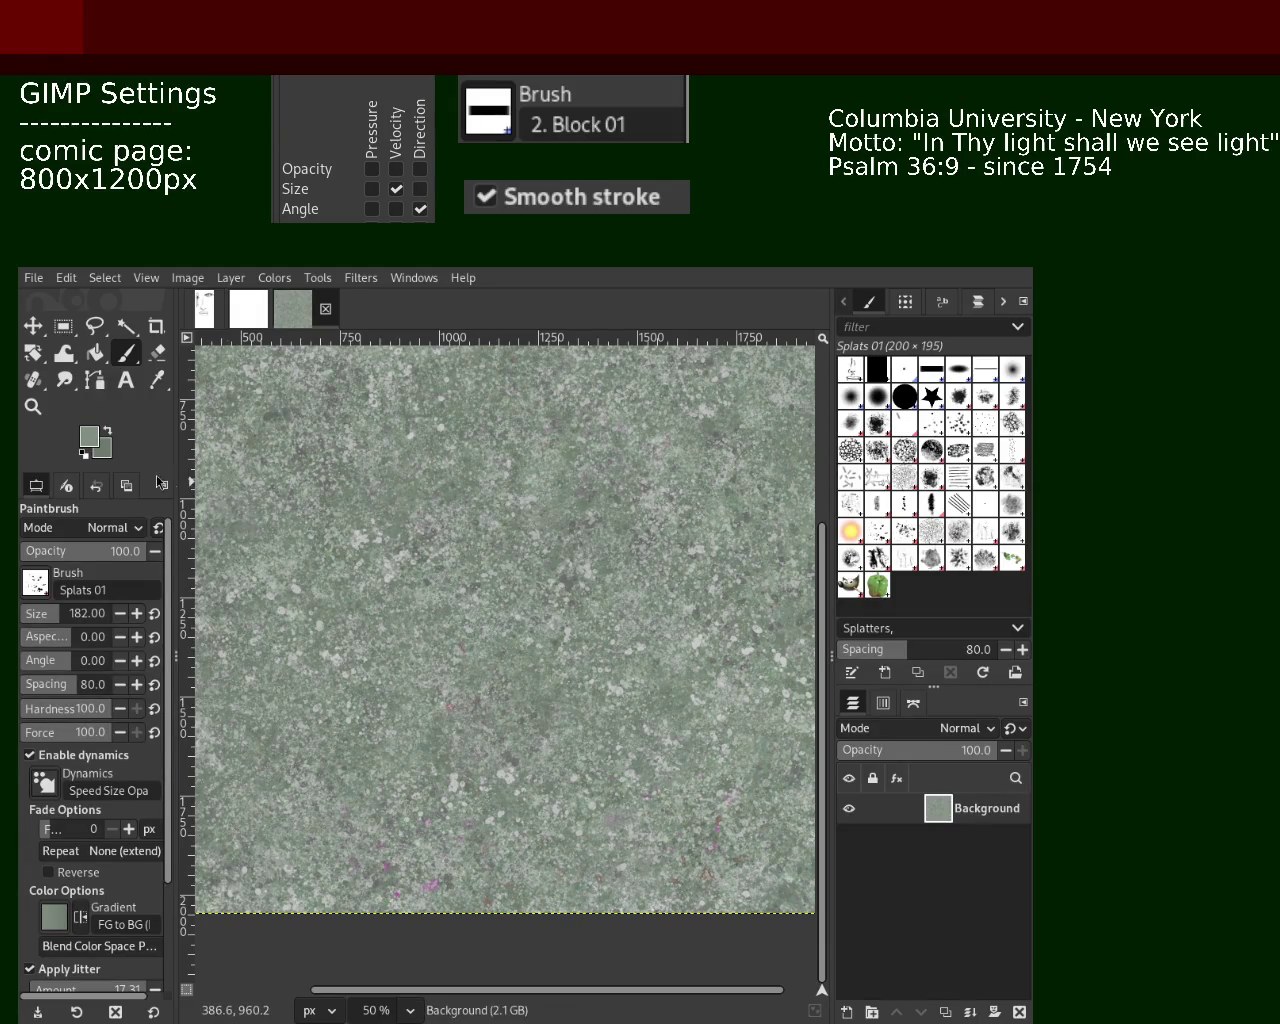
pyautogui.click(33, 406)
# Zoom far out to 1.56%, then back in to 33.3% showing the whole square texture
pyautogui.scroll(-10, 543, 586)
pyautogui.click(543, 586)
pyautogui.click(545, 588)
pyautogui.click(530, 594)
pyautogui.scroll(3, 512, 571)
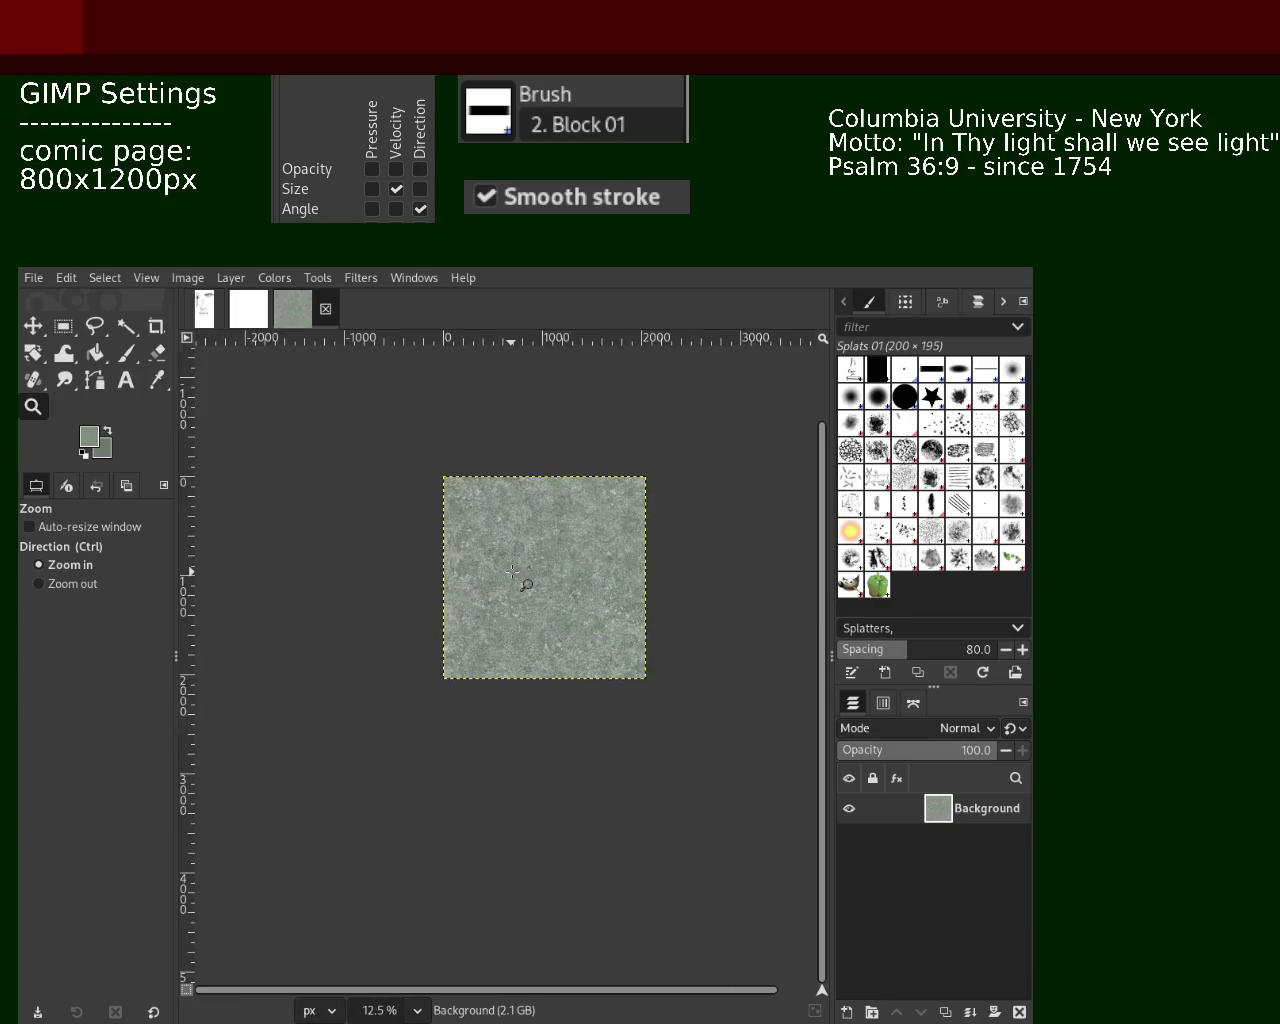
pyautogui.scroll(2, 515, 570)
pyautogui.scroll(-2, 520, 568)
pyautogui.scroll(3, 525, 566)
pyautogui.scroll(-1, 537, 567)
pyautogui.scroll(1, 520, 560)
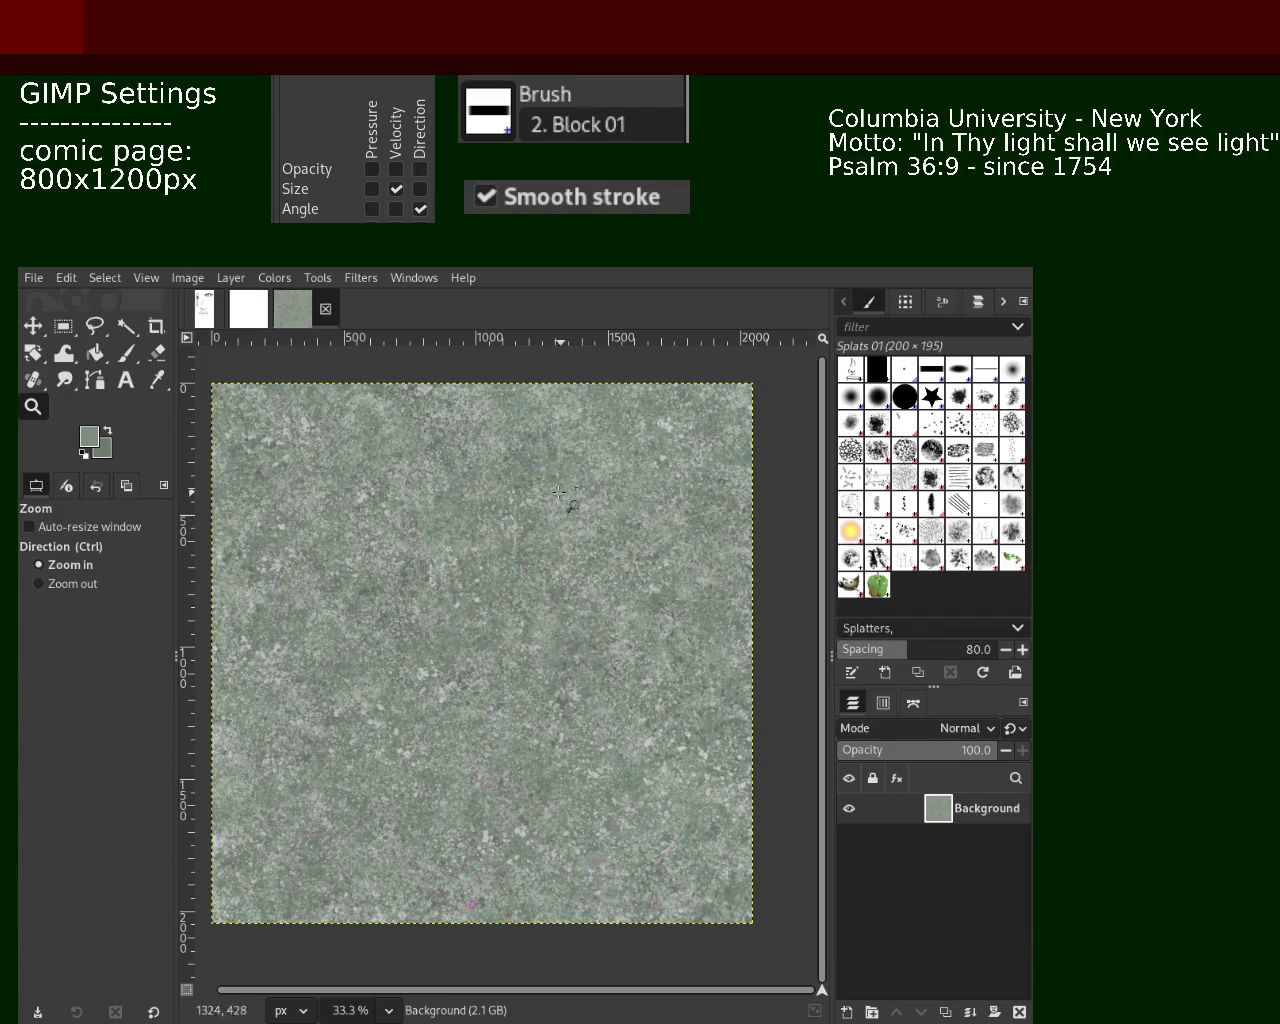
# Sample a slightly darker green from the texture as the Paintbrush colour
pyautogui.click(126, 353)
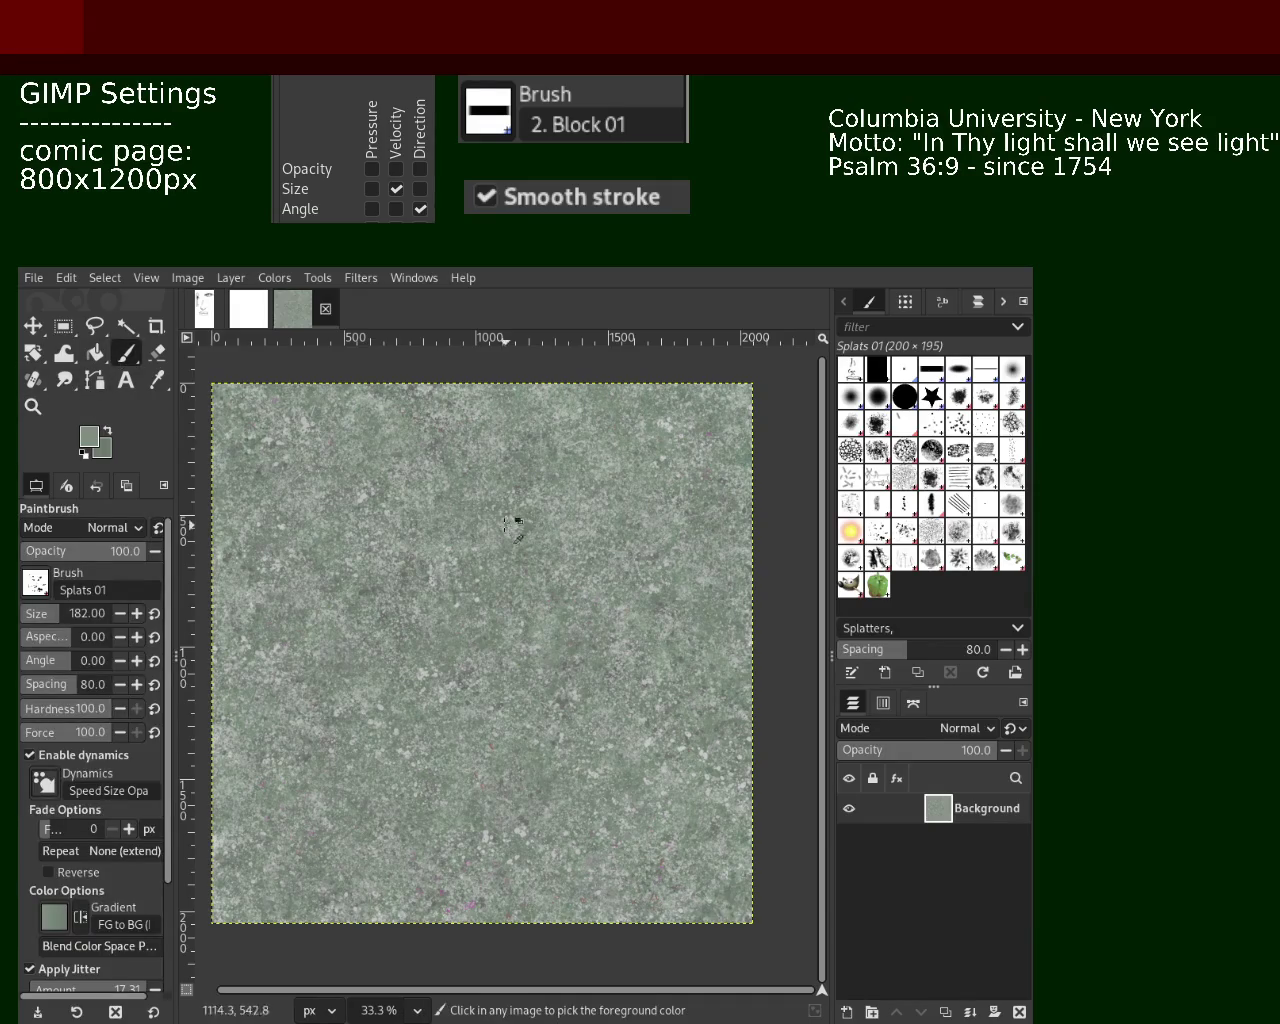
pyautogui.keyDown('ctrl'); pyautogui.click(525, 458); pyautogui.keyUp('ctrl')
pyautogui.keyDown('ctrl'); pyautogui.click(530, 442); pyautogui.keyUp('ctrl')
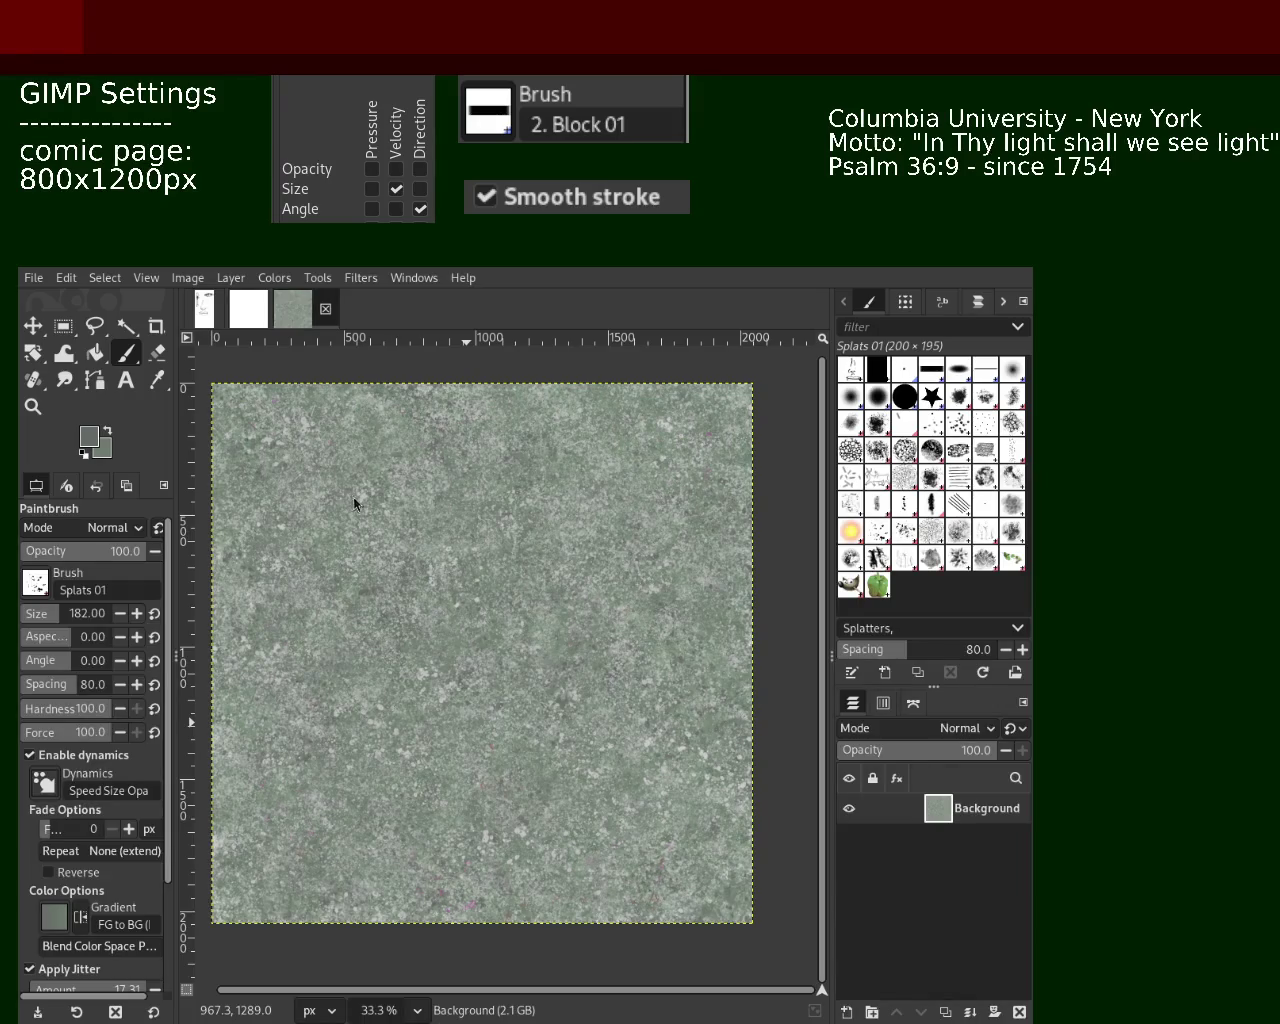
# Zoom out to 18.2%, then back to 50% and reselect the Paintbrush
pyautogui.click(33, 406)
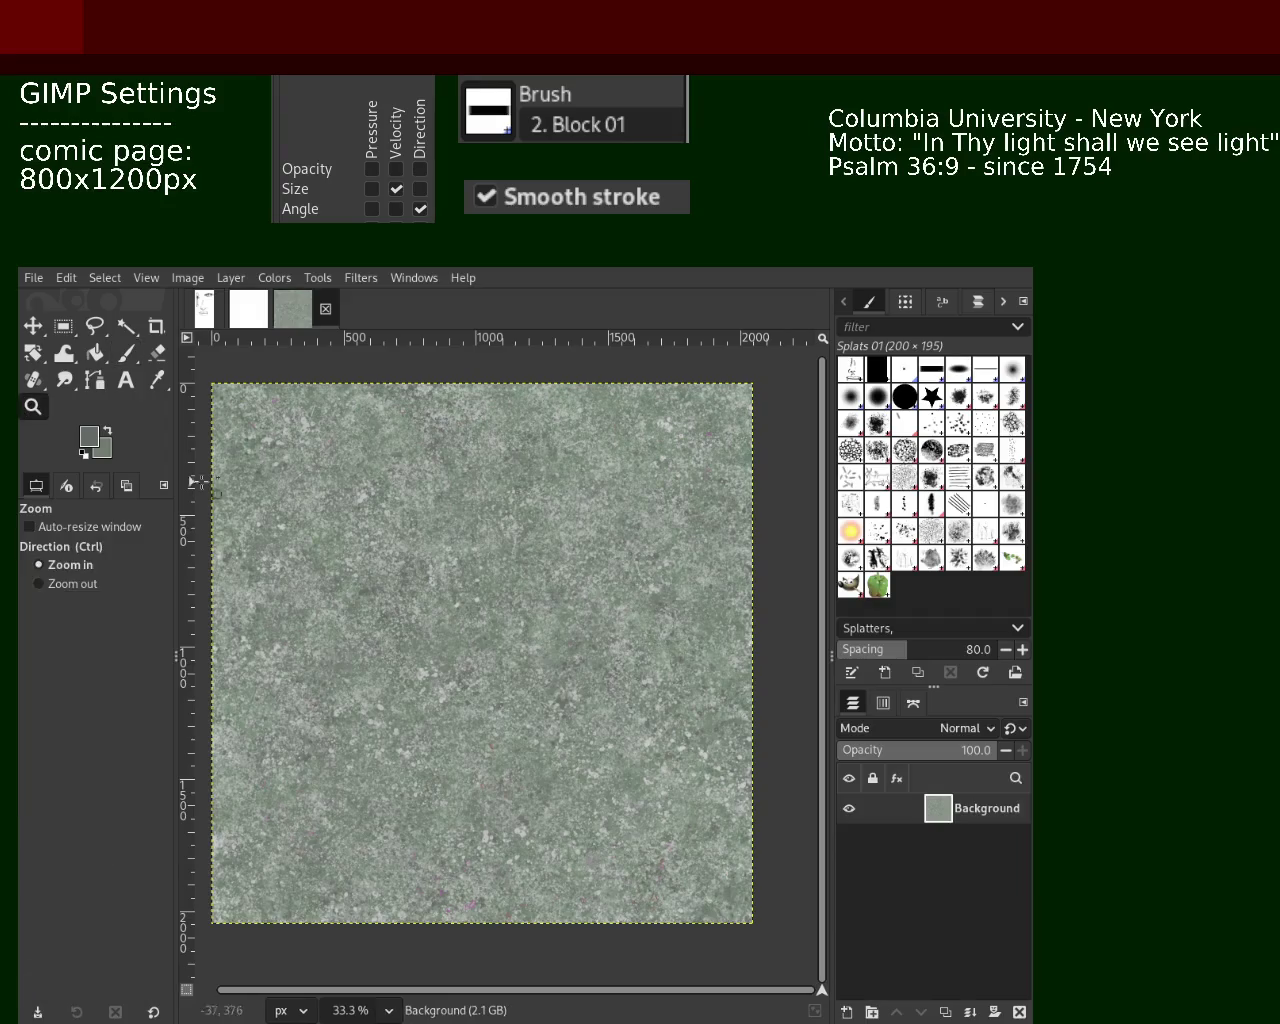
pyautogui.keyDown('ctrl'); pyautogui.click(563, 598); pyautogui.keyUp('ctrl')
pyautogui.keyDown('ctrl'); pyautogui.click(563, 598); pyautogui.keyUp('ctrl')
pyautogui.click(563, 598)
pyautogui.click(563, 598)
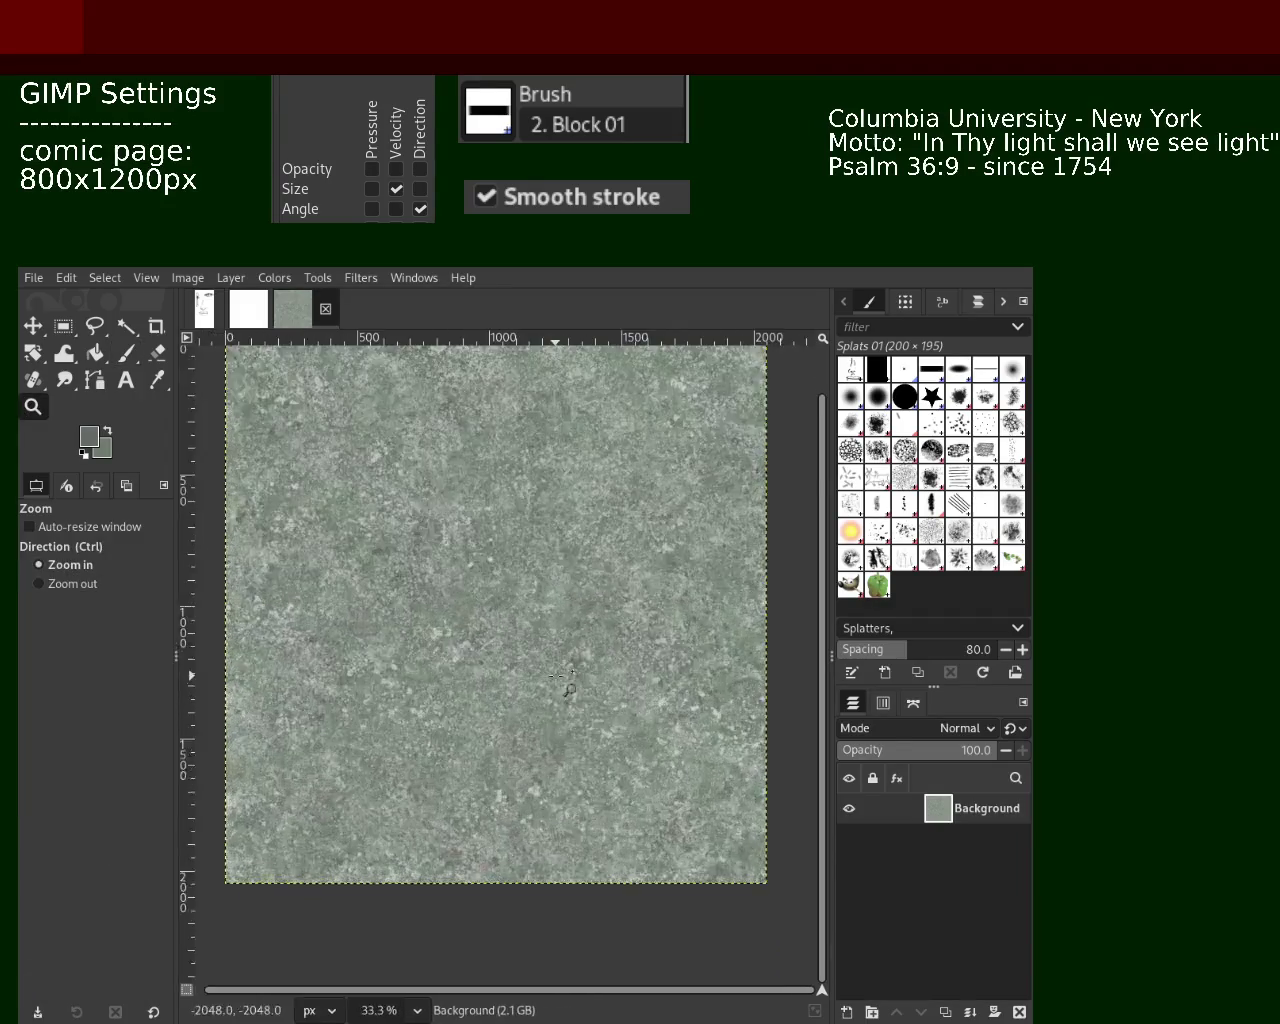
pyautogui.click(563, 598)
pyautogui.click(126, 353)
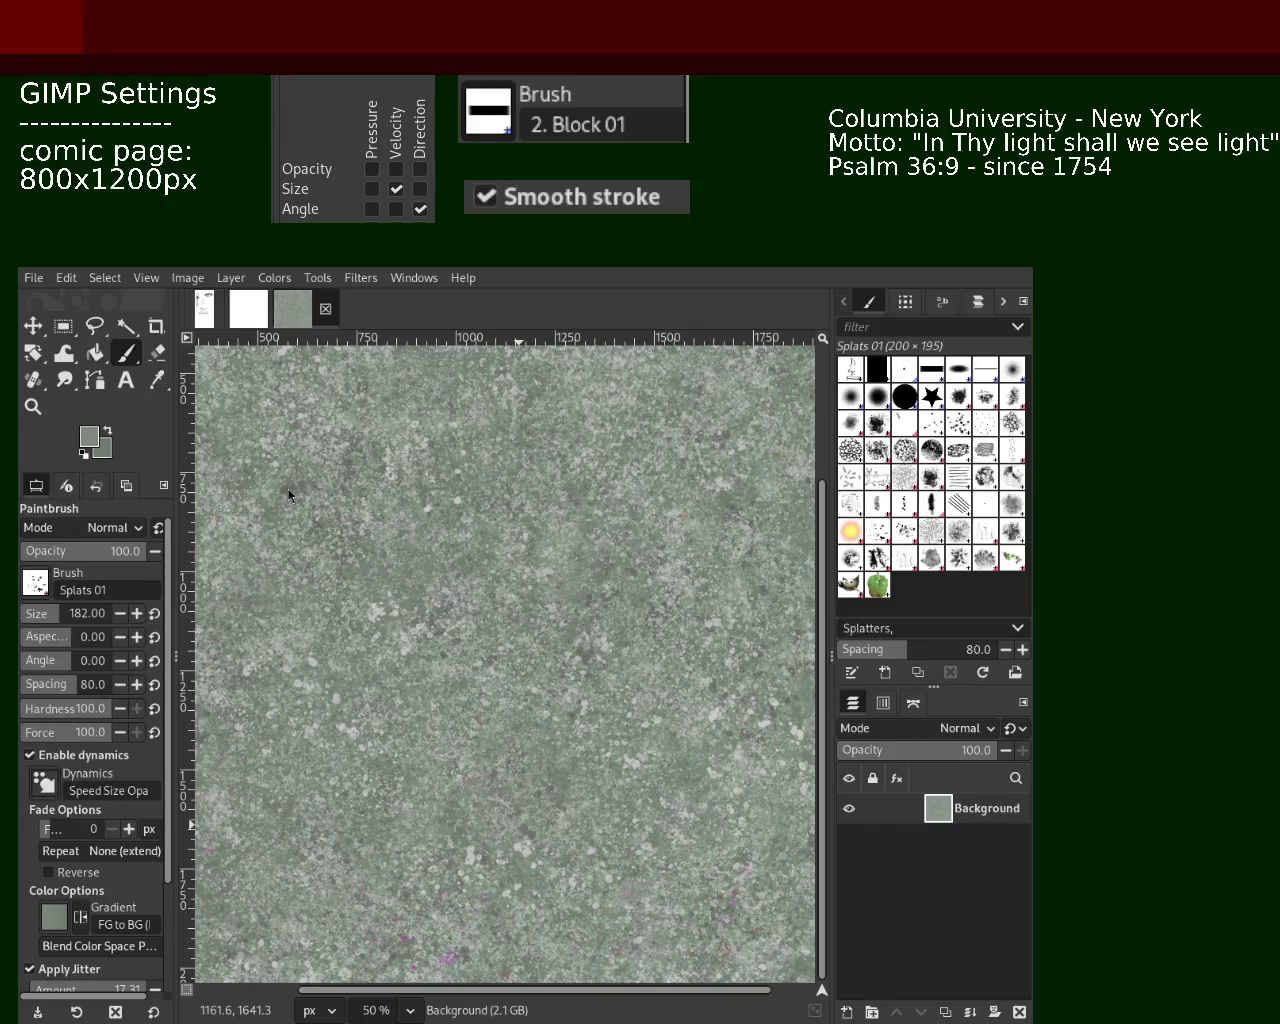
# Zoom out and back to a 50% view, then reselect the Paintbrush
pyautogui.click(33, 406)
pyautogui.click(497, 568)
pyautogui.keyDown('ctrl'); pyautogui.click(507, 550); pyautogui.keyUp('ctrl')
pyautogui.keyDown('ctrl'); pyautogui.click(501, 459); pyautogui.keyUp('ctrl')
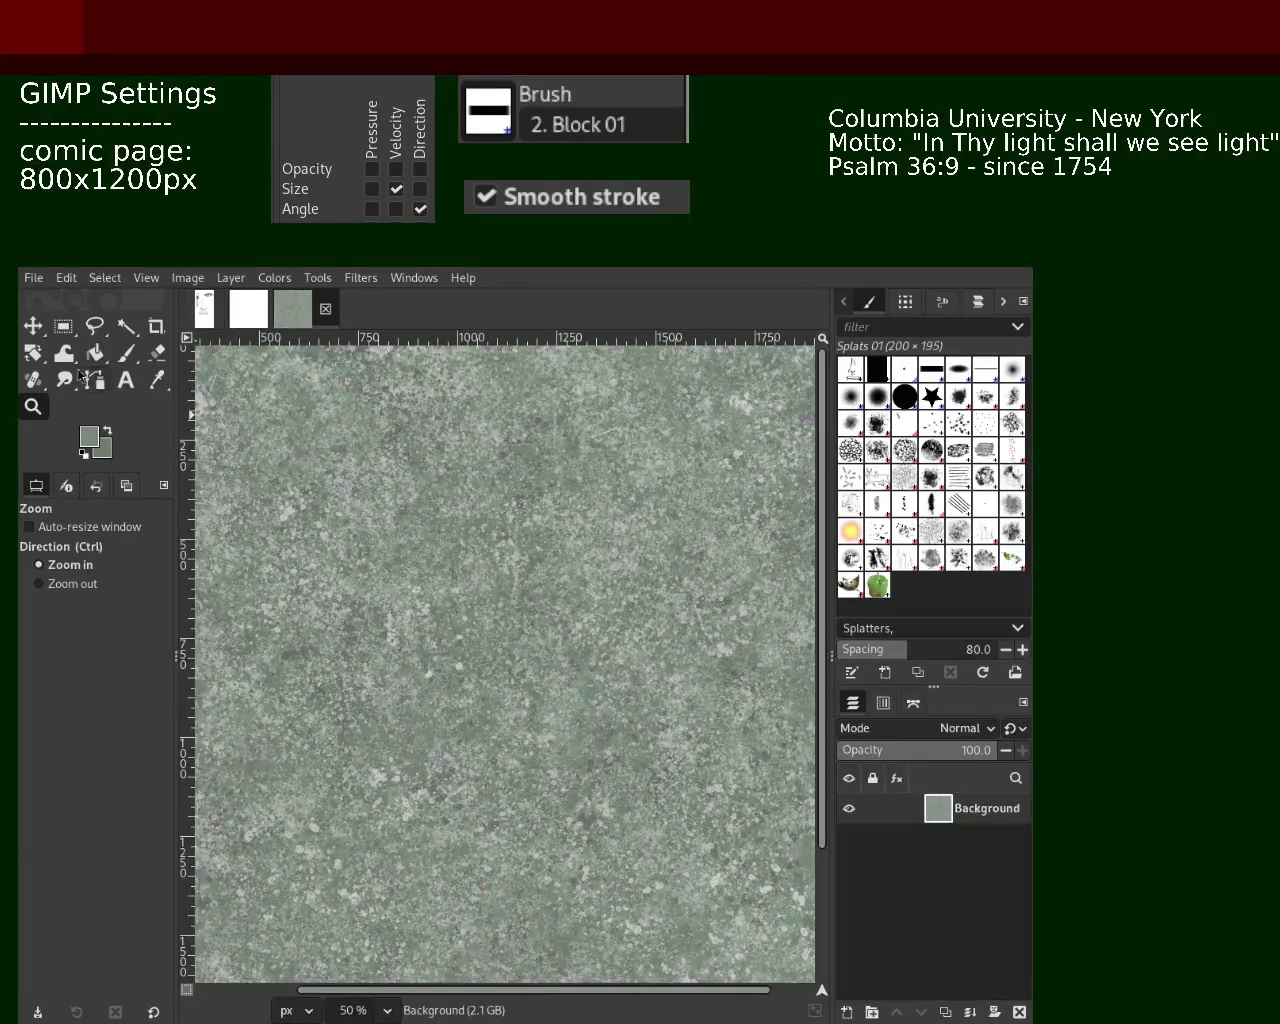
pyautogui.click(127, 353)
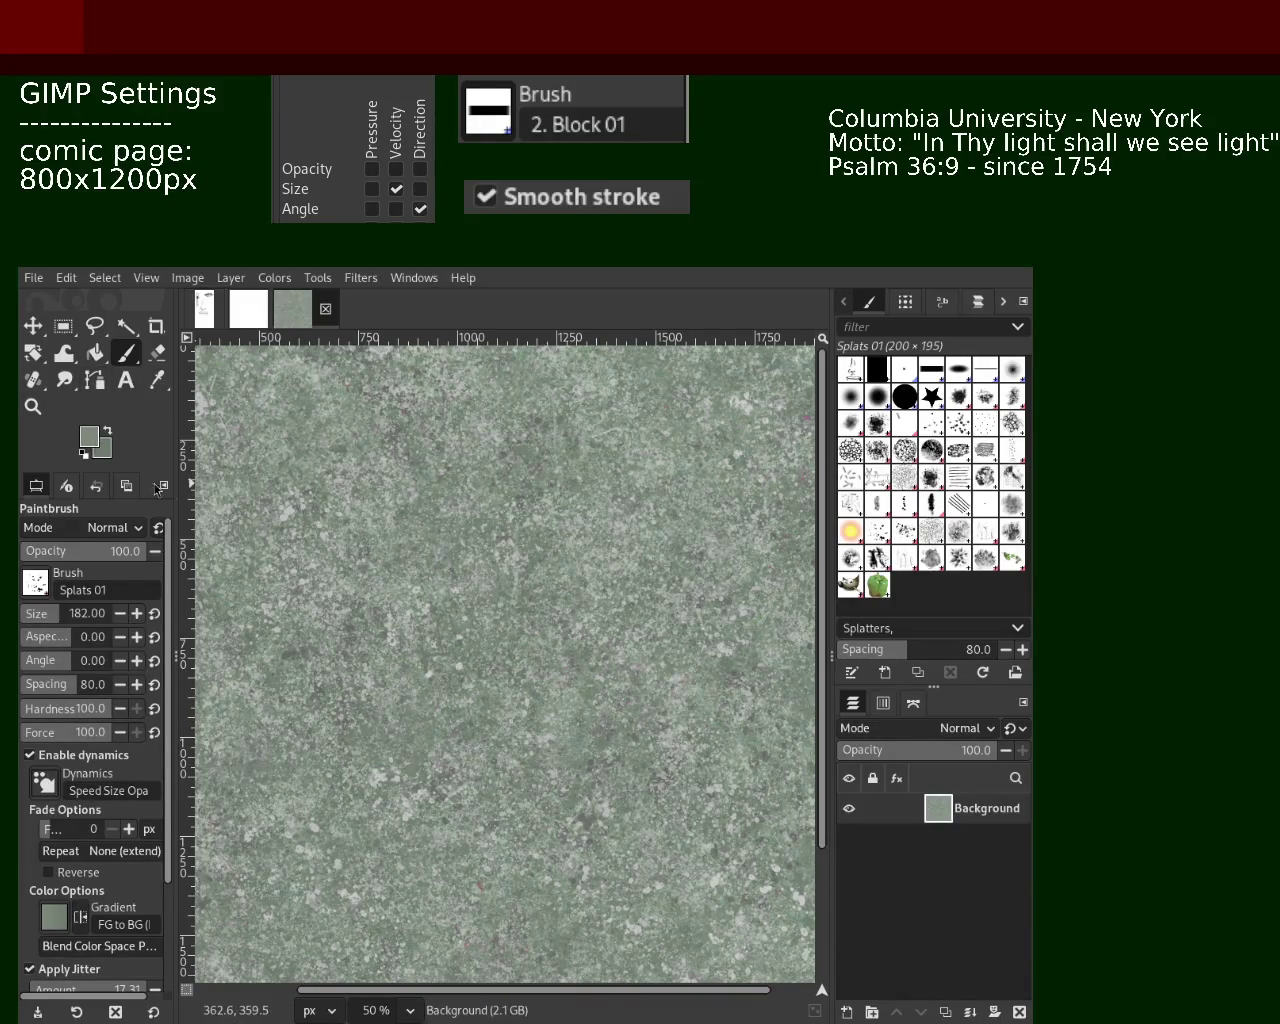
# Paint dark splatter dabs near the centre with a sampled dark colour, then sample a lighter one
pyautogui.keyDown('ctrl'); pyautogui.click(521, 497); pyautogui.keyUp('ctrl')
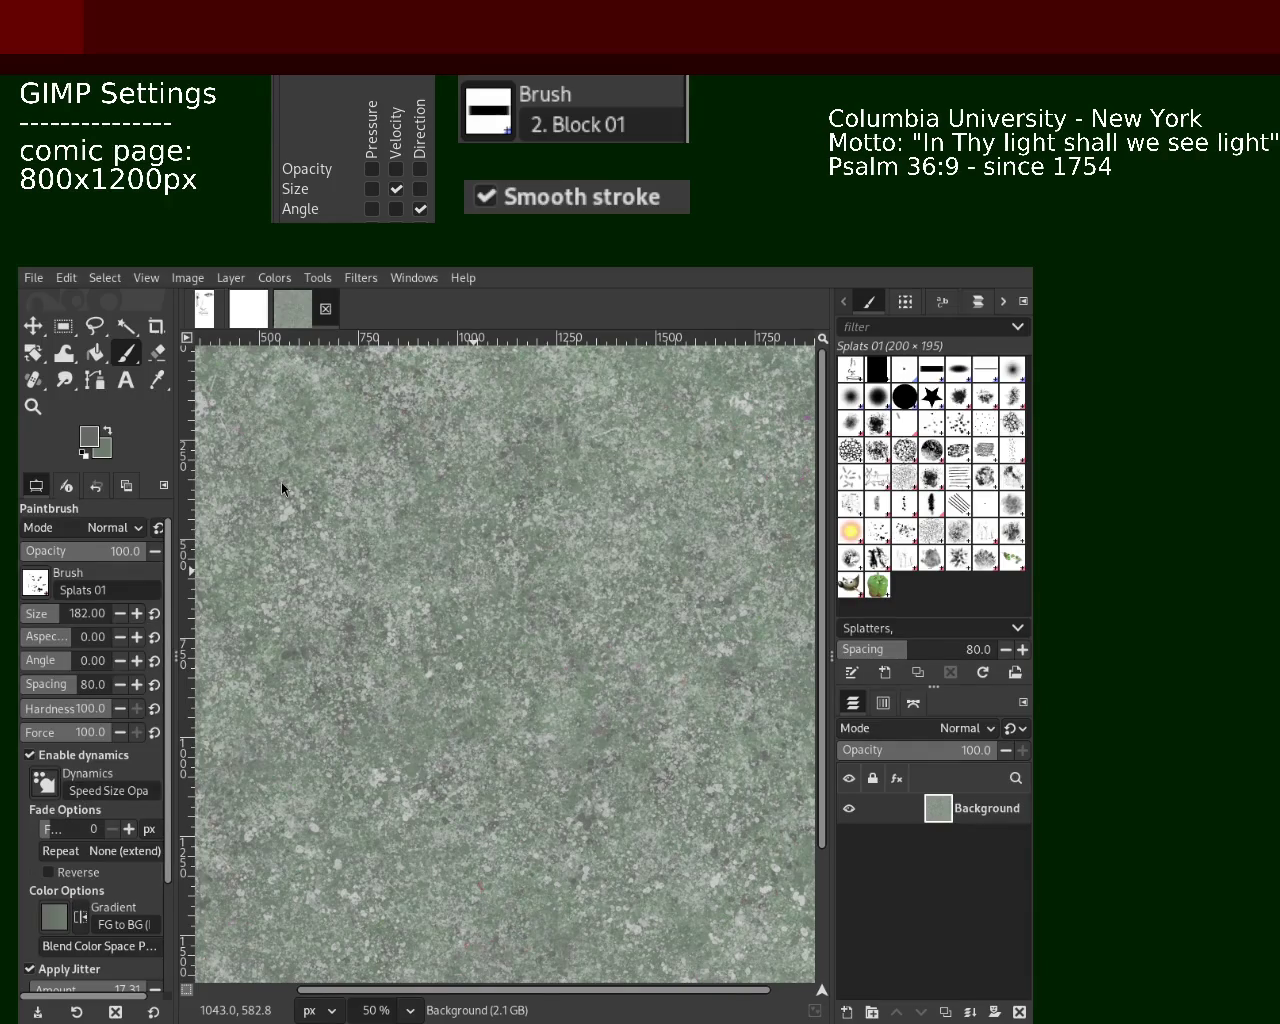
pyautogui.moveTo(508, 578); pyautogui.dragTo(512, 605)
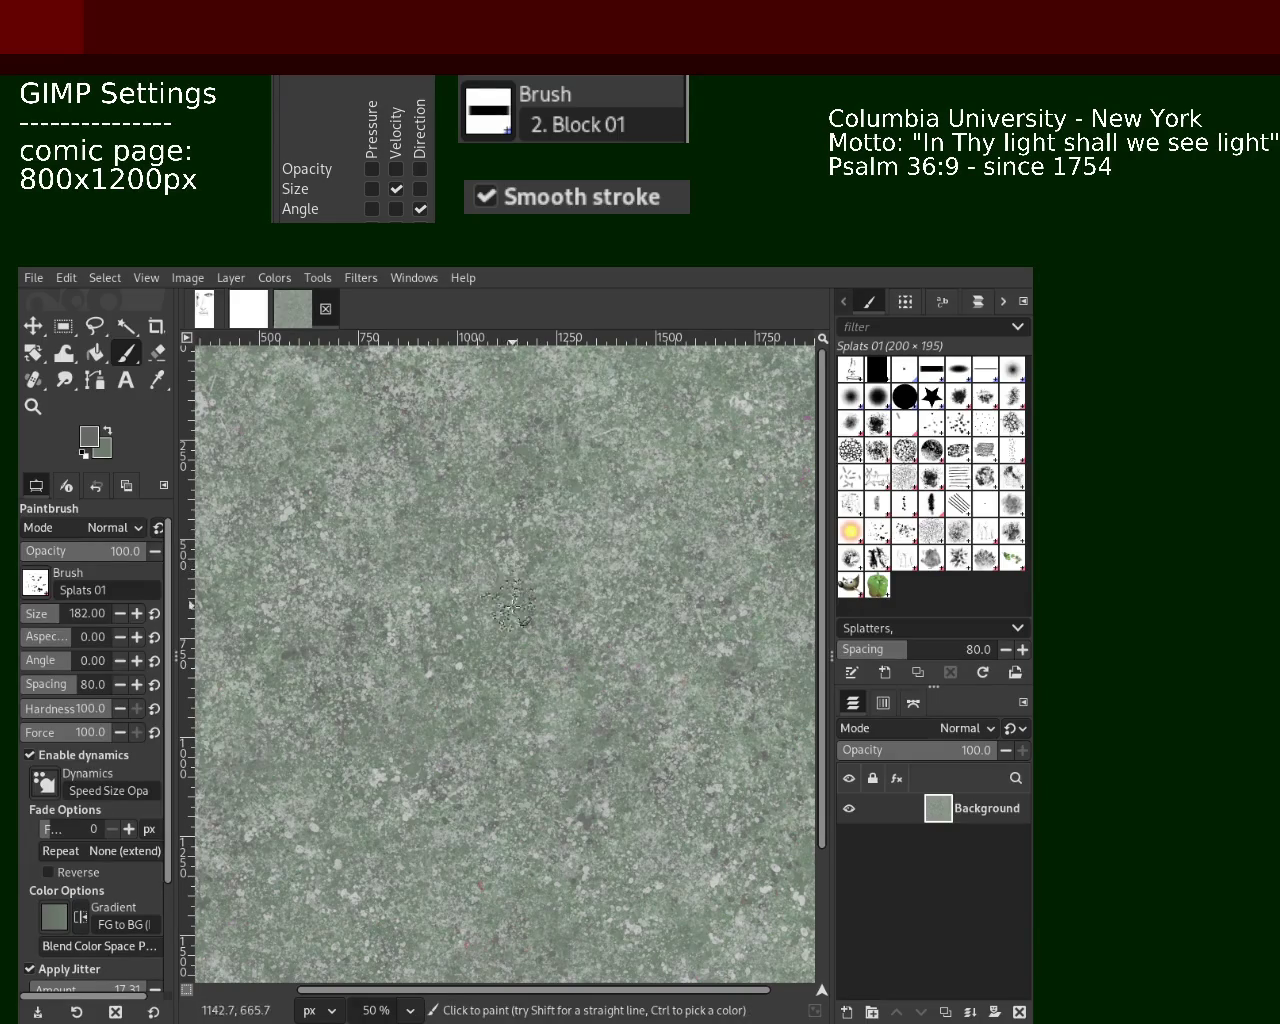
pyautogui.keyDown('ctrl'); pyautogui.click(548, 515); pyautogui.keyUp('ctrl')
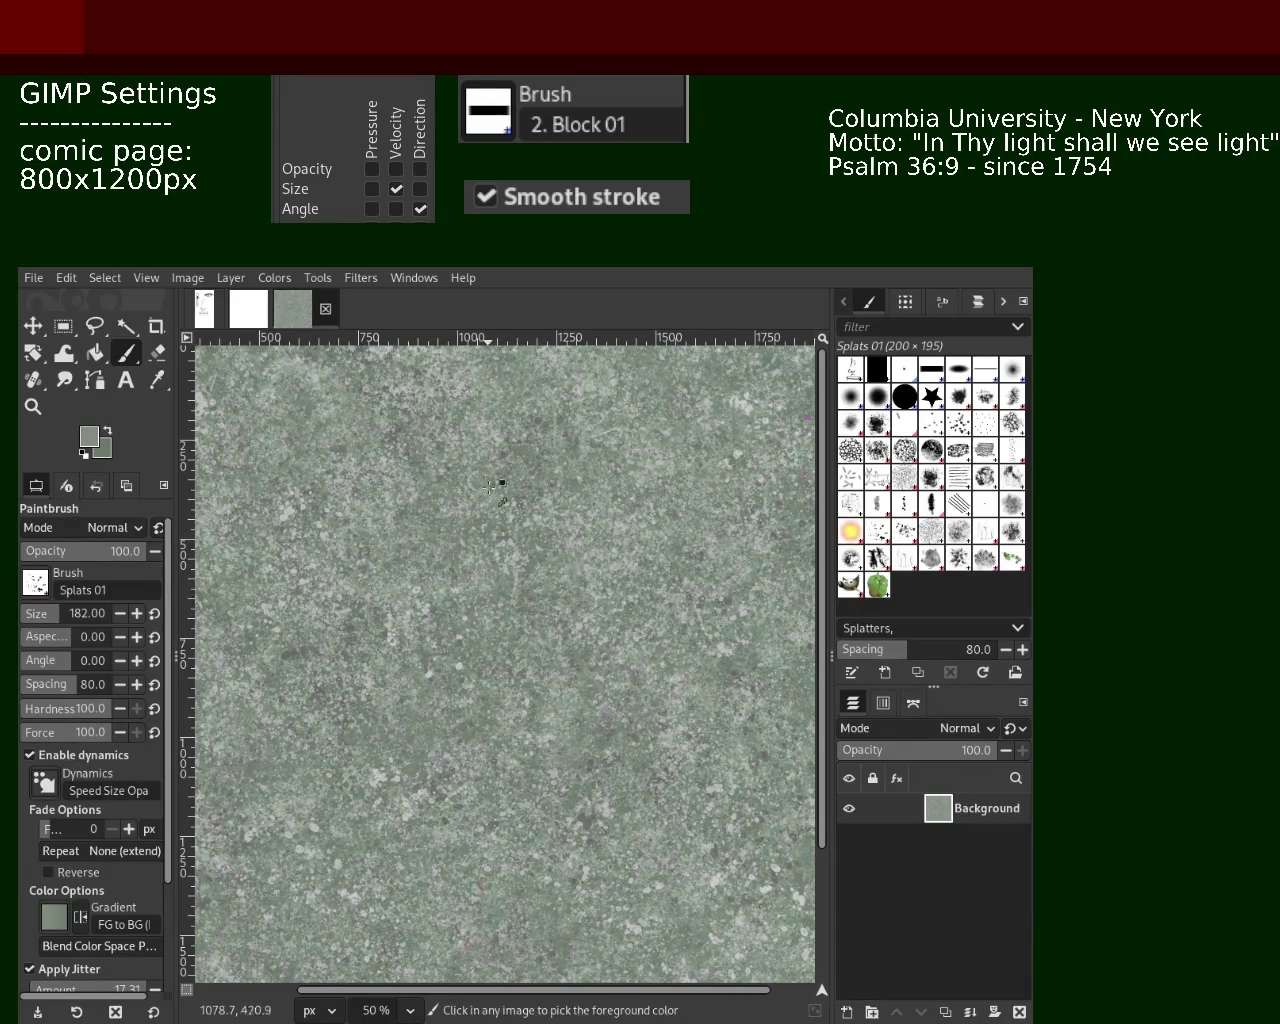